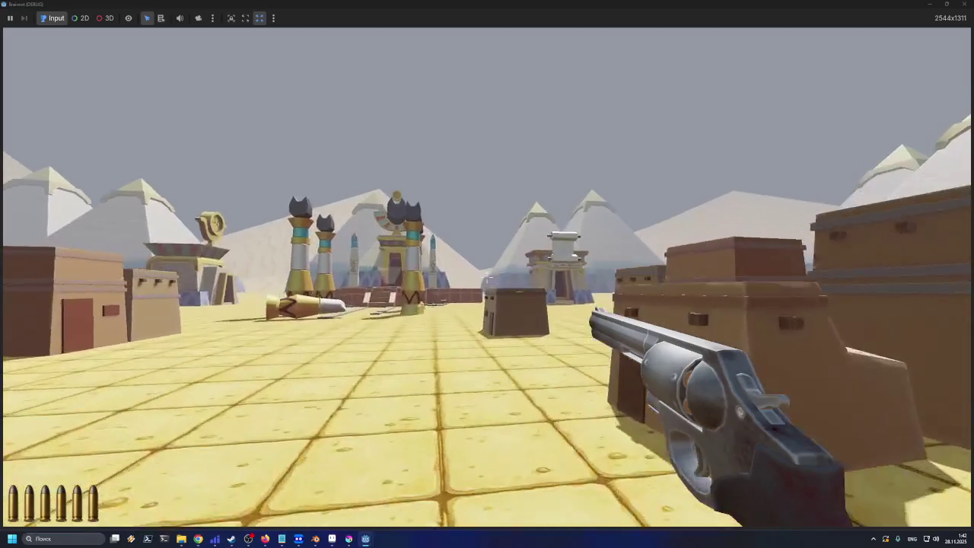
# Walk forward past the houses and through the temple doorway into the open desert
pyautogui.press('w')
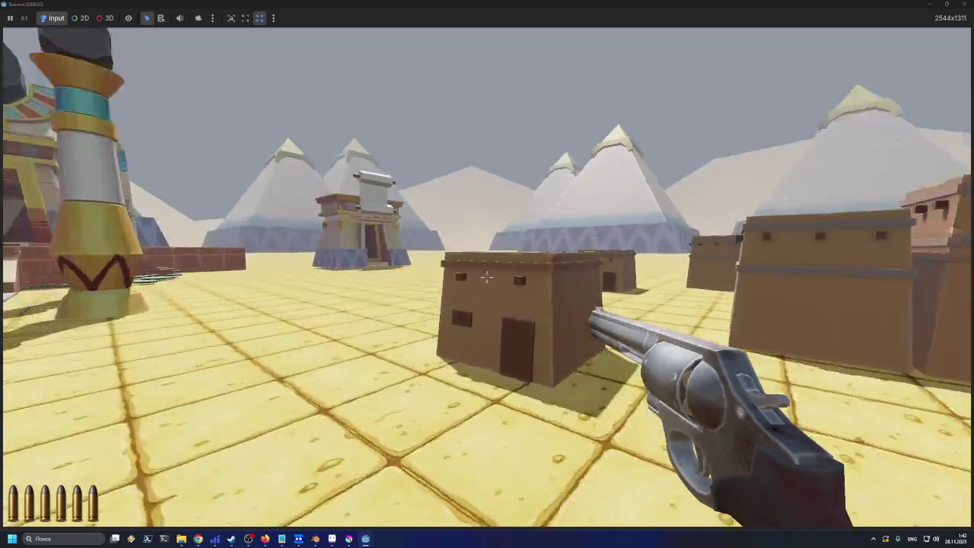
pyautogui.press('w')
pyautogui.press('w')
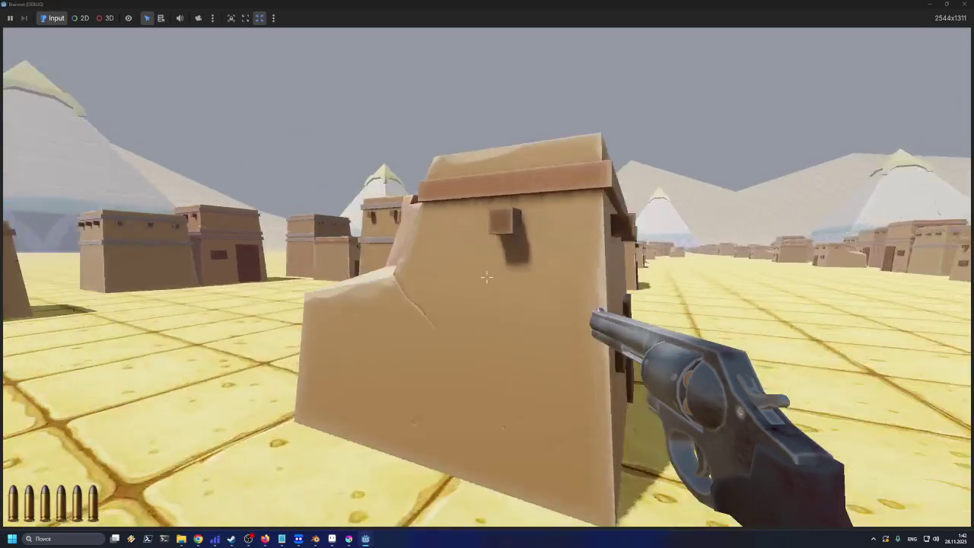
pyautogui.press('w')
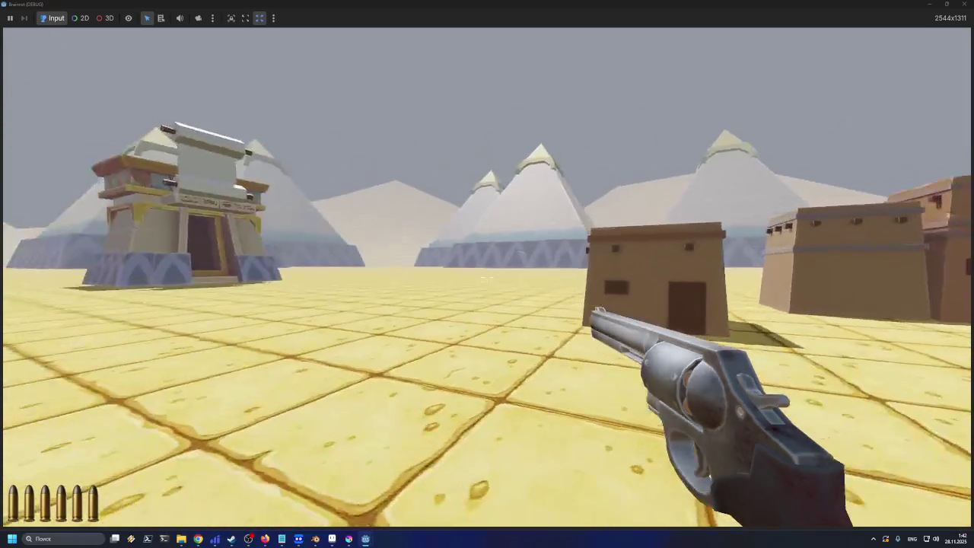
pyautogui.press('w')
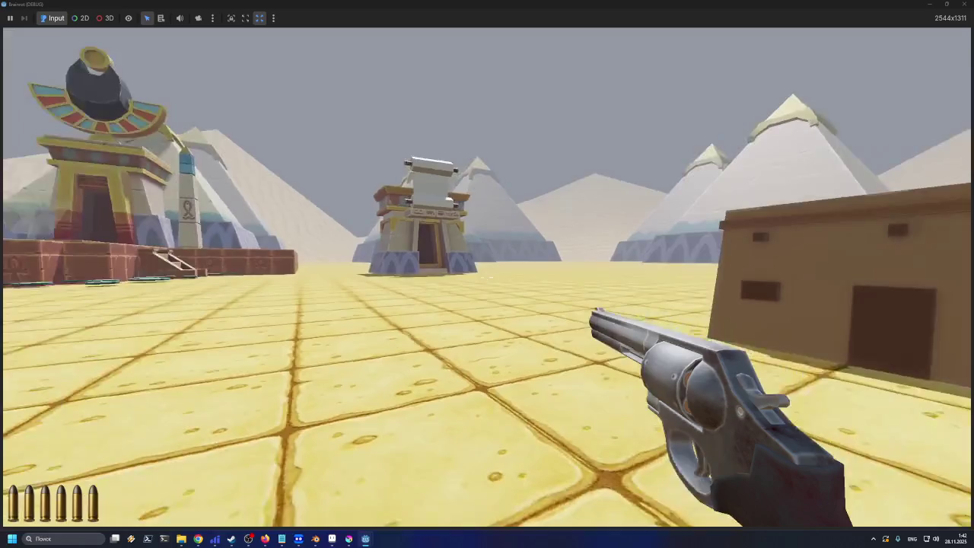
pyautogui.press('w')
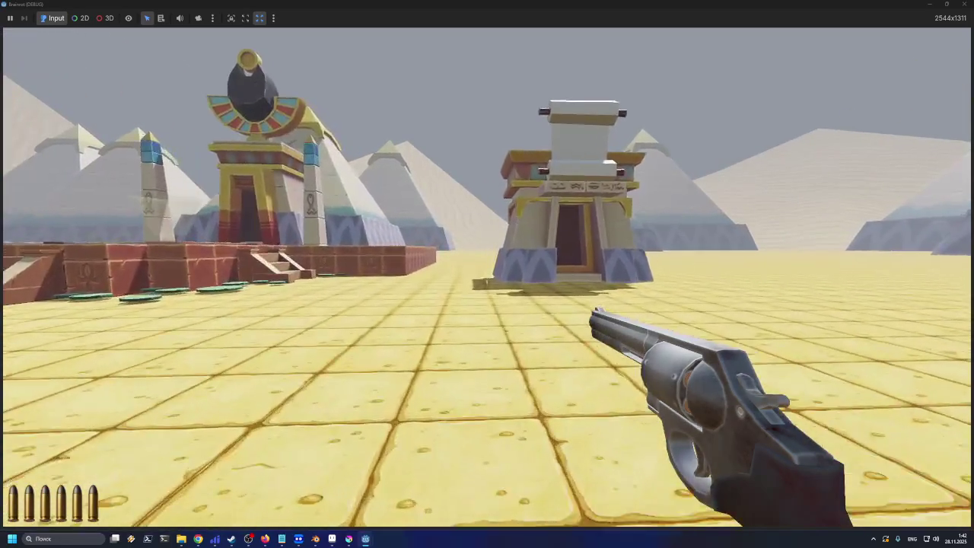
pyautogui.press('w')
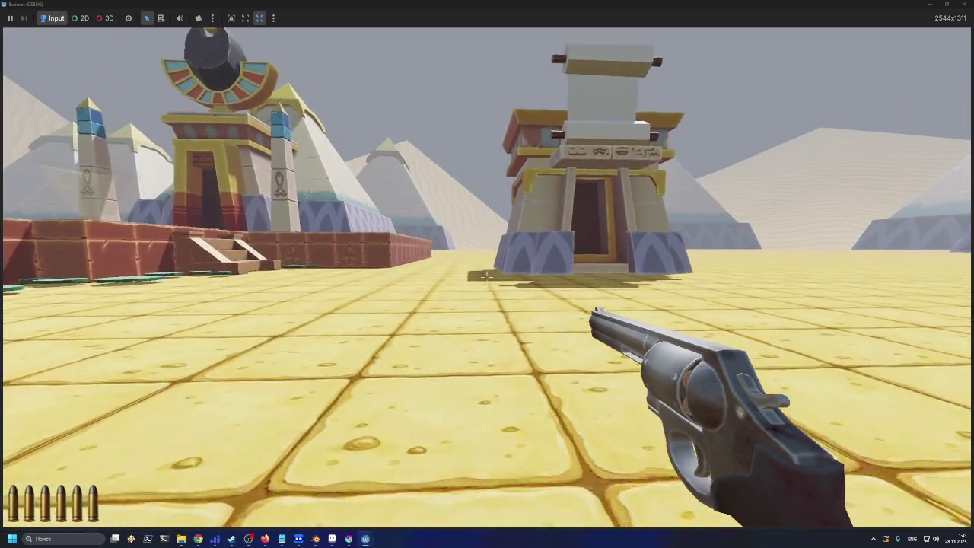
pyautogui.press('w')
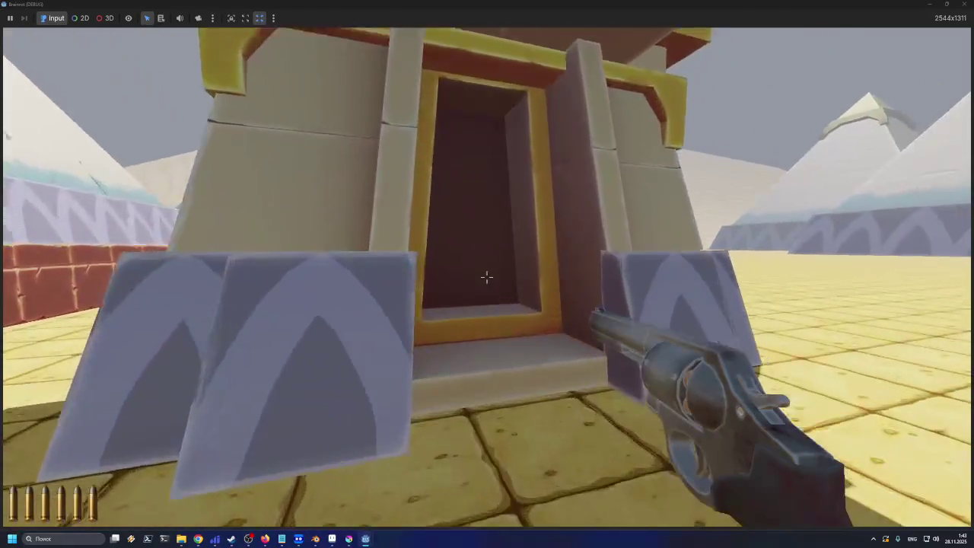
pyautogui.press('w')
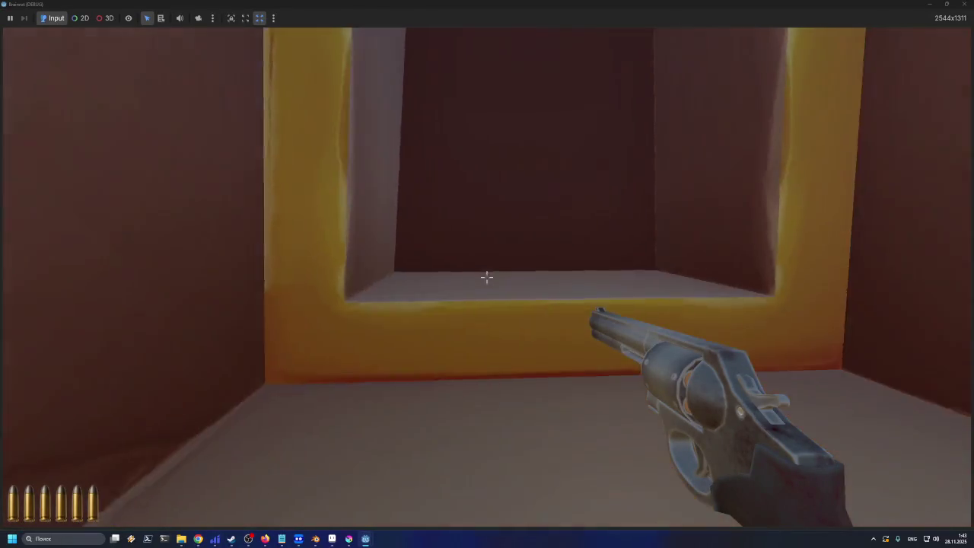
pyautogui.press('w')
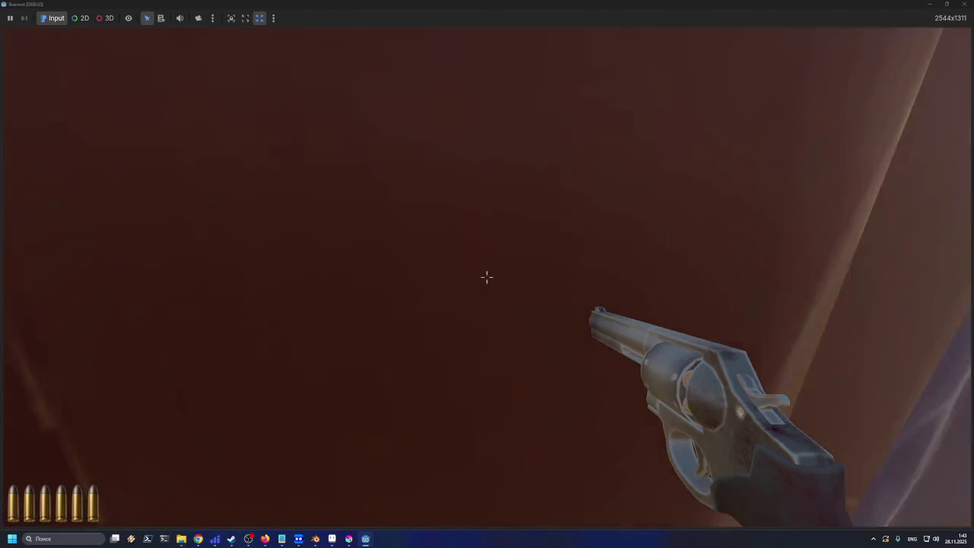
pyautogui.press('w')
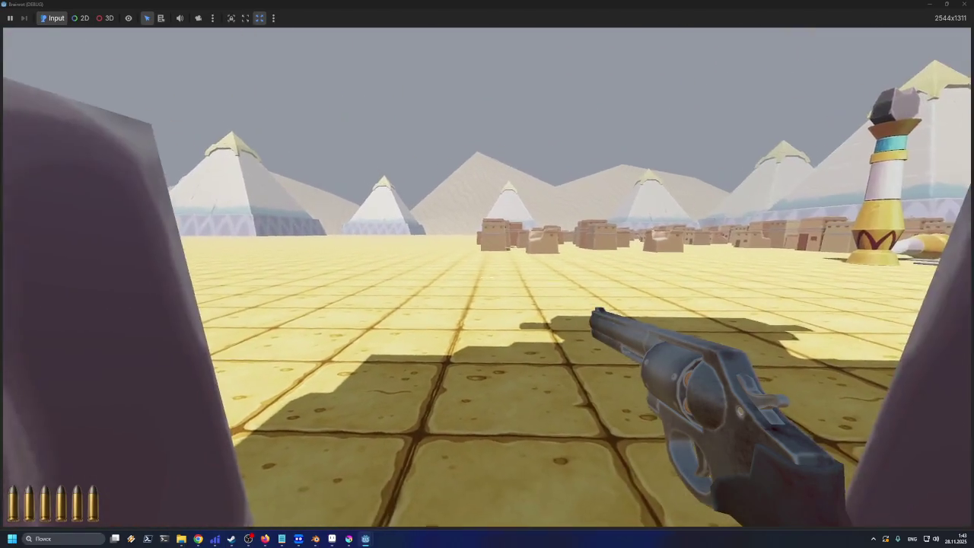
pyautogui.press('w')
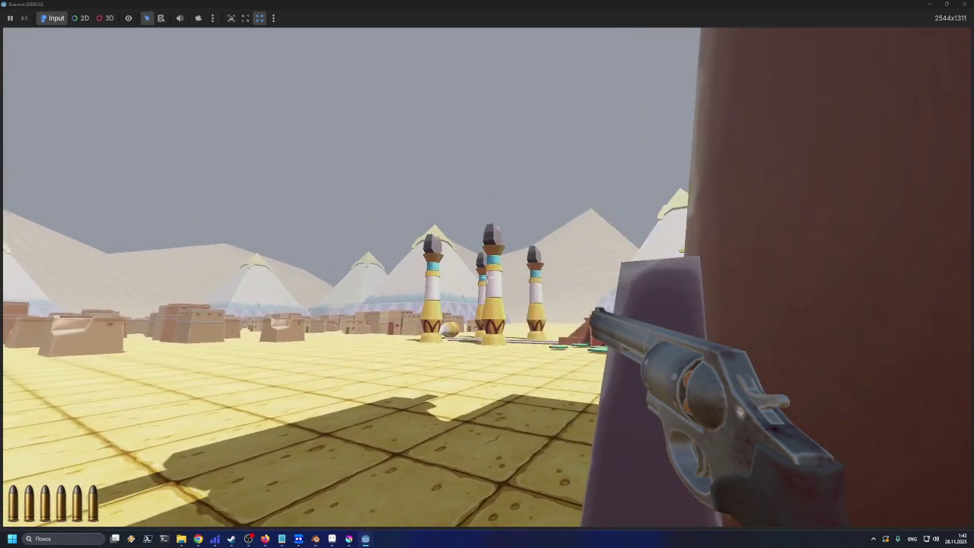
# Fire the revolver repeatedly, reloading it to six bullets twice
pyautogui.click(487, 276)
pyautogui.click(487, 276)
pyautogui.click(487, 276)
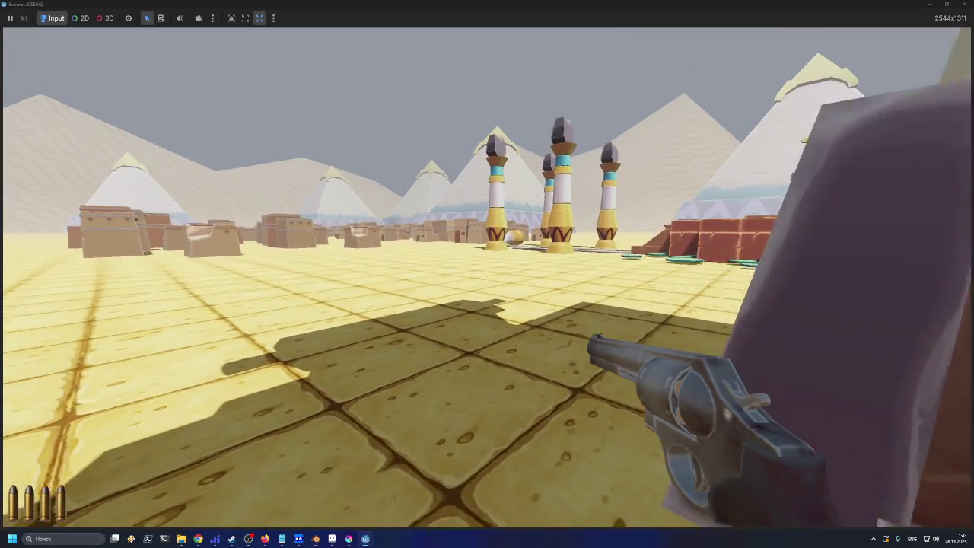
pyautogui.press('r')
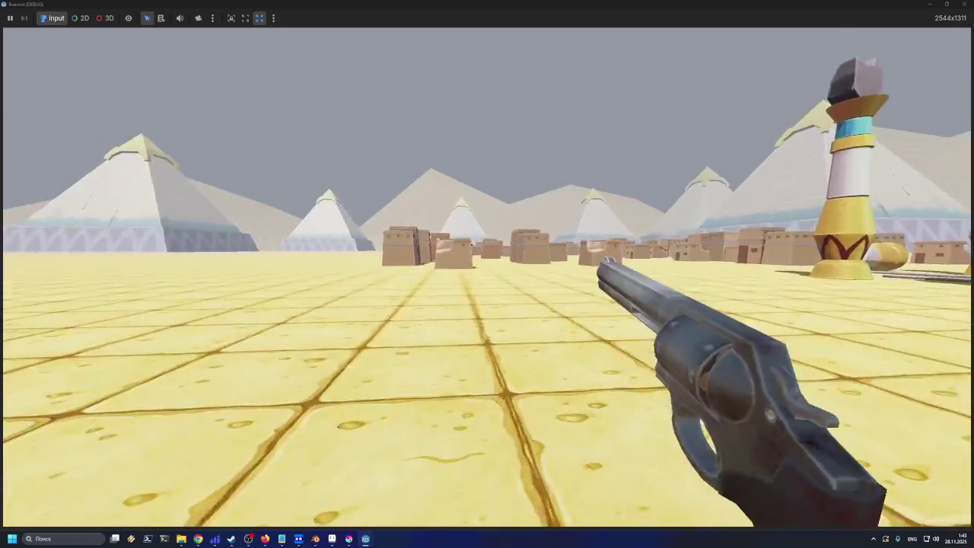
pyautogui.click(487, 276)
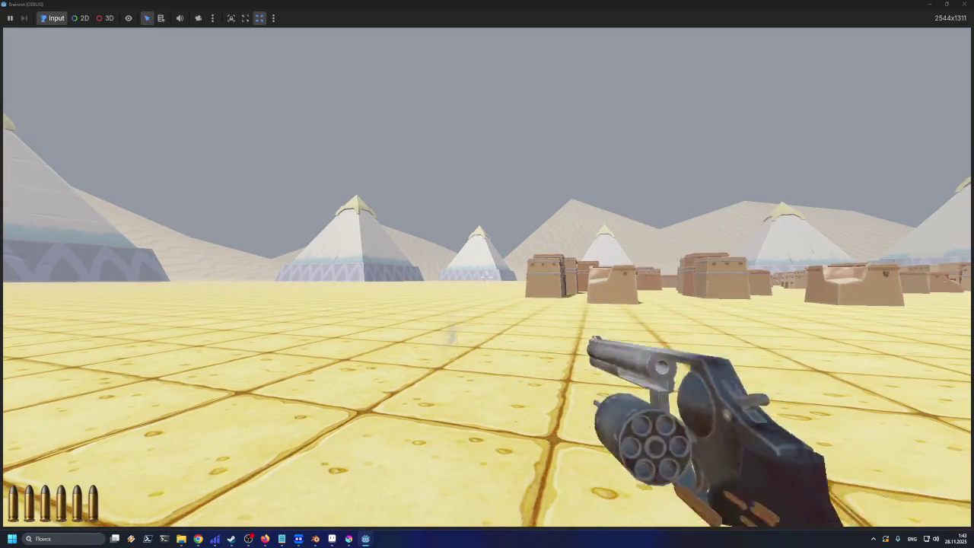
pyautogui.click(487, 276)
pyautogui.click(487, 276)
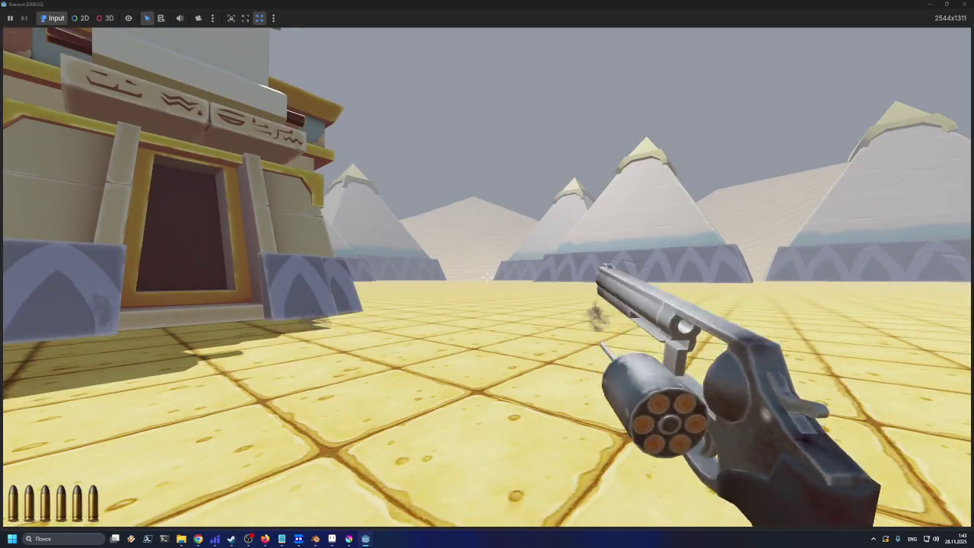
pyautogui.click(487, 276)
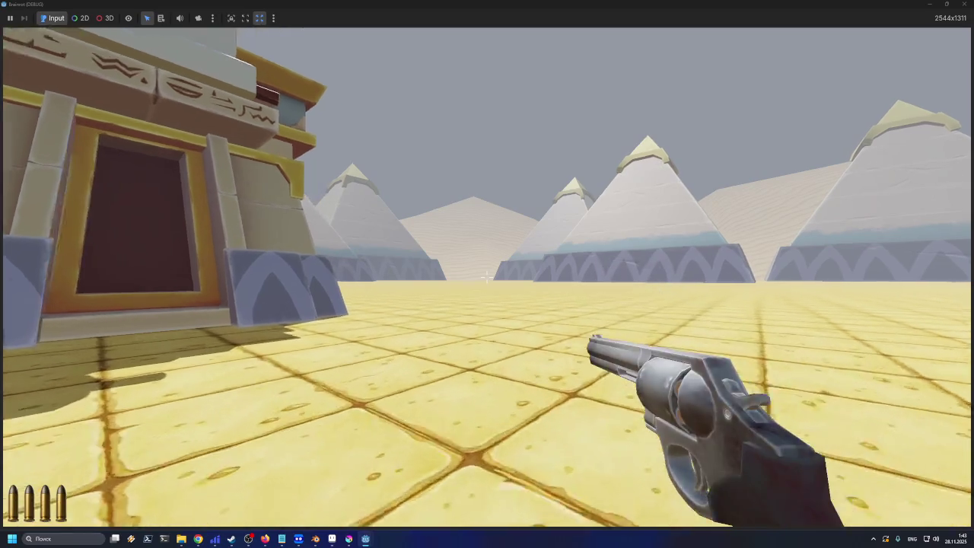
pyautogui.click(487, 276)
pyautogui.click(487, 276)
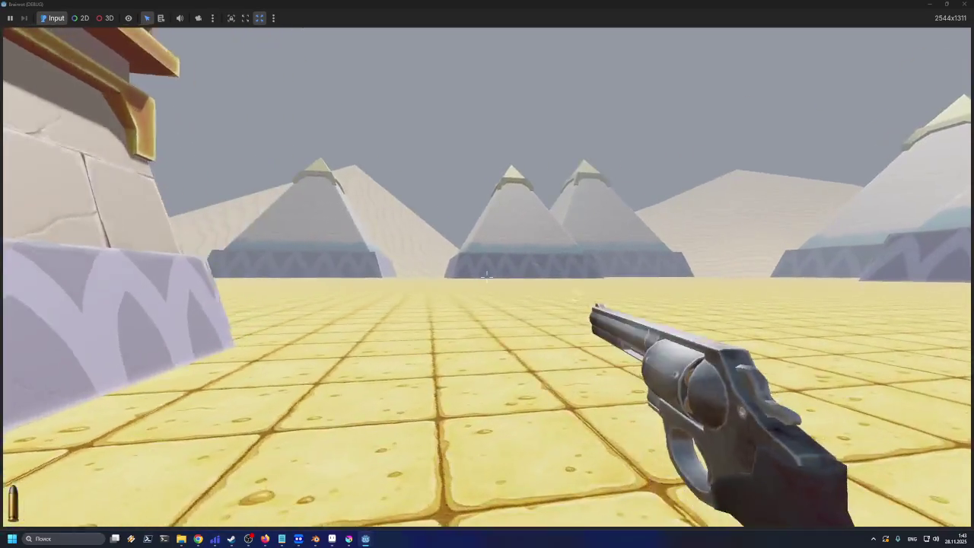
pyautogui.click(487, 276)
pyautogui.press('r')
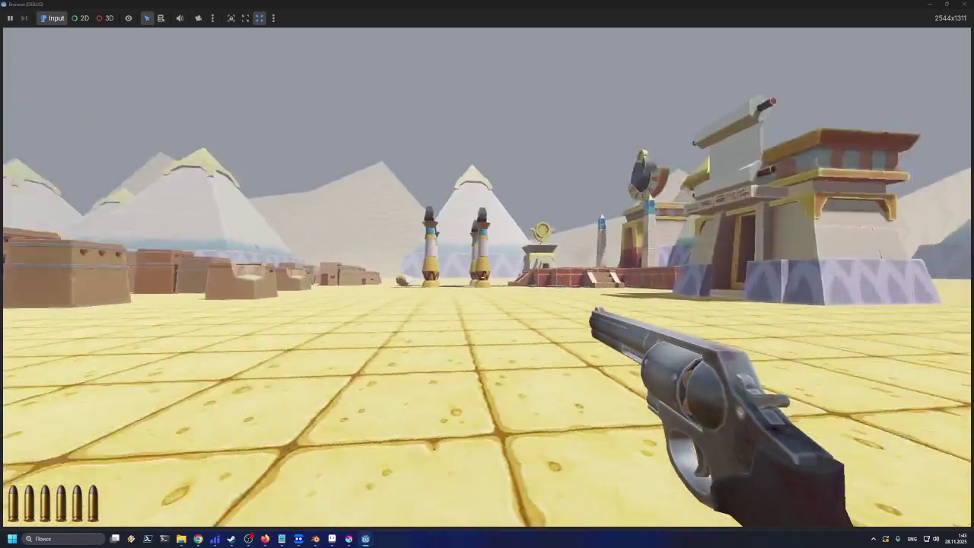
# Walk toward the boxes and pillars, shoot at the building, and reload
pyautogui.press('w')
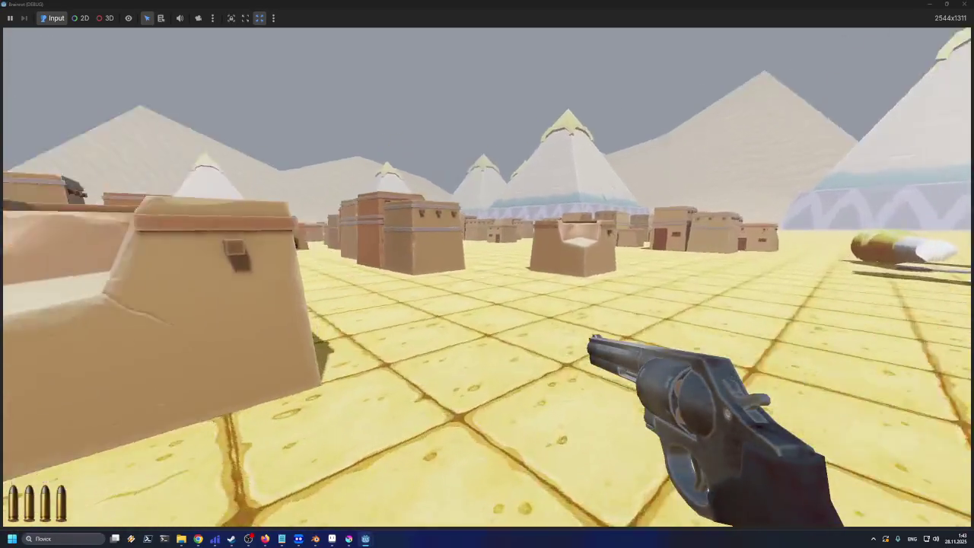
pyautogui.click(487, 274)
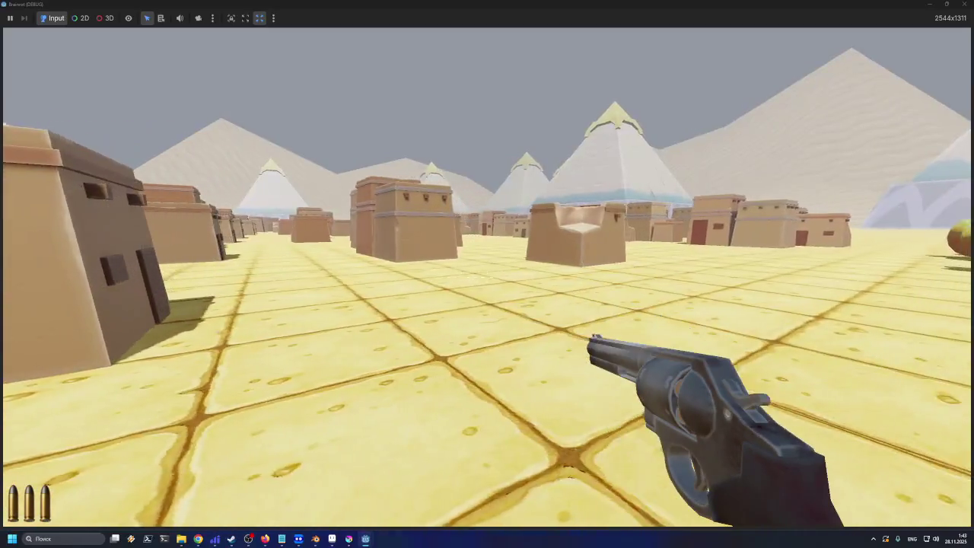
pyautogui.press('w')
pyautogui.click(487, 274)
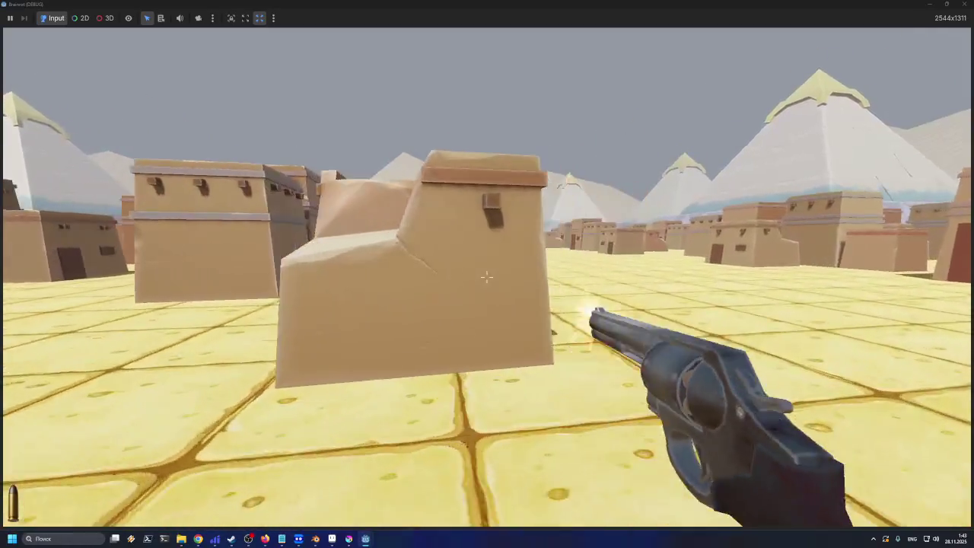
pyautogui.click(487, 274)
pyautogui.press('r')
pyautogui.press('w')
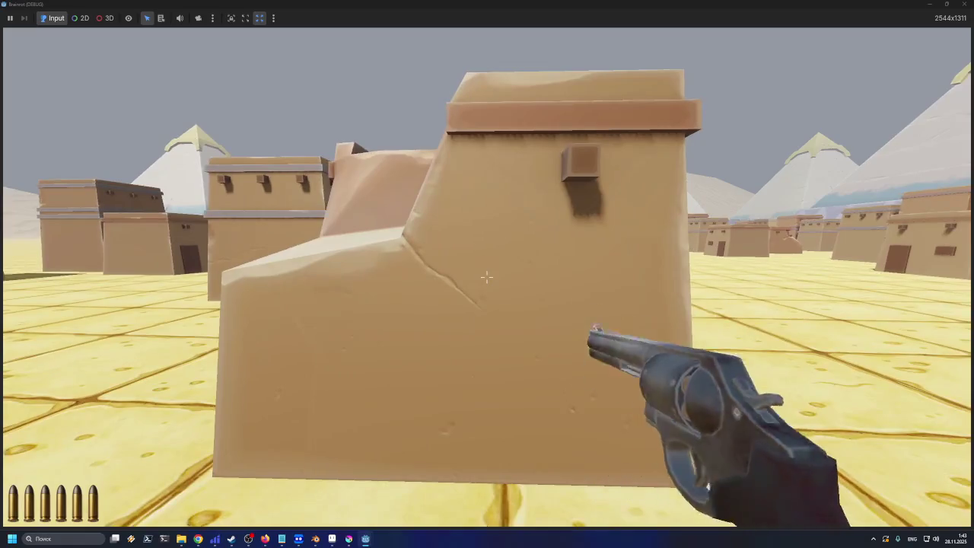
# Walk down the long street past the houses, then stop the game and save the scene
pyautogui.press('w')
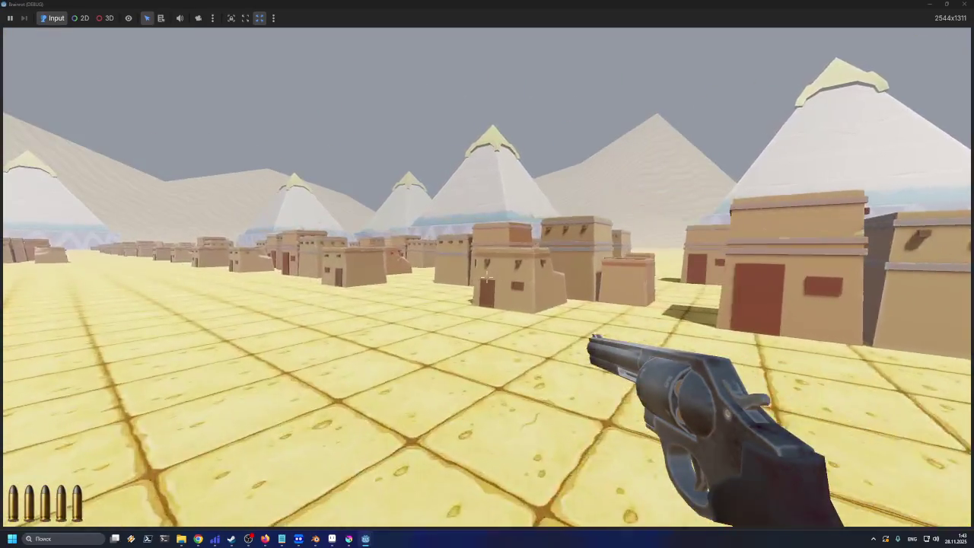
pyautogui.press('w')
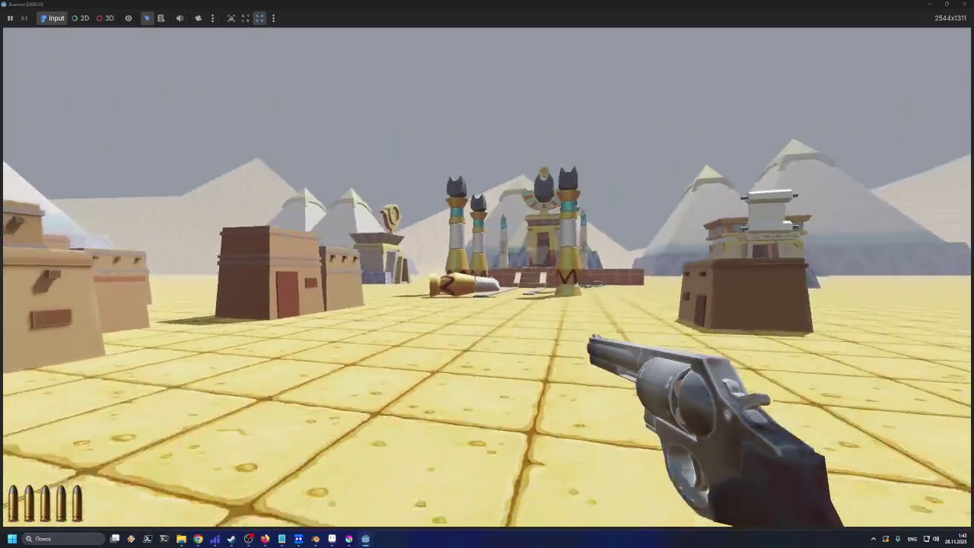
pyautogui.press('w')
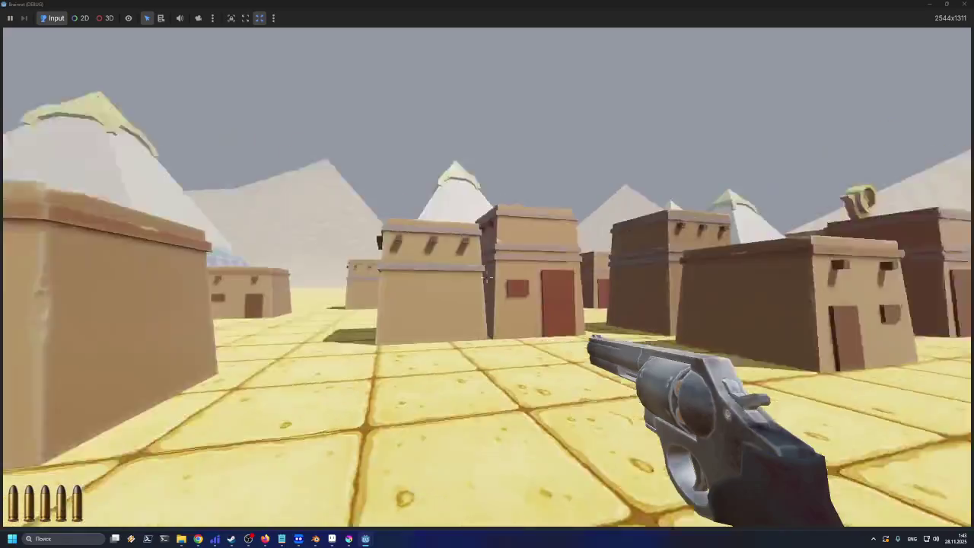
pyautogui.press('w')
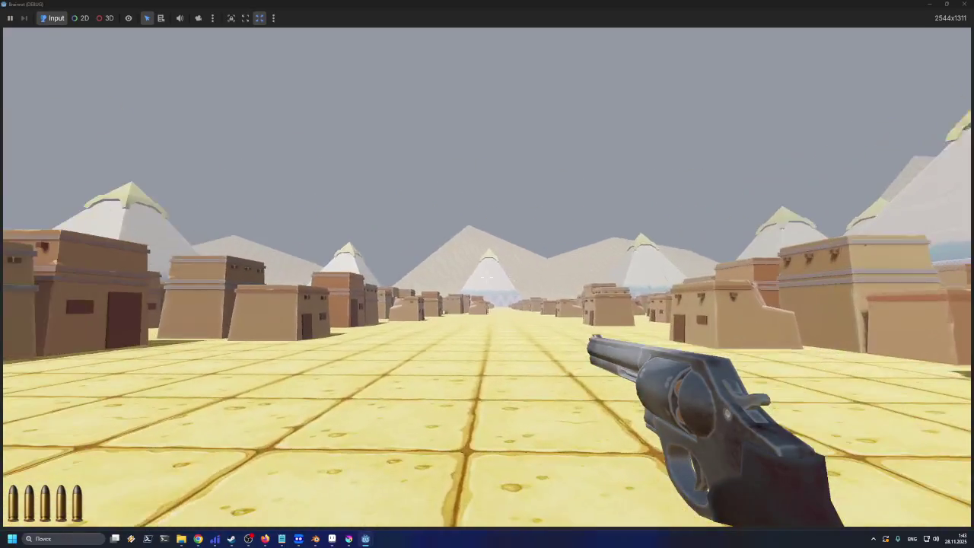
pyautogui.press('w')
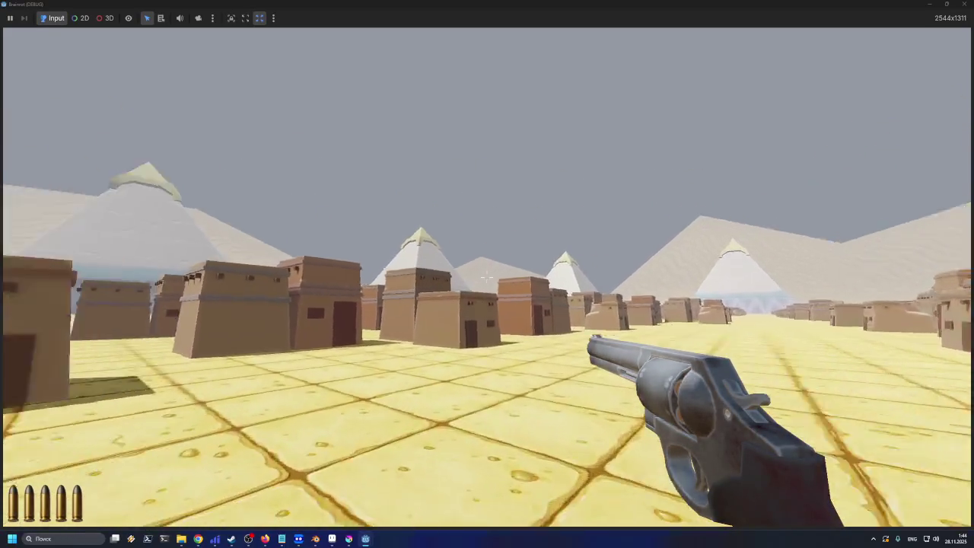
pyautogui.press('w')
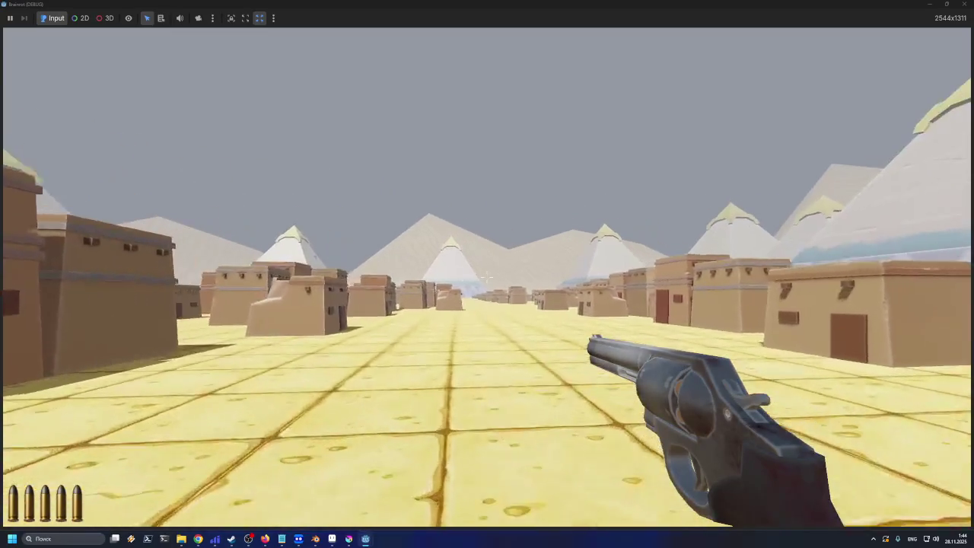
pyautogui.press('w')
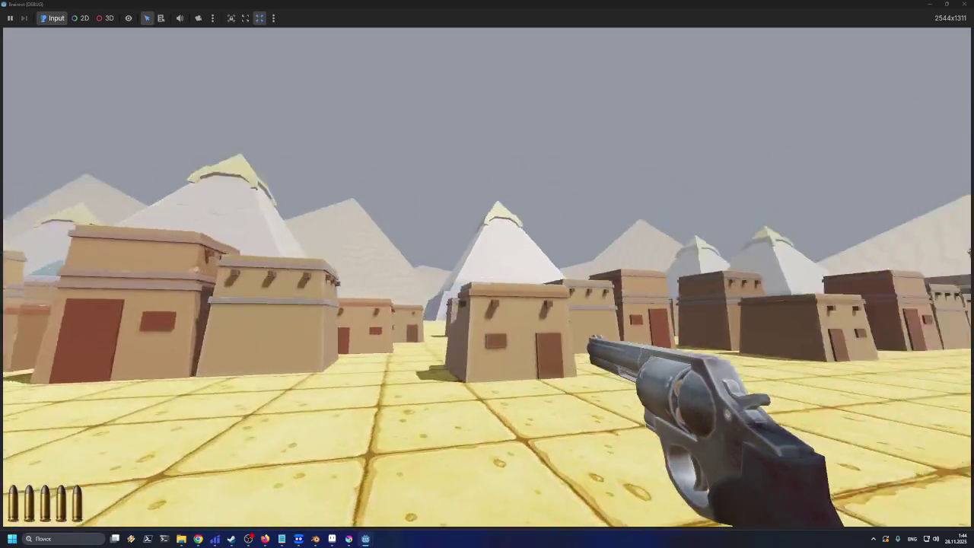
pyautogui.press('w')
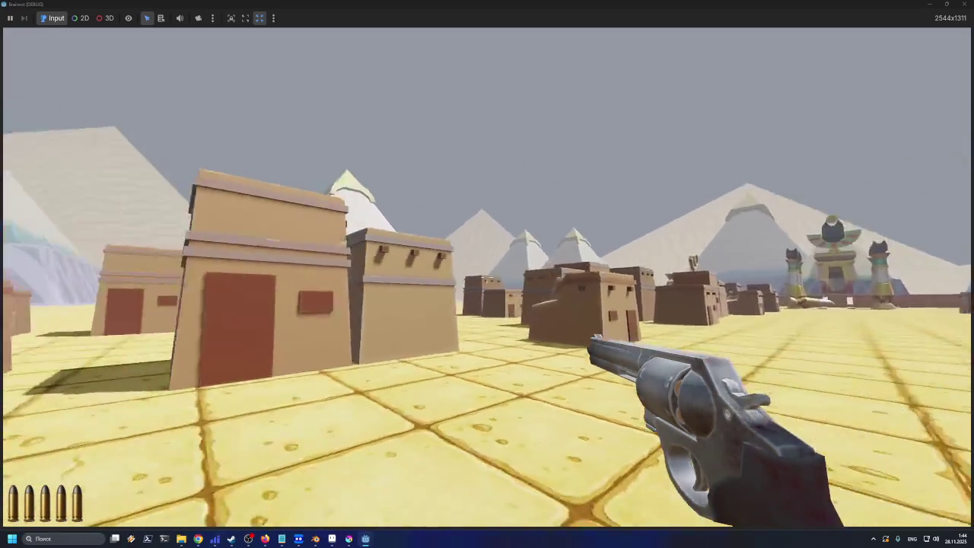
pyautogui.press('w')
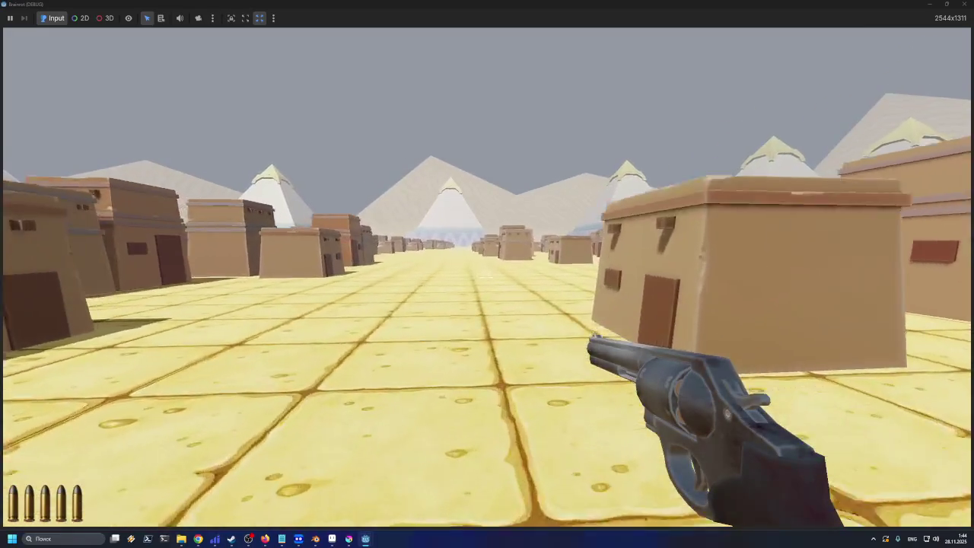
pyautogui.press('w')
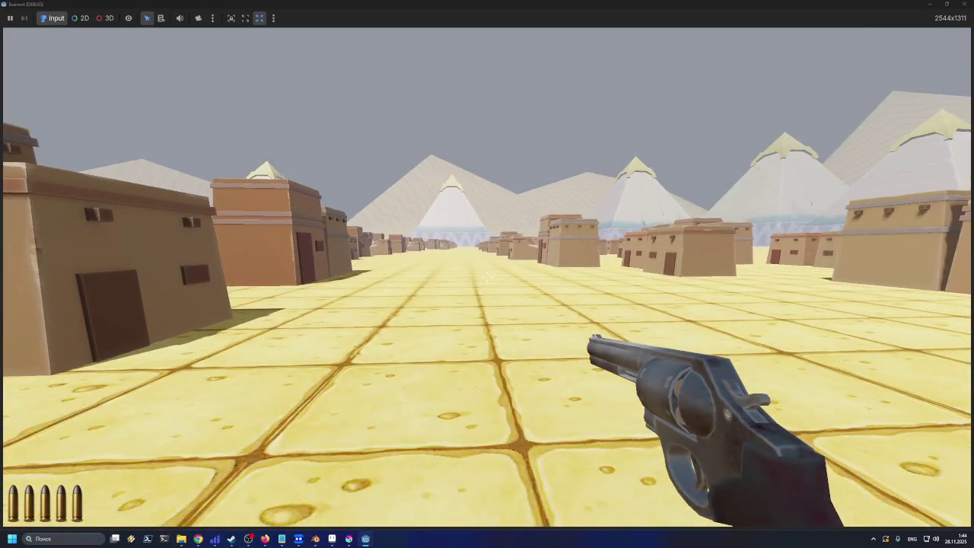
pyautogui.press('w')
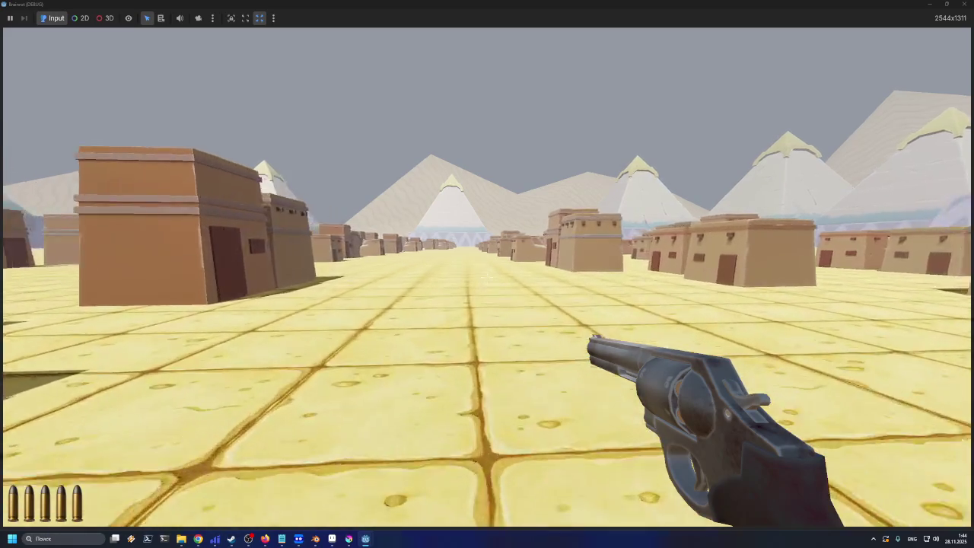
pyautogui.press('w')
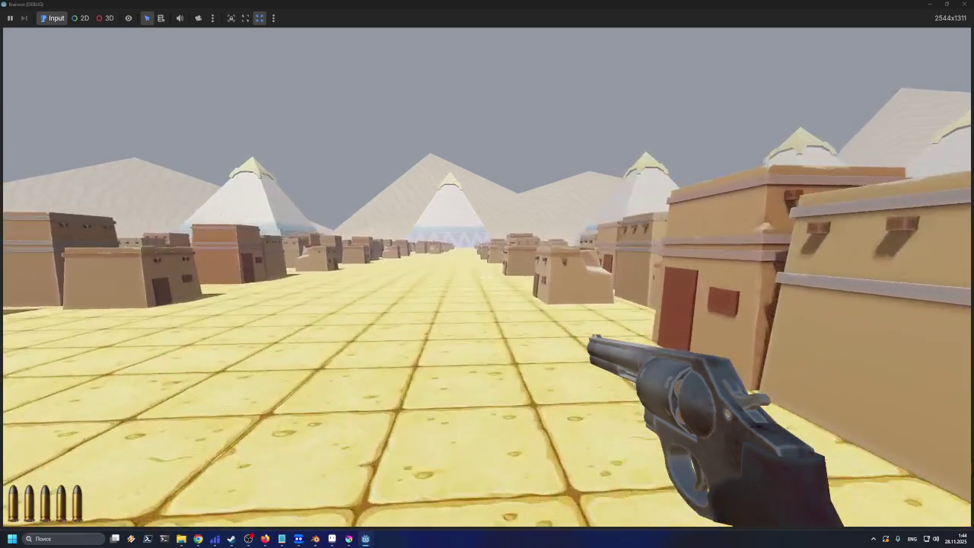
pyautogui.press('w')
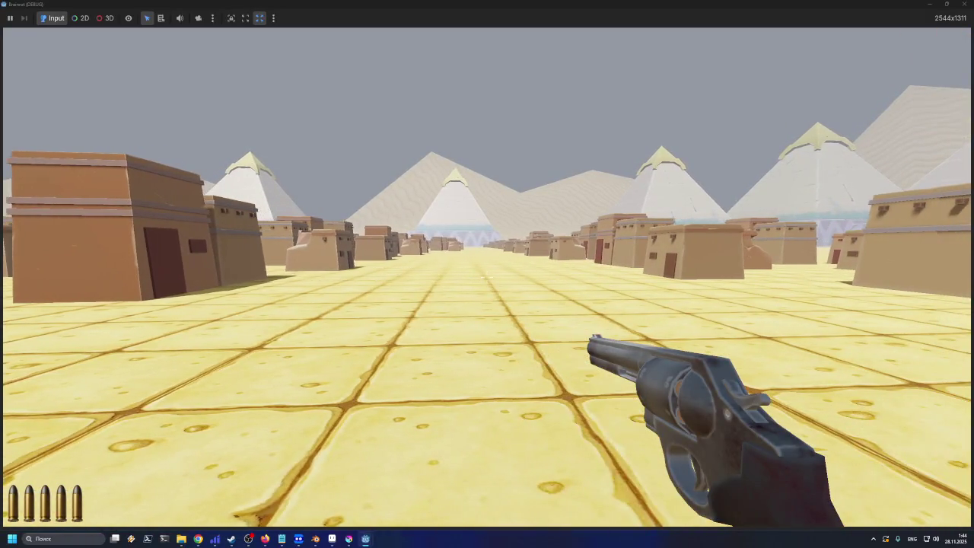
pyautogui.press('w')
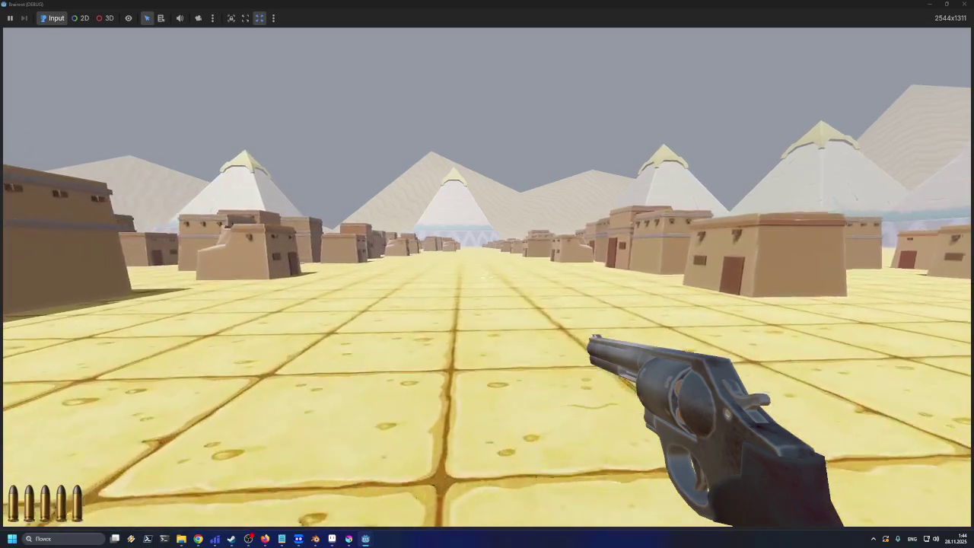
pyautogui.press('w')
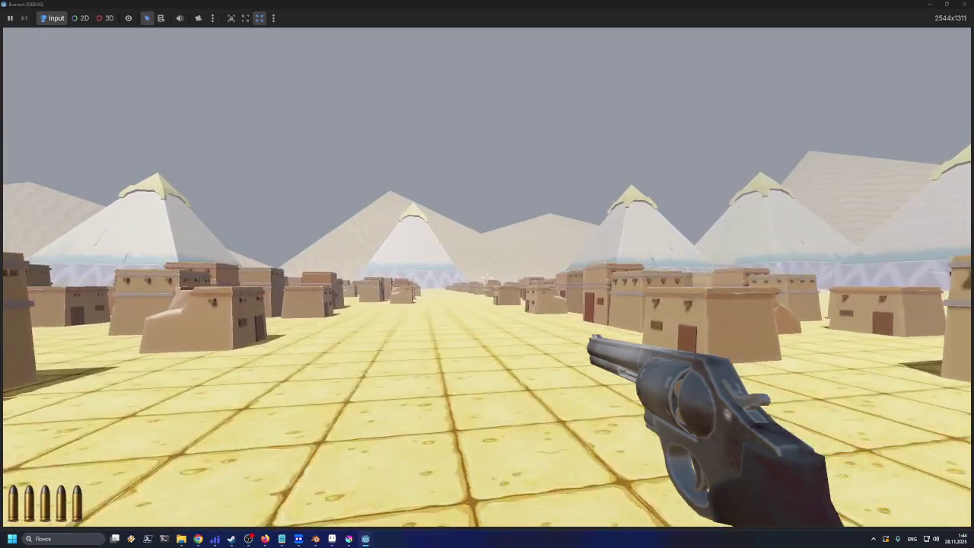
pyautogui.press('w')
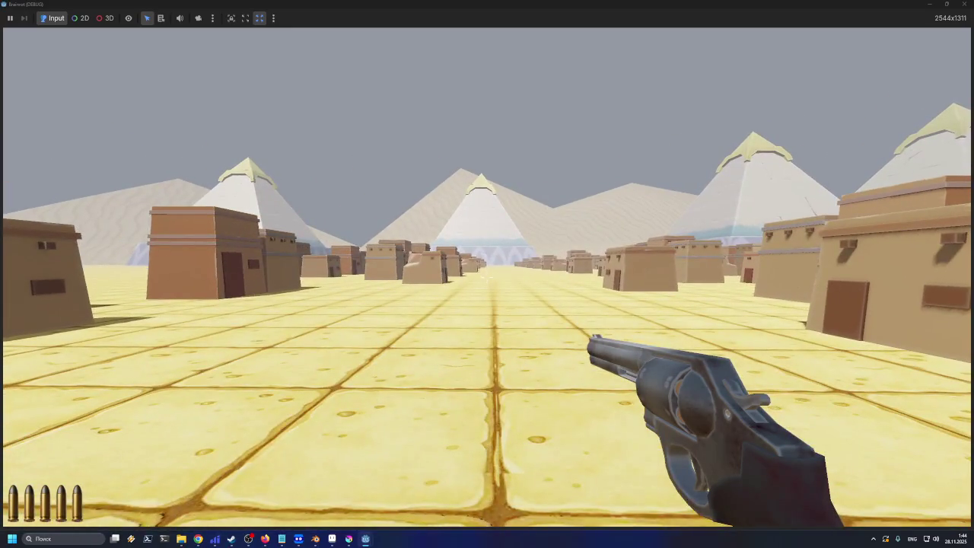
pyautogui.press('Escape')
pyautogui.hotkey('ctrl', 's')
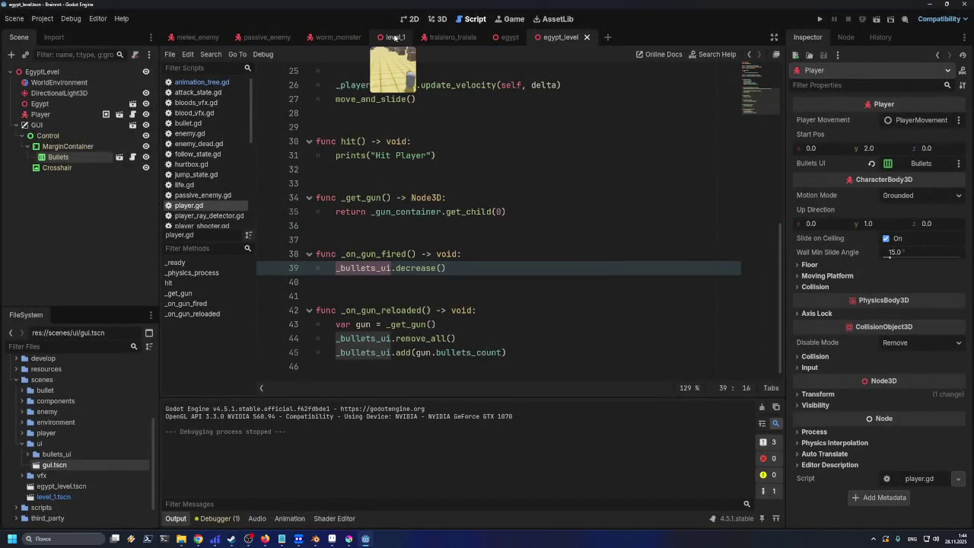
# Switch the editor to the 3D view of the Egypt level
pyautogui.click(440, 20)
pyautogui.scroll(-3, 478, 191)
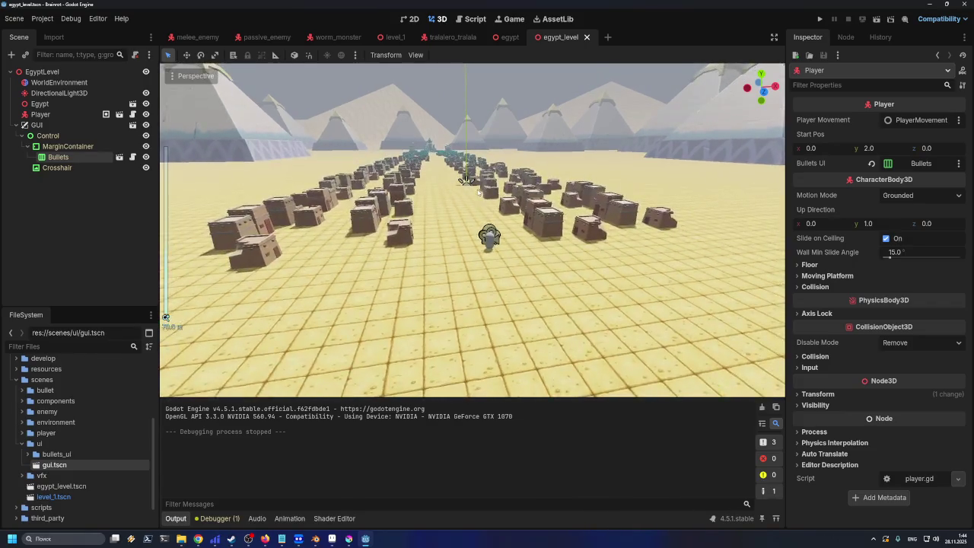
pyautogui.scroll(3, 478, 194)
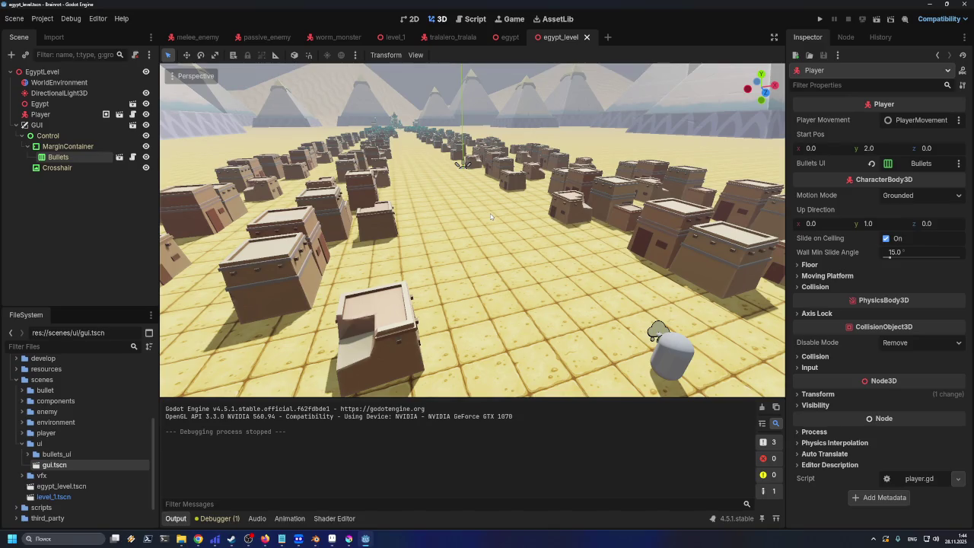
# Collapse GUI and ui, expand scenes/enemy/tralalelo_tralala, and drag tralalero_tralala.tscn toward the street
pyautogui.click(16, 125)
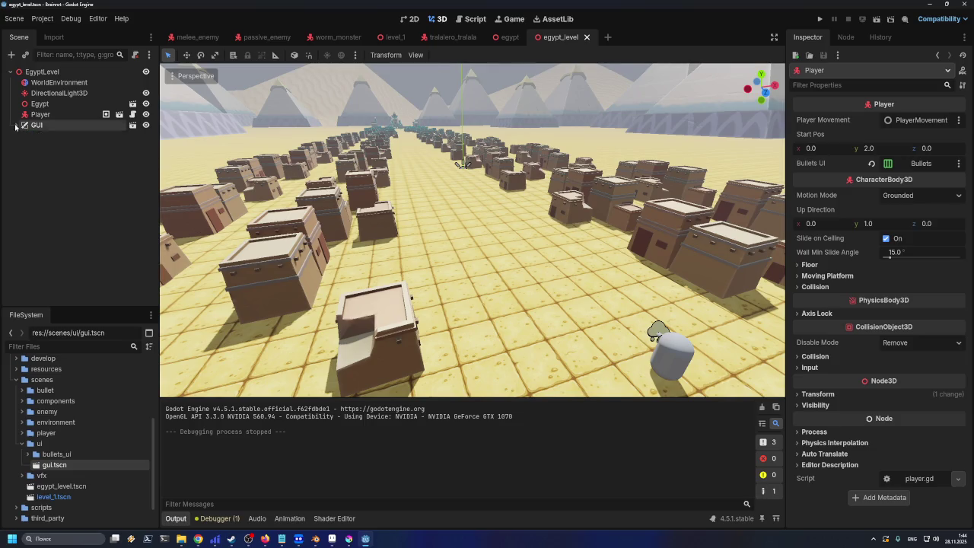
pyautogui.click(22, 443)
pyautogui.click(21, 411)
pyautogui.scroll(-1, 83, 436)
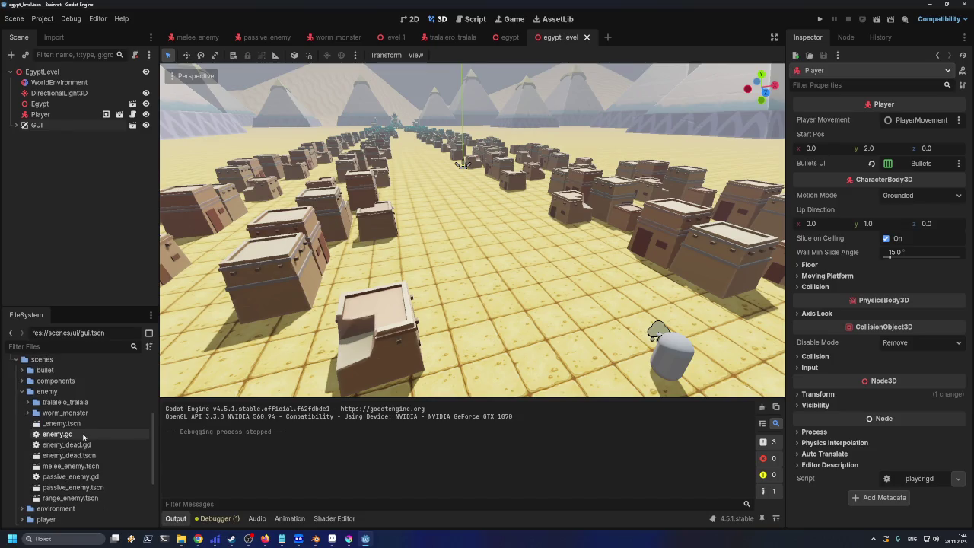
pyautogui.scroll(-2, 83, 436)
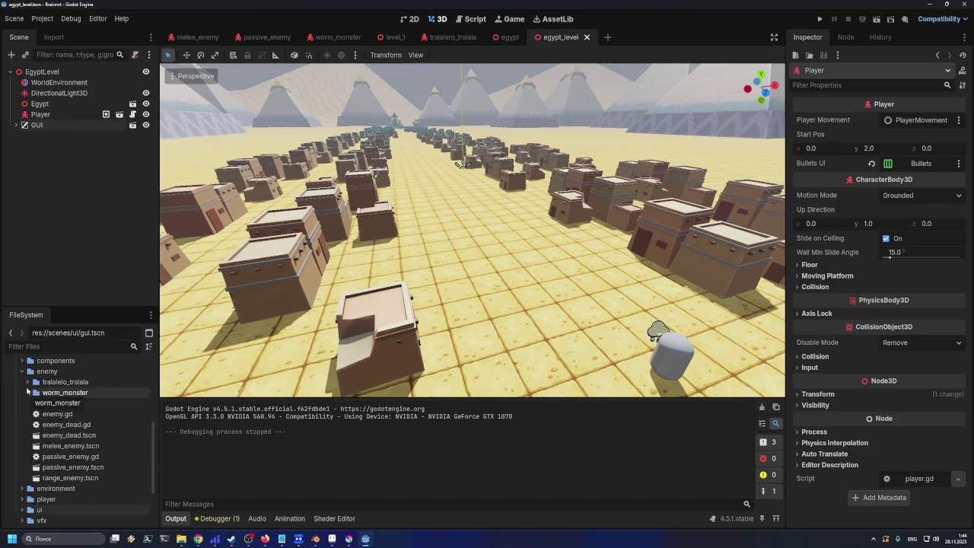
pyautogui.click(27, 381)
pyautogui.moveTo(76, 394)
pyautogui.mouseDown()
pyautogui.moveTo(191, 330)
pyautogui.moveTo(370, 292)
pyautogui.moveTo(434, 263)
pyautogui.mouseUp()
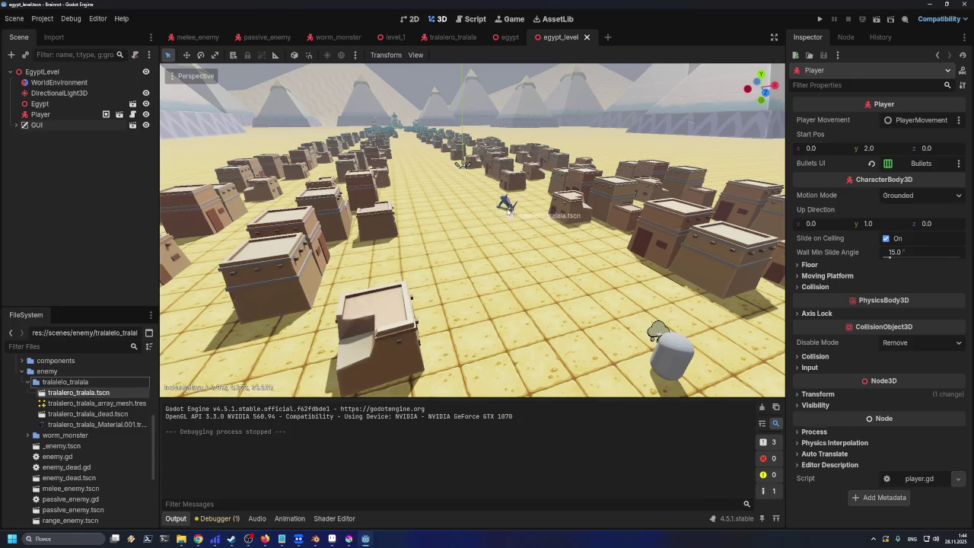
# Drop three tralalero_tralala enemies at different spots along the street
pyautogui.moveTo(525, 202); pyautogui.dragTo(525, 202)
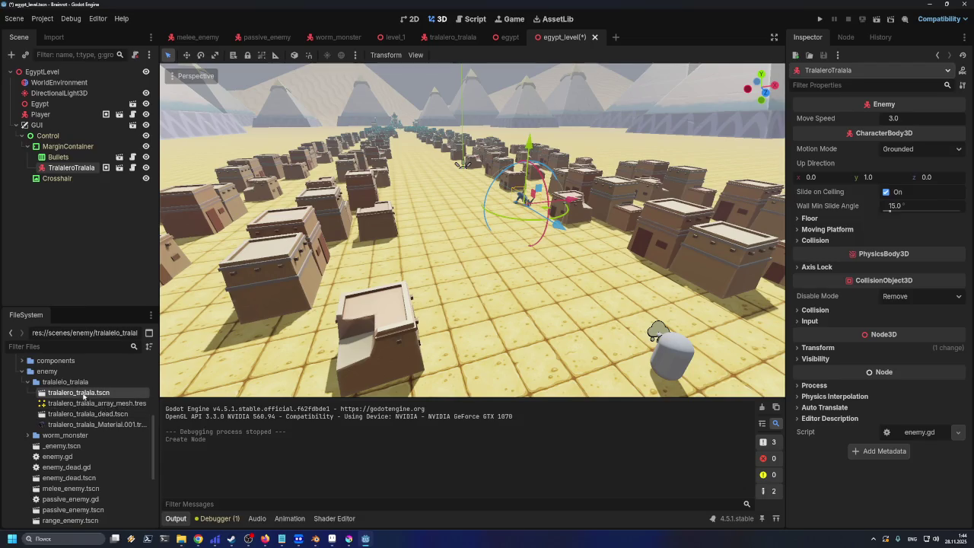
pyautogui.moveTo(83, 395); pyautogui.dragTo(404, 221)
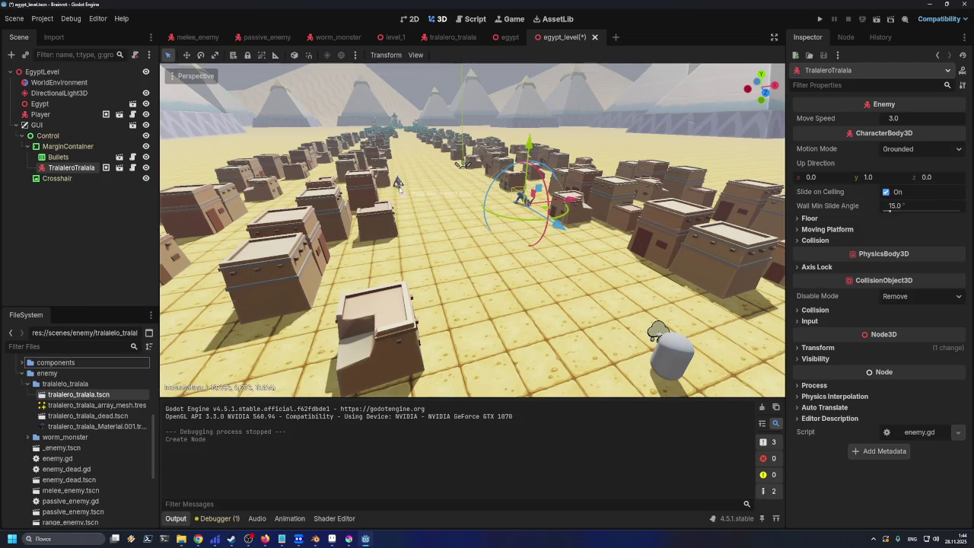
pyautogui.moveTo(394, 175); pyautogui.dragTo(395, 176)
pyautogui.moveTo(72, 395)
pyautogui.mouseDown()
pyautogui.moveTo(358, 282)
pyautogui.moveTo(352, 261)
pyautogui.mouseUp()
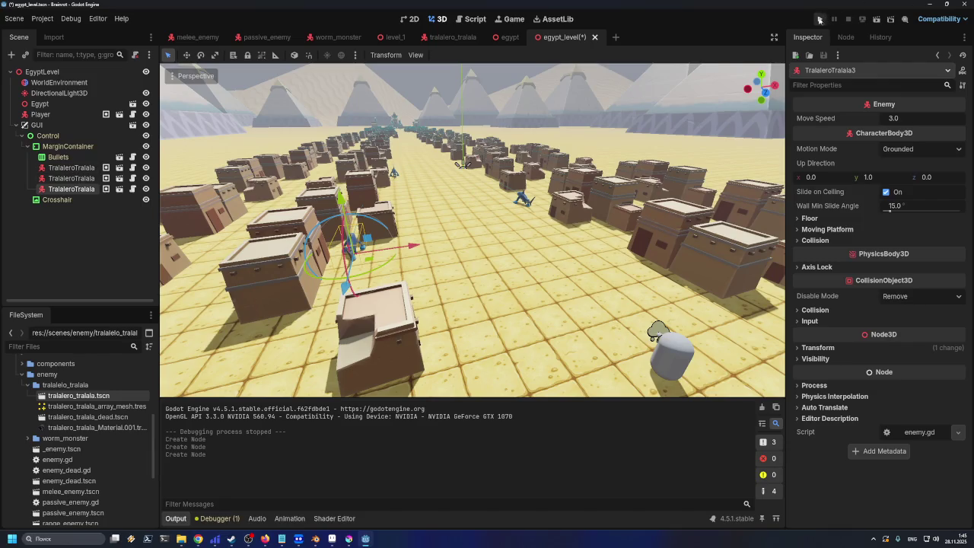
# Move the three TralaleroTralala nodes under the EgyptLevel root and run the game
pyautogui.keyDown('shift'); pyautogui.click(72, 168); pyautogui.keyUp('shift')
pyautogui.moveTo(43, 141); pyautogui.dragTo(30, 73)
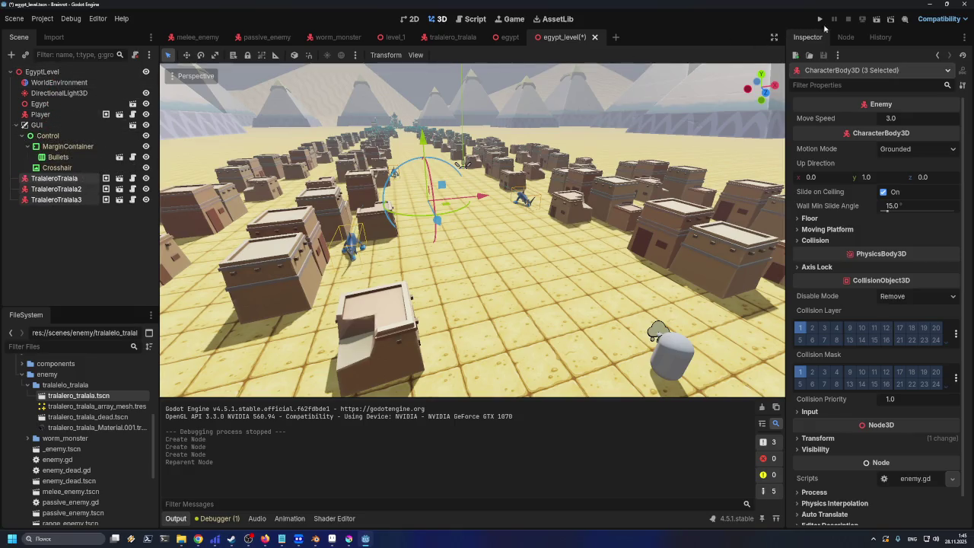
pyautogui.click(821, 19)
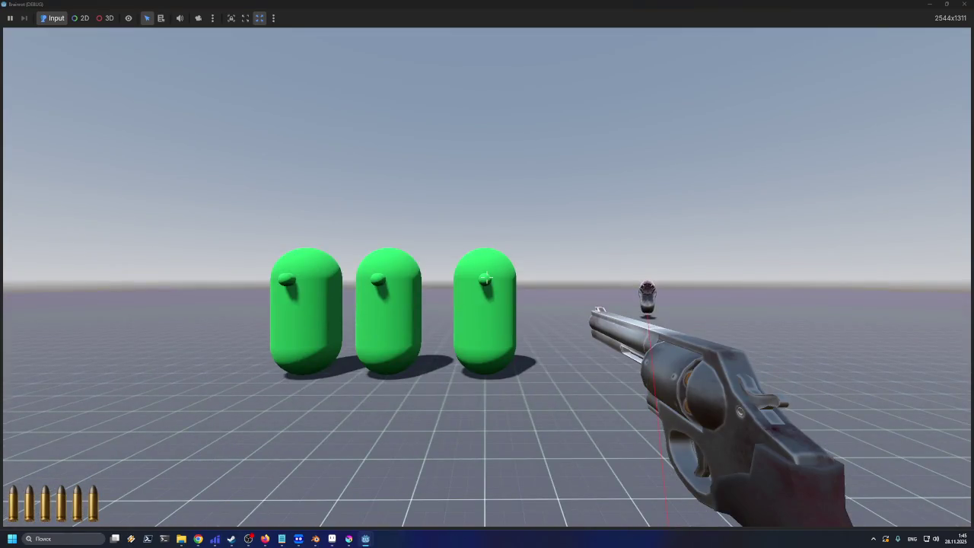
# Close the test game, run the Egypt level scene itself, and approach the shark
pyautogui.press('Escape')
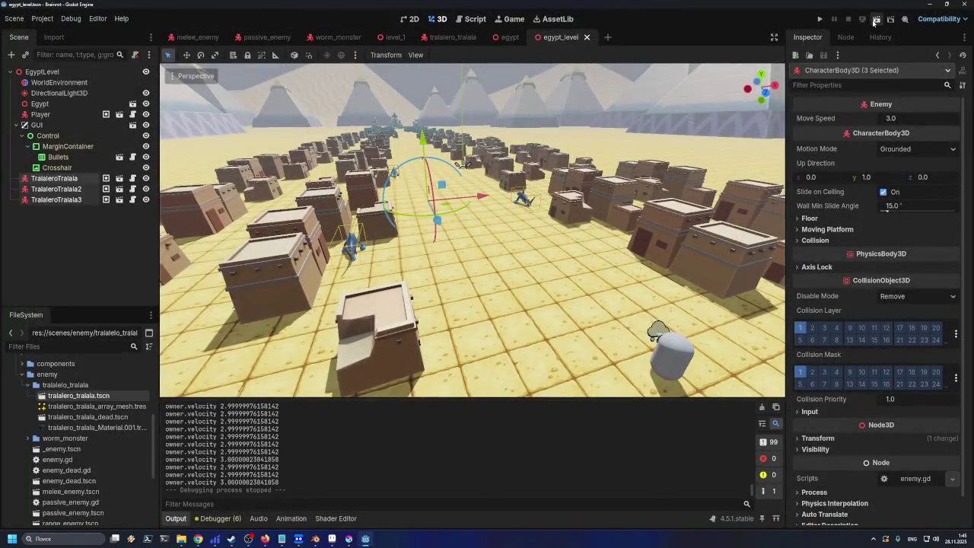
pyautogui.click(873, 20)
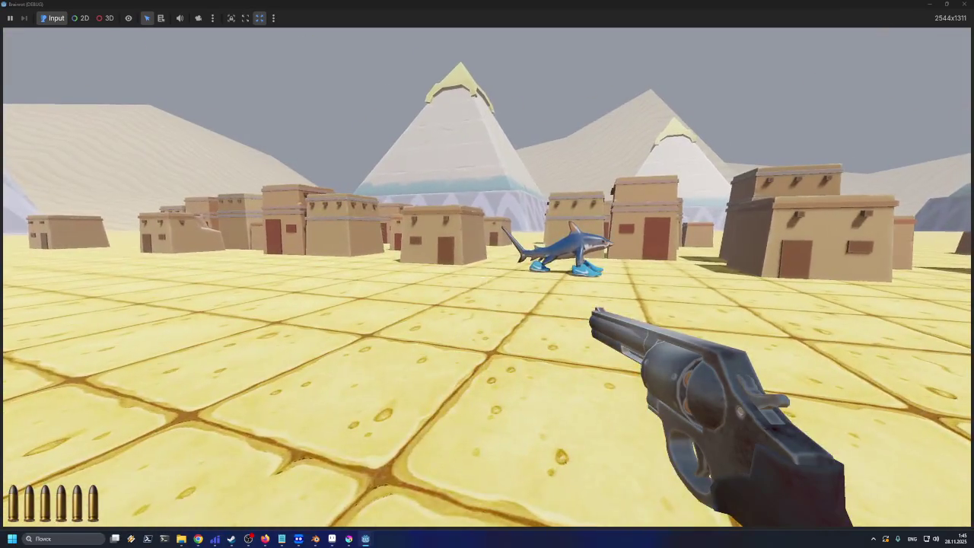
pyautogui.press('w')
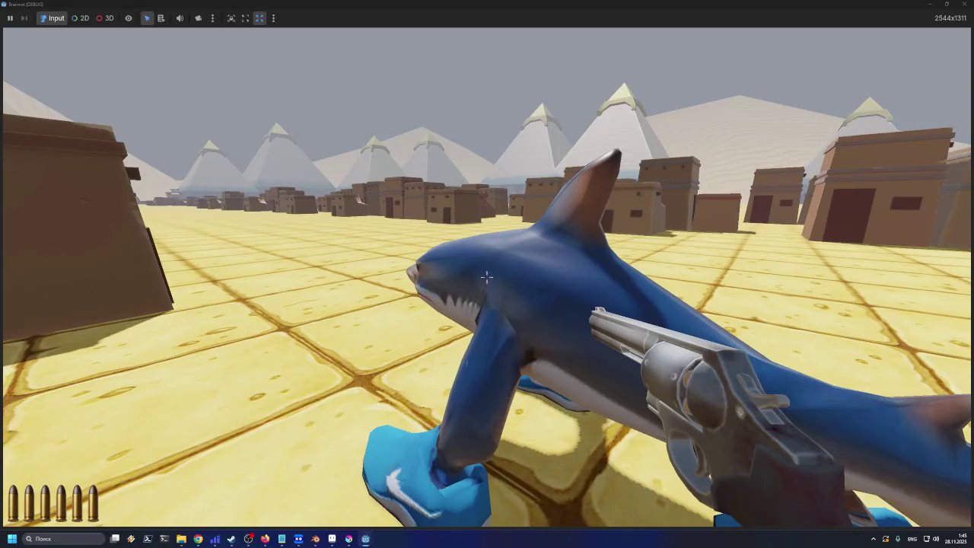
# Shoot the shark down with three shots, reload, walk into town, and stop with F8
pyautogui.click(487, 276)
pyautogui.click(487, 276)
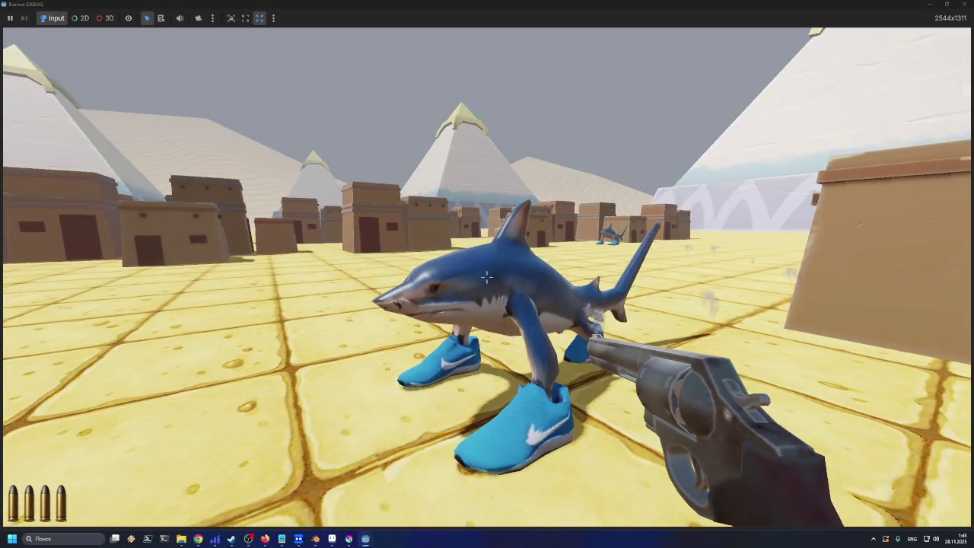
pyautogui.click(487, 276)
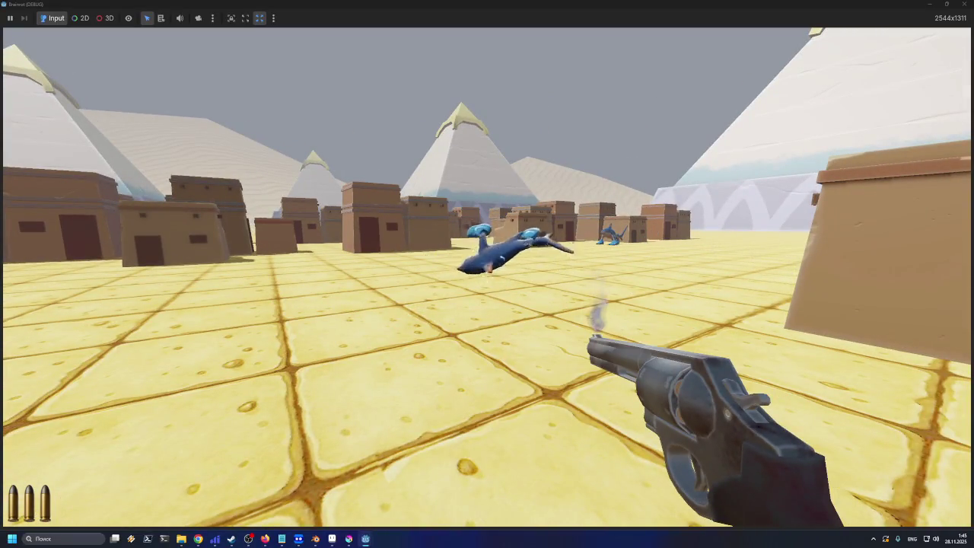
pyautogui.press('r')
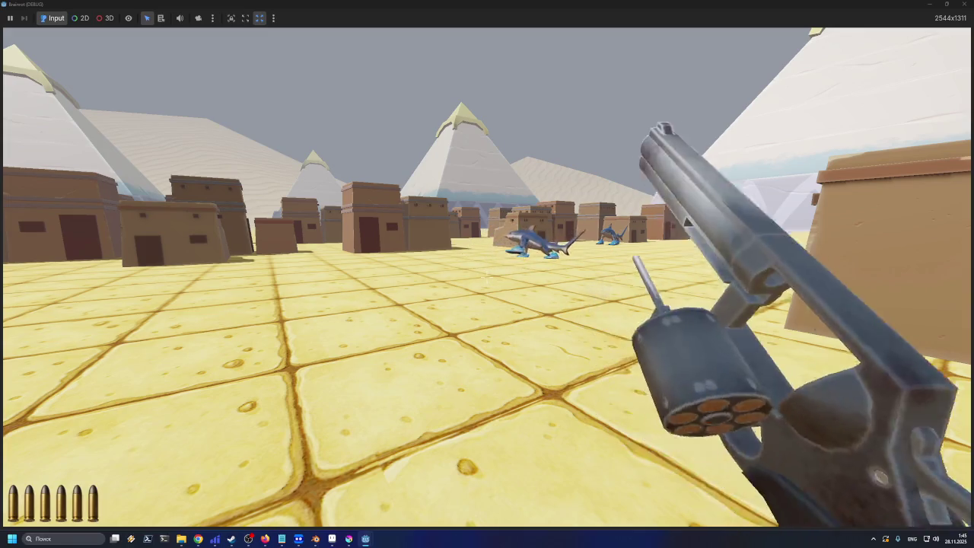
pyautogui.press('w')
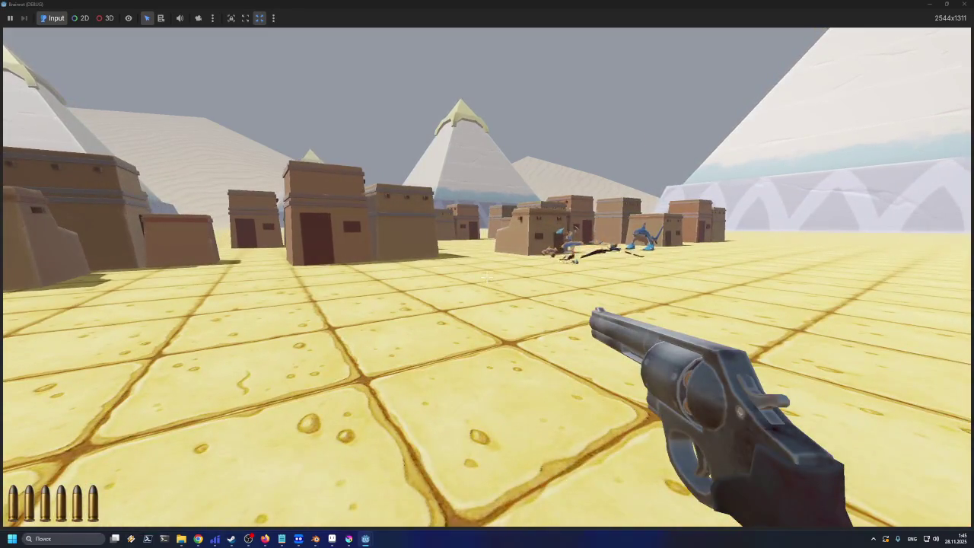
pyautogui.press('F8')
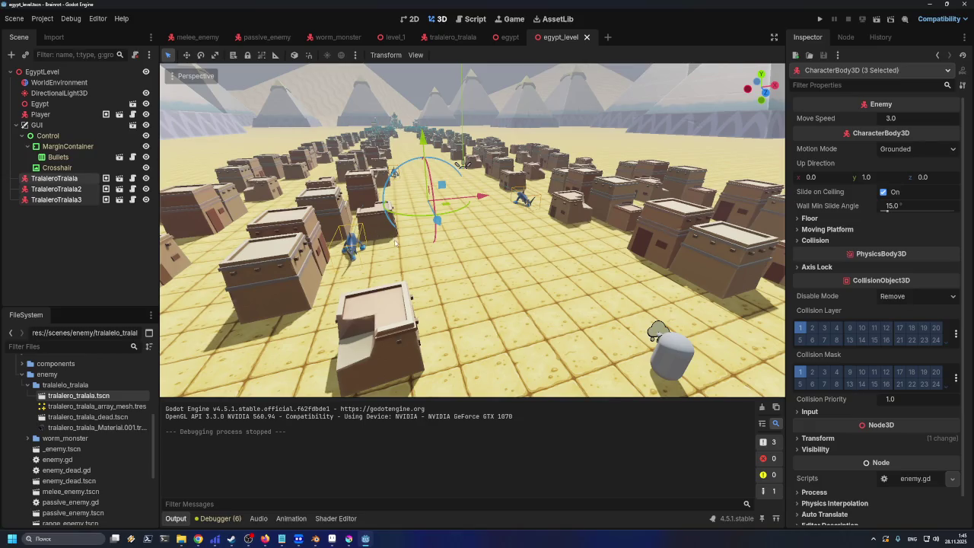
# In level_1, select NavigationRegion3D and expand CSGCombiner3D to inspect its boxes
pyautogui.click(16, 125)
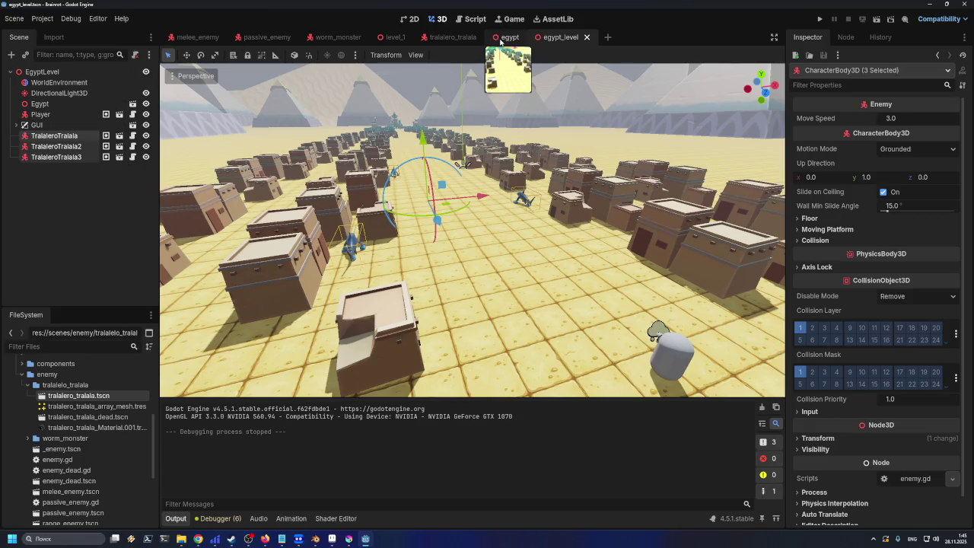
pyautogui.click(453, 38)
pyautogui.click(382, 39)
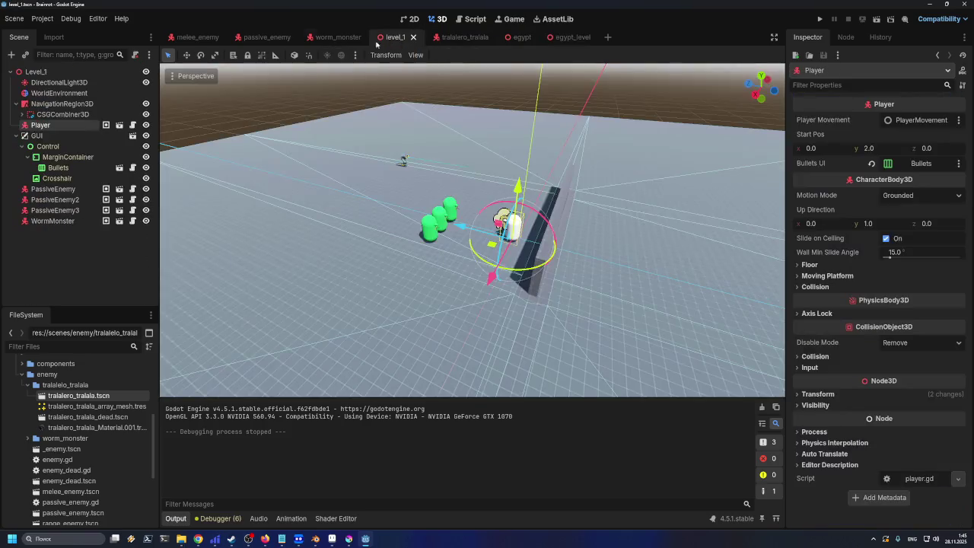
pyautogui.click(59, 104)
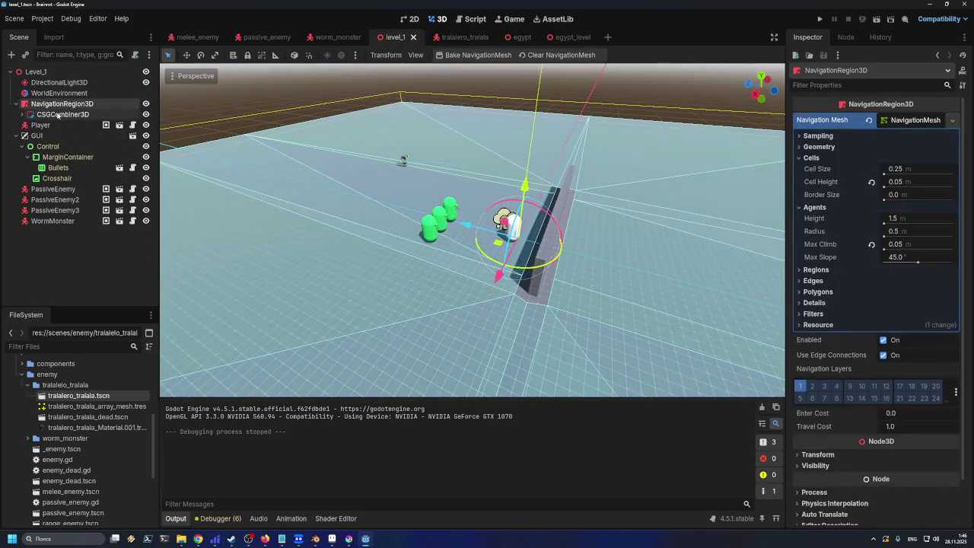
pyautogui.click(54, 244)
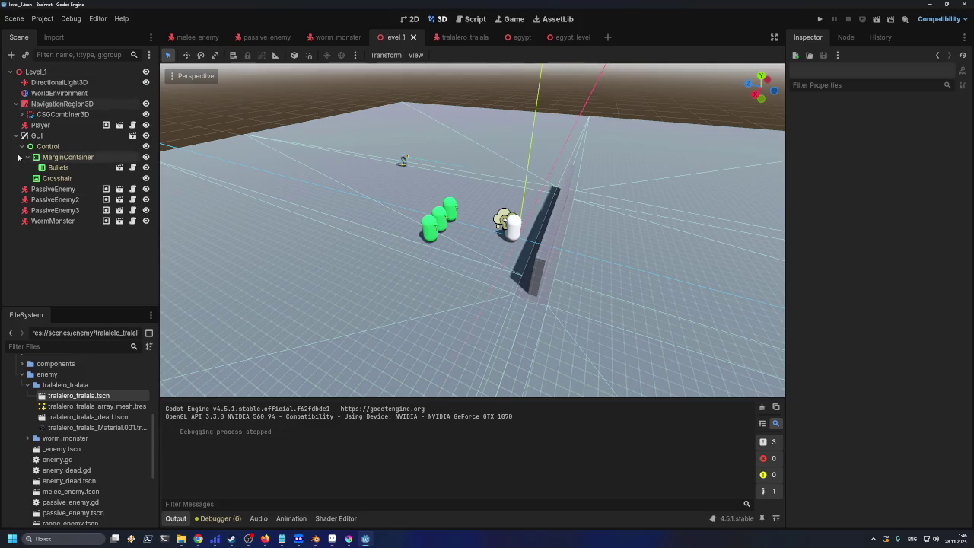
pyautogui.click(21, 114)
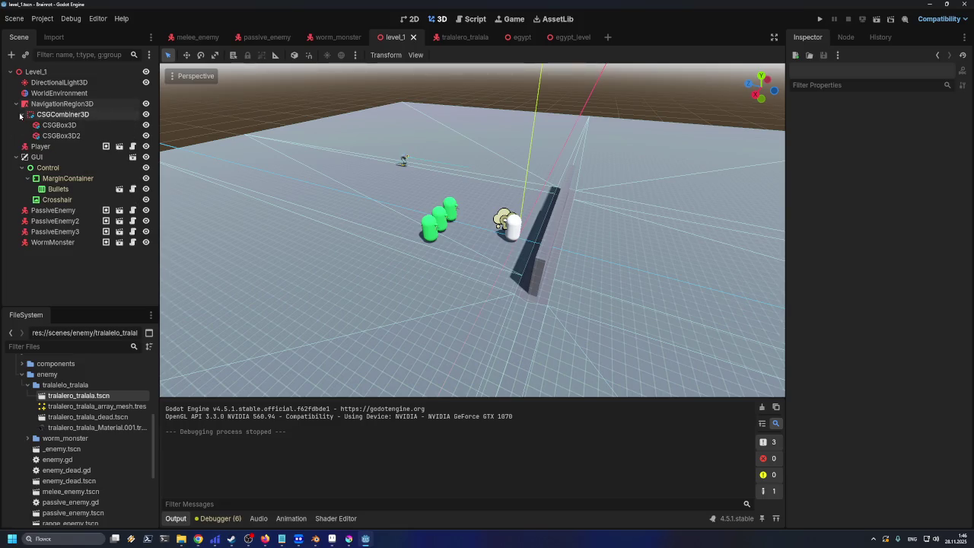
pyautogui.click(55, 104)
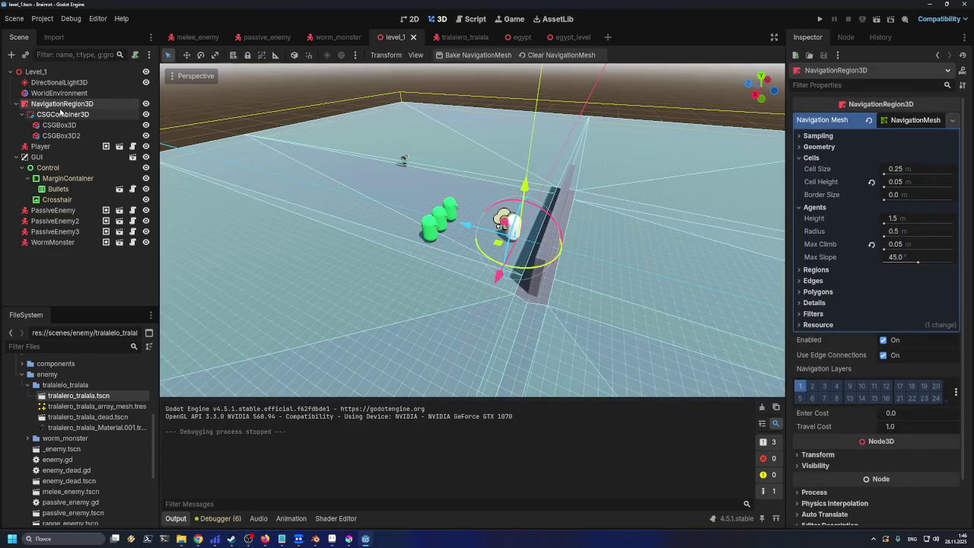
# Copy the NavigationRegion3D node and switch to the egypt_level scene tab
pyautogui.moveTo(565, 43)
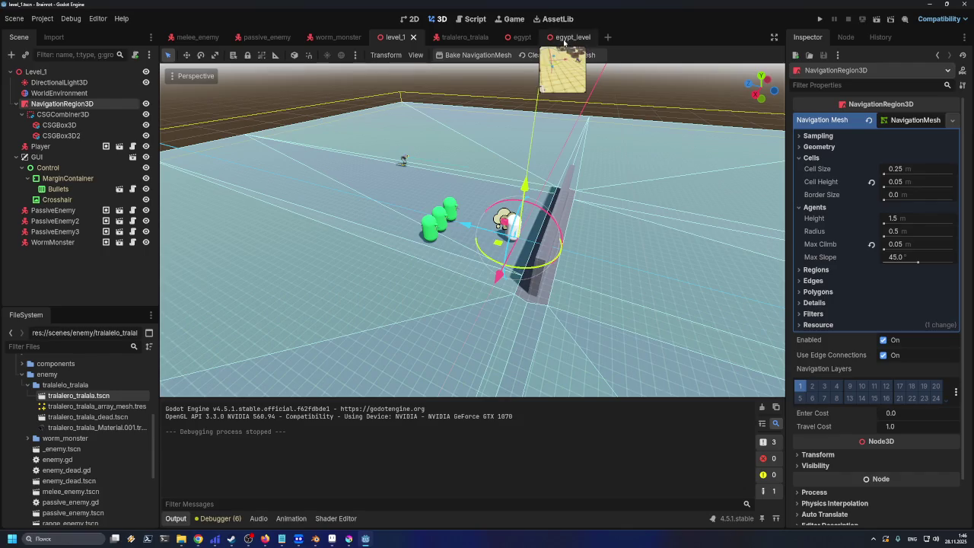
pyautogui.rightClick(32, 108)
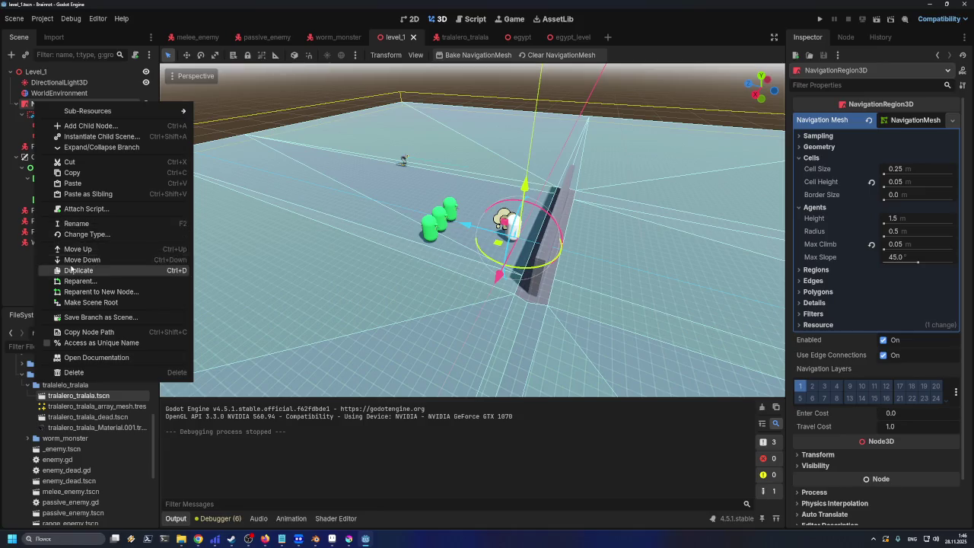
pyautogui.press('Escape')
pyautogui.click(561, 36)
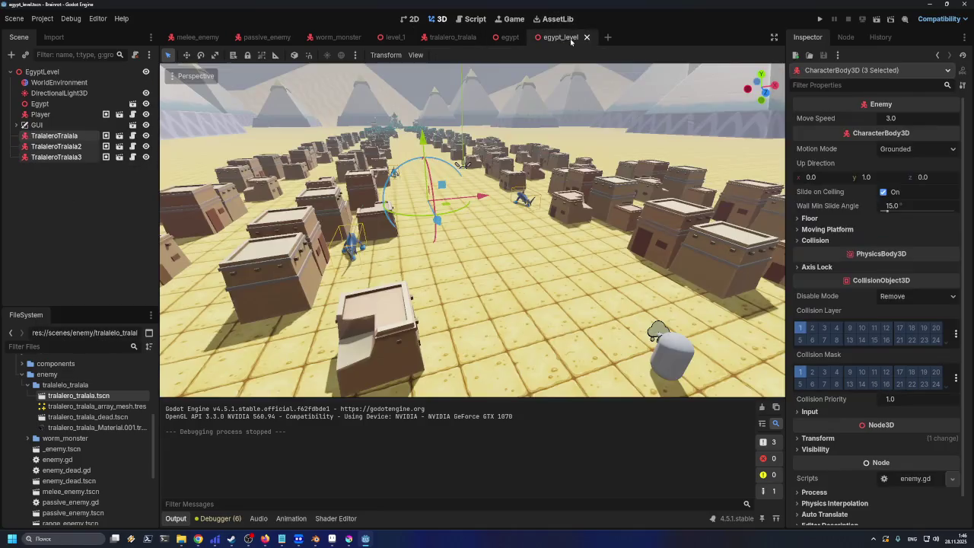
# Paste NavigationRegion3D under EgyptLevel, delete its CSGCombiner3D boxes, and nest Egypt under it
pyautogui.click(61, 72)
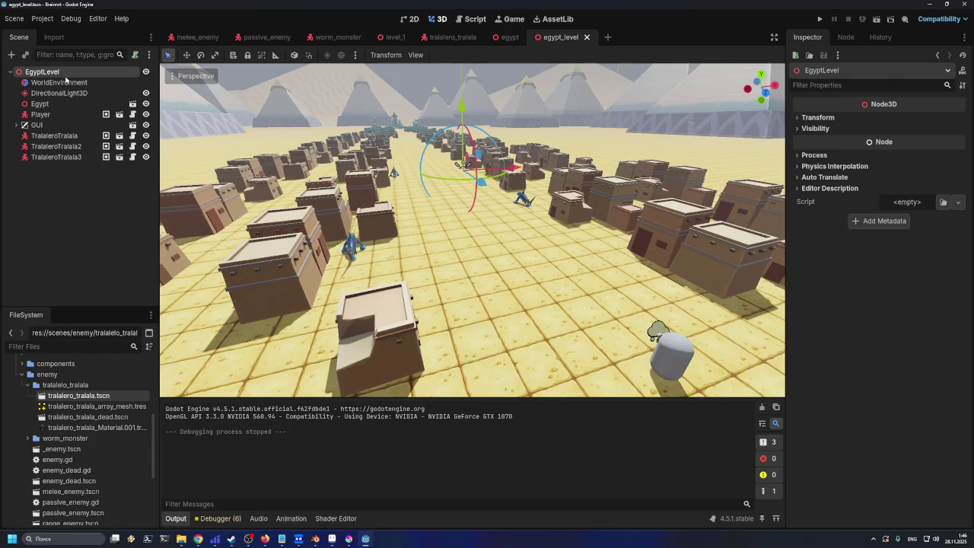
pyautogui.hotkey('ctrl', 'v')
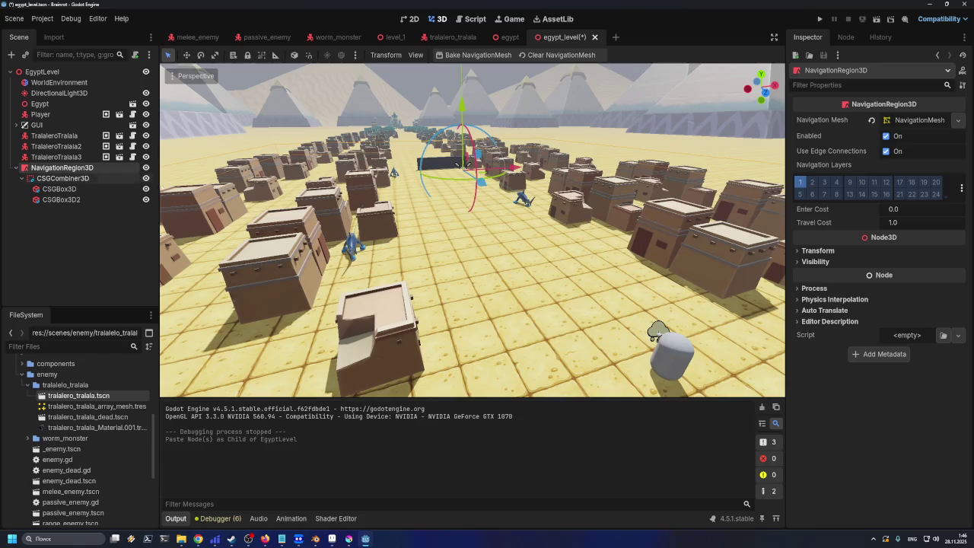
pyautogui.click(78, 179)
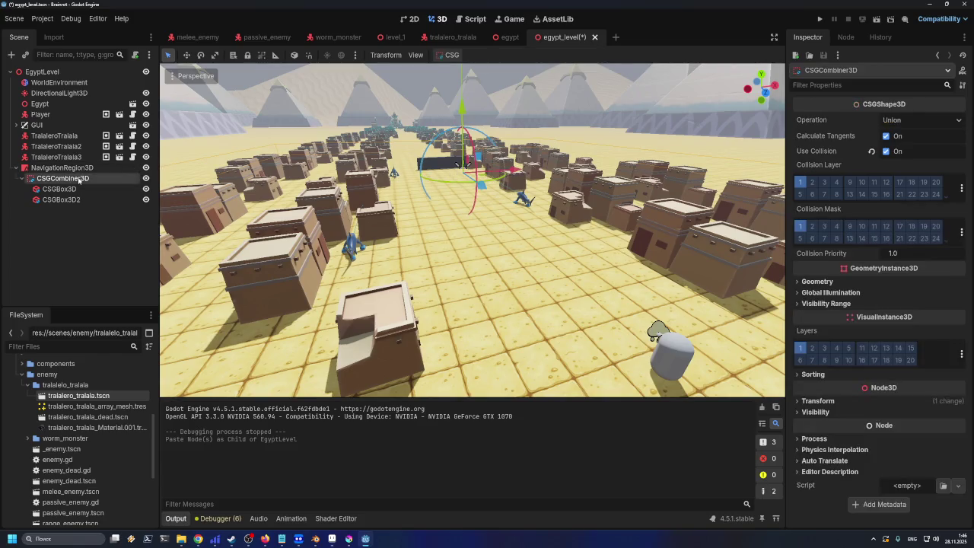
pyautogui.press('Delete')
pyautogui.click(434, 283)
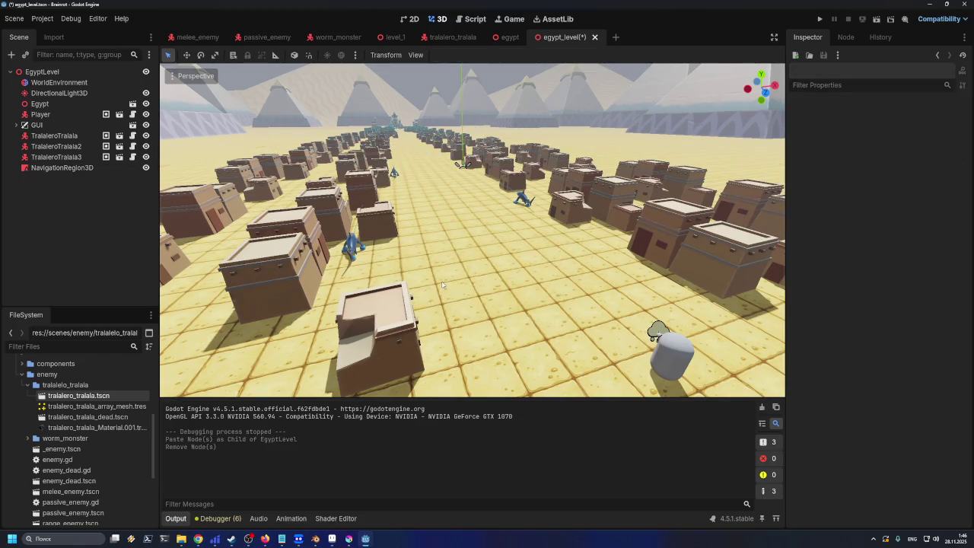
pyautogui.moveTo(50, 168); pyautogui.dragTo(58, 104)
pyautogui.click(61, 104)
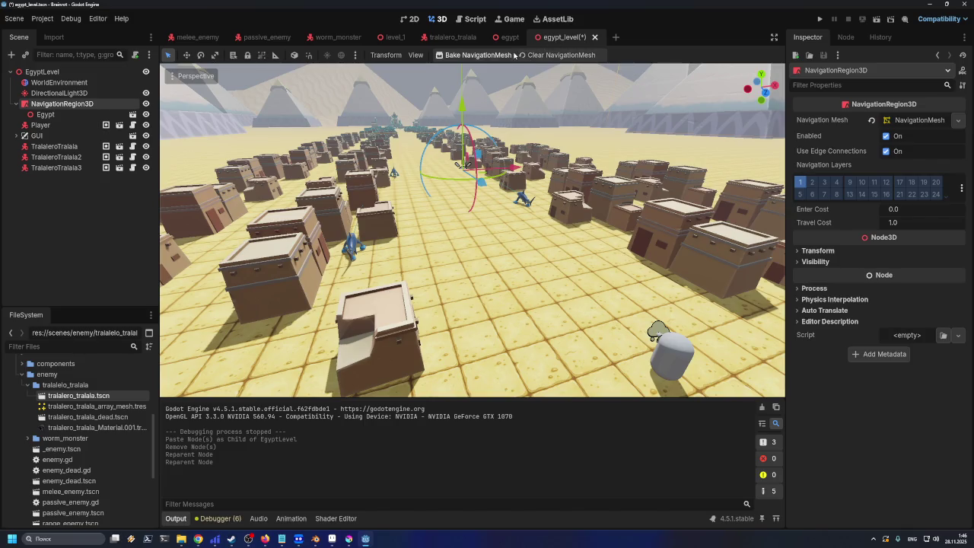
# Bake the navigation mesh twice, review the source-geometry-too-big errors, then select Egypt
pyautogui.click(479, 57)
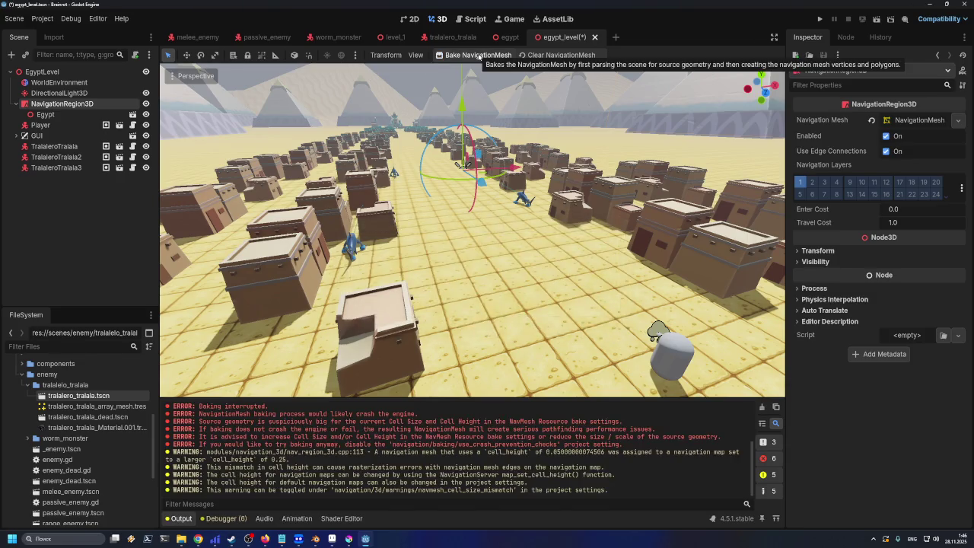
pyautogui.click(479, 56)
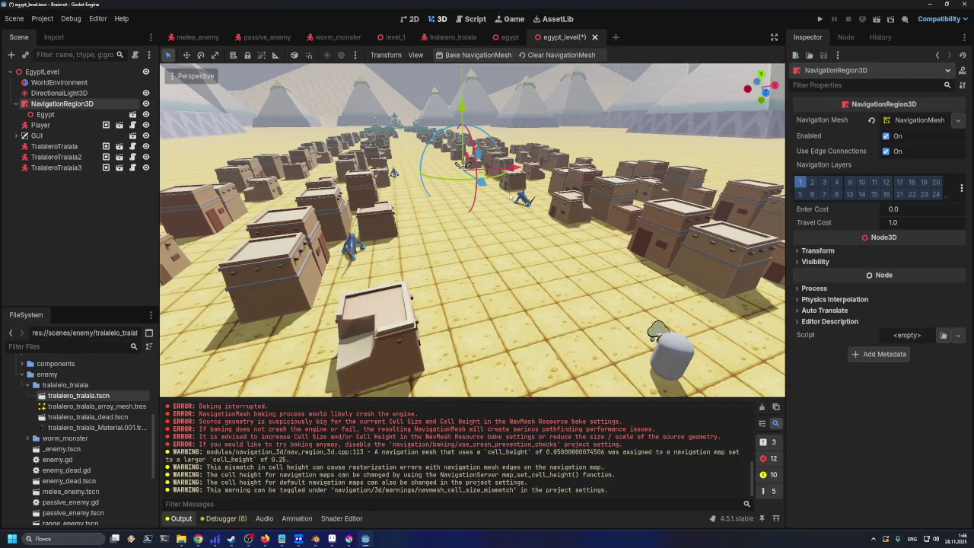
pyautogui.scroll(1, 288, 450)
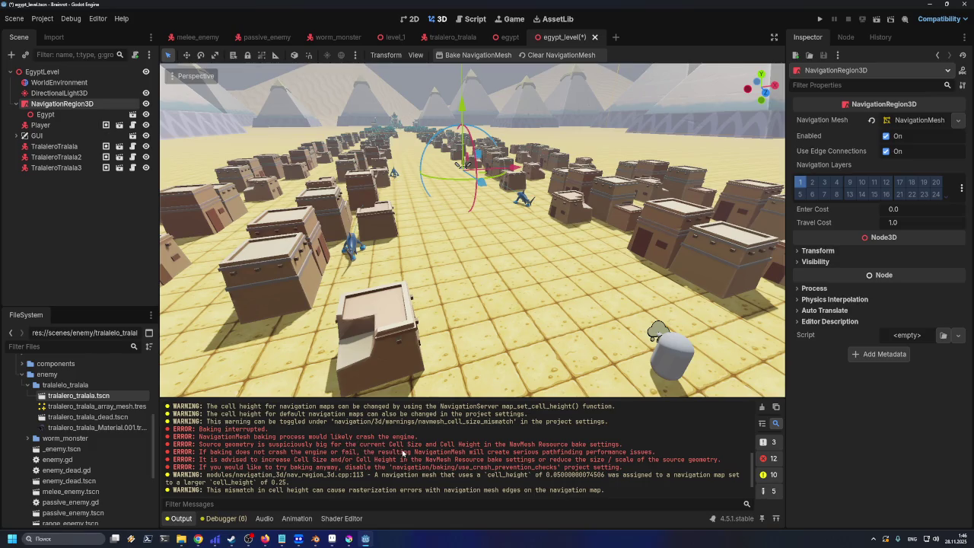
pyautogui.click(67, 116)
# Revert the NavigationMesh's Cell Height and Max Climb to their 0.25 defaults
pyautogui.click(63, 104)
pyautogui.click(920, 121)
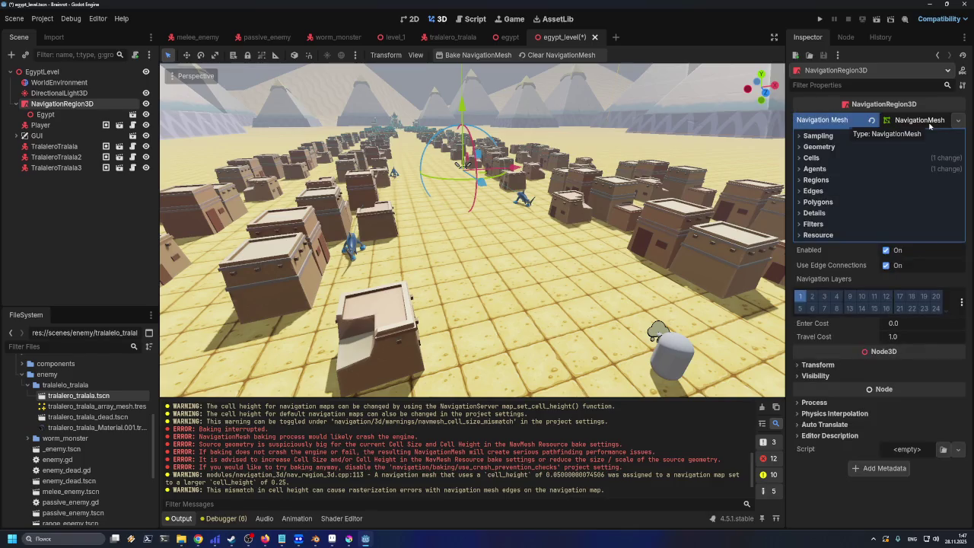
pyautogui.click(809, 137)
pyautogui.click(809, 137)
pyautogui.click(811, 159)
pyautogui.click(810, 208)
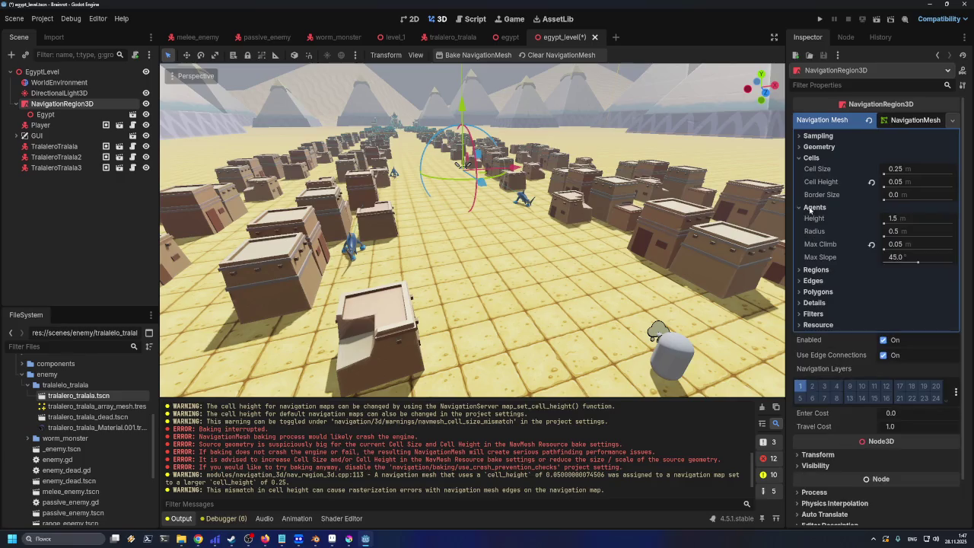
pyautogui.click(871, 183)
pyautogui.click(871, 244)
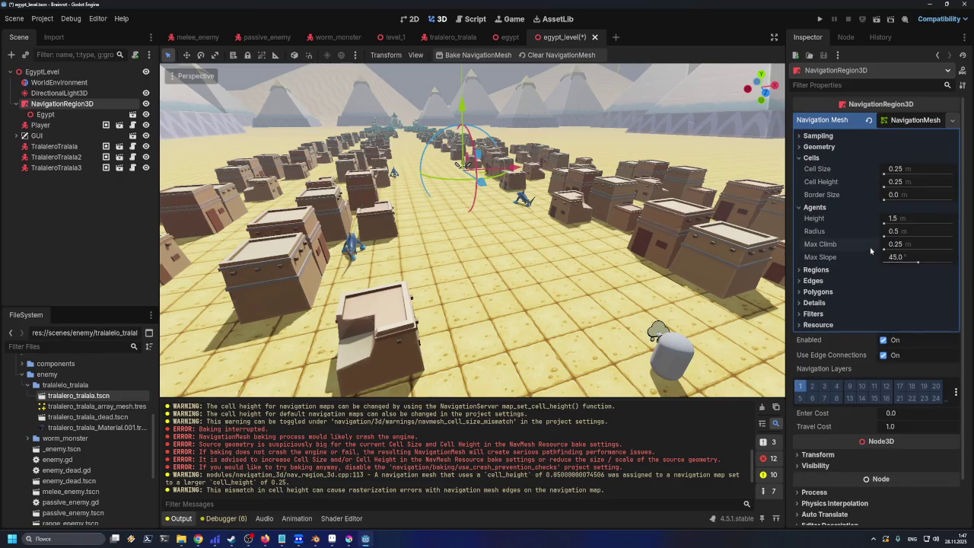
# Rebake the navigation mesh three times, clearing Output in between, then right-click Egypt
pyautogui.click(473, 56)
pyautogui.click(472, 56)
pyautogui.click(761, 411)
pyautogui.click(473, 55)
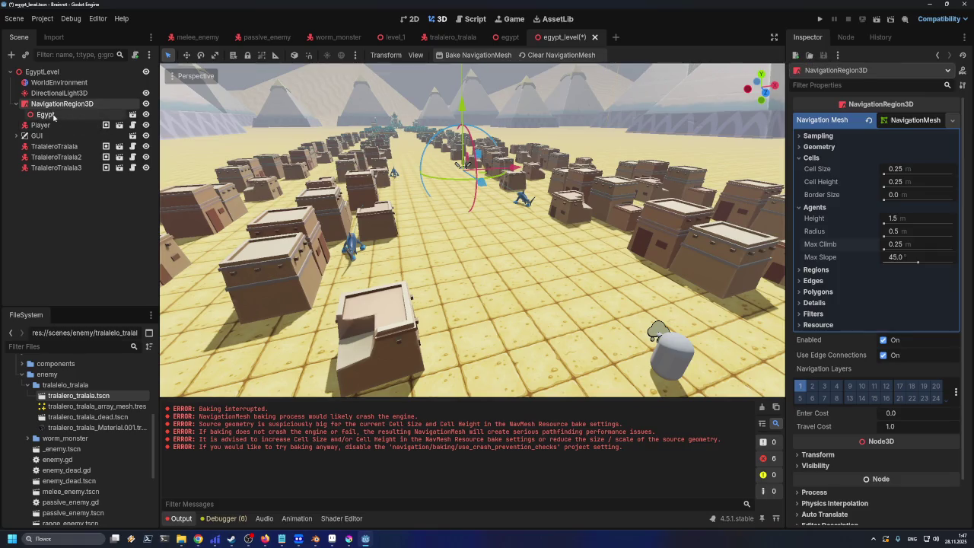
pyautogui.click(51, 116)
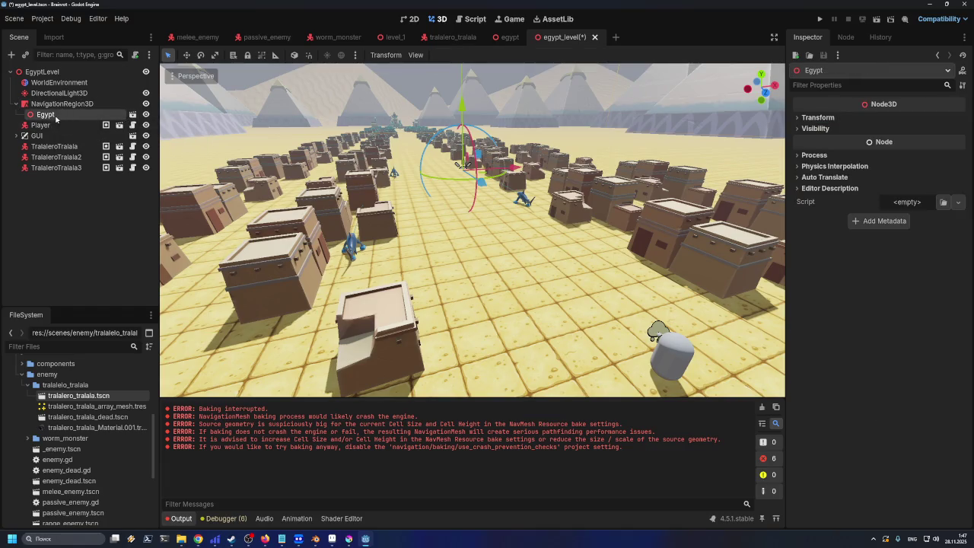
pyautogui.rightClick(54, 116)
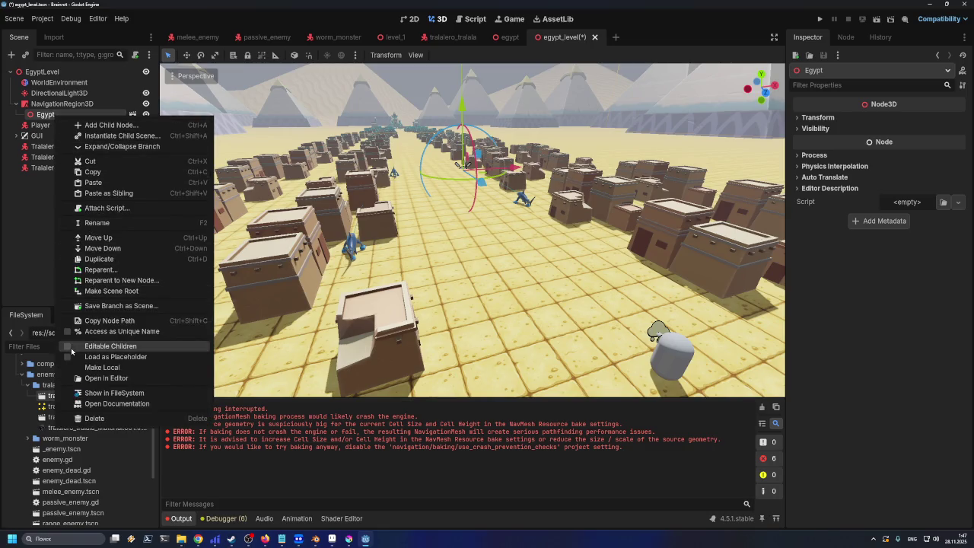
# Enable Editable Children on Egypt, reselect NavigationRegion3D, and rebake the navigation mesh
pyautogui.click(111, 346)
pyautogui.press('Up')
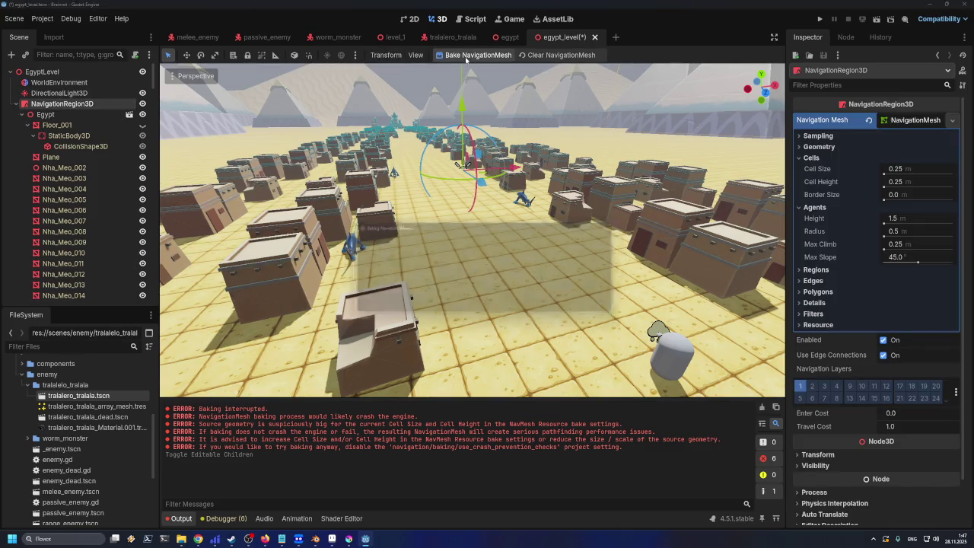
pyautogui.click(478, 55)
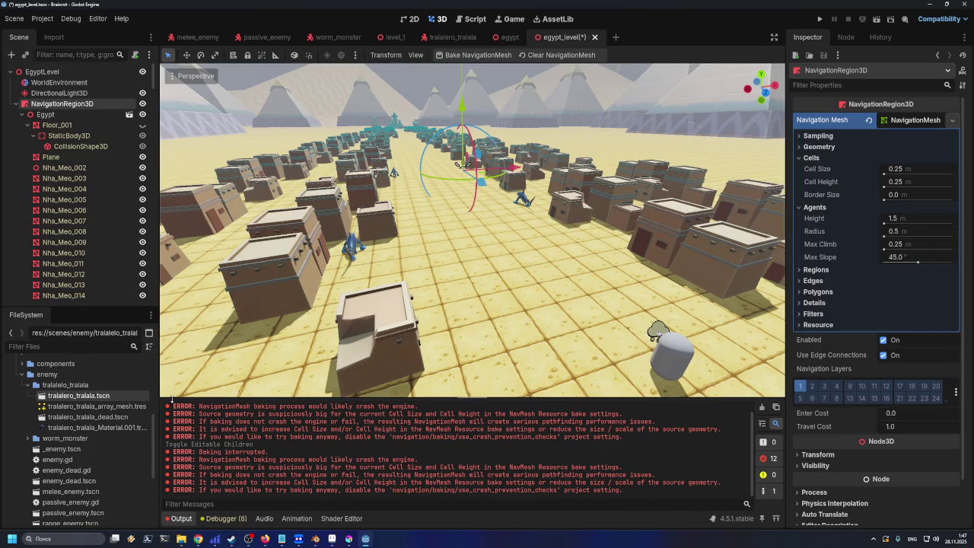
pyautogui.scroll(1, 394, 482)
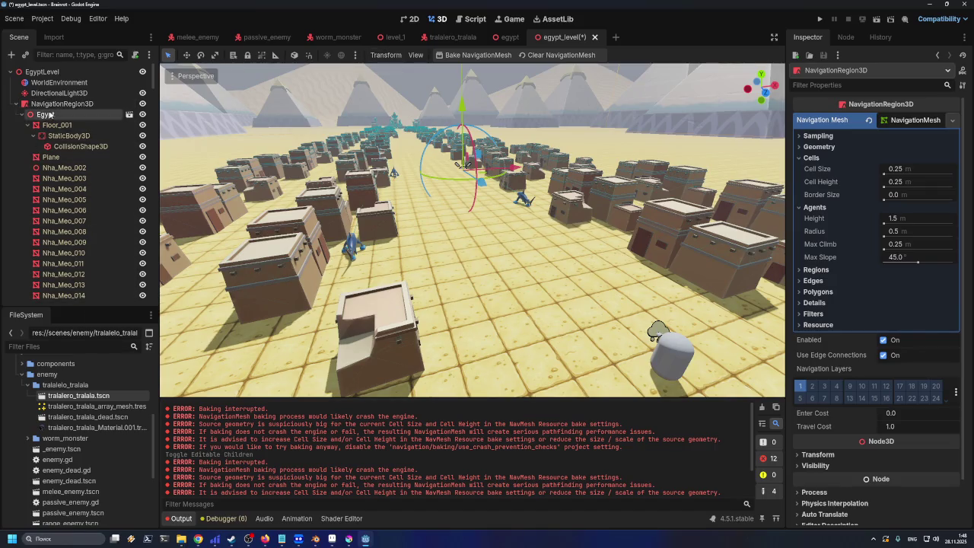
# Turn off Editable Children on the Egypt node and confirm the revert
pyautogui.rightClick(46, 115)
pyautogui.click(58, 347)
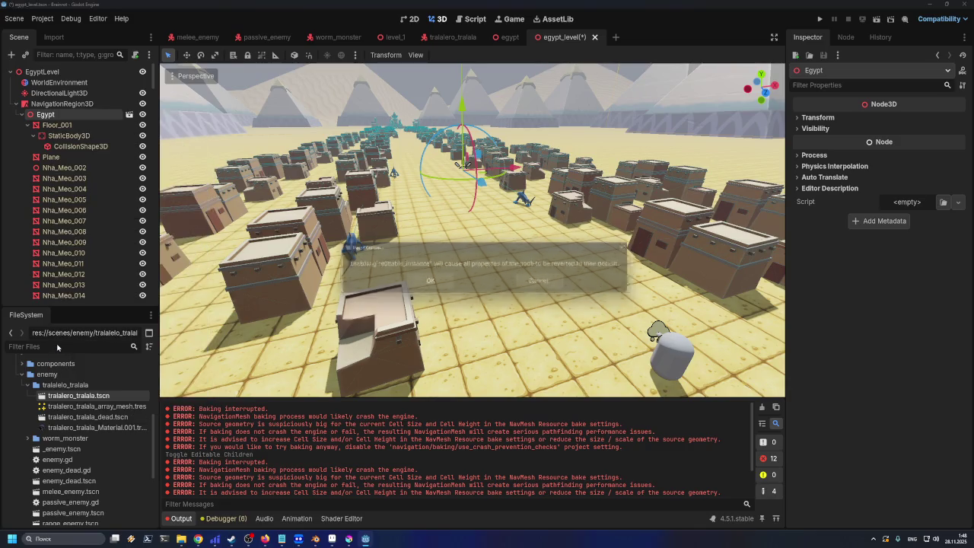
pyautogui.click(440, 285)
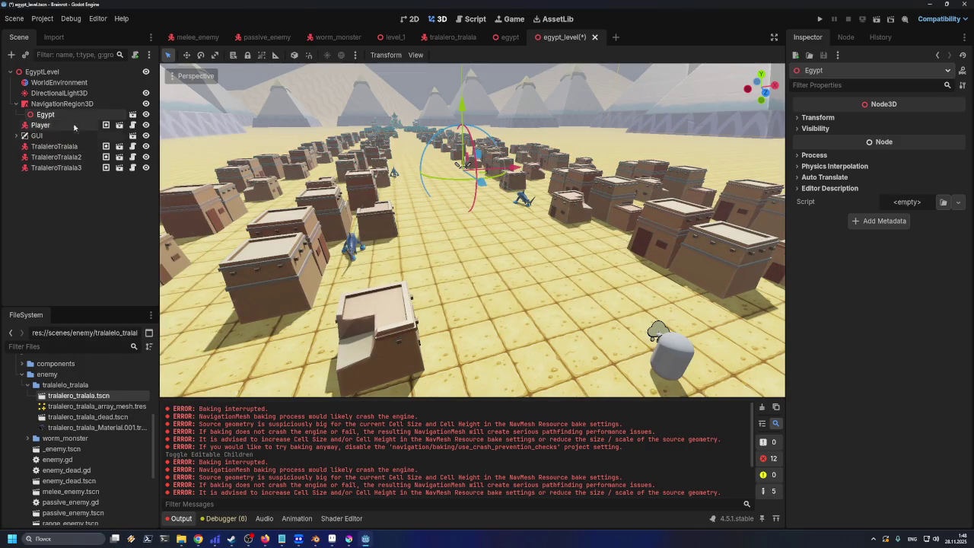
# In level_1, add a Node3D child to NavigationRegion3D and move CSGCombiner3D inside it
pyautogui.click(393, 36)
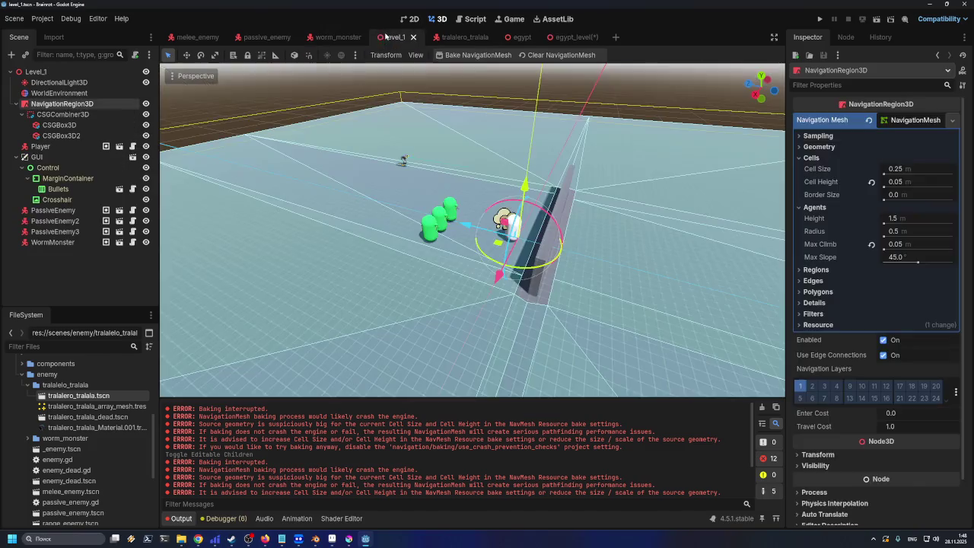
pyautogui.rightClick(51, 105)
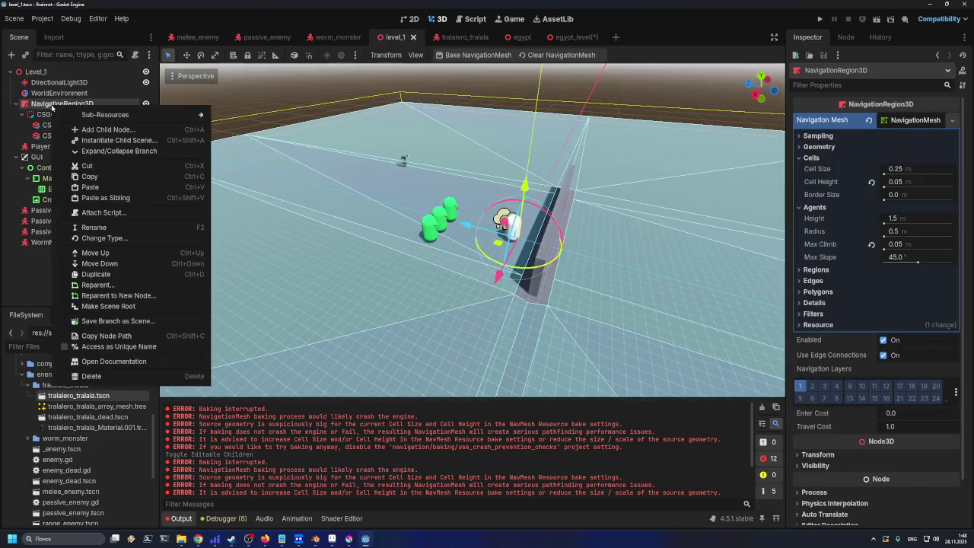
pyautogui.click(86, 130)
pyautogui.doubleClick(365, 158)
pyautogui.moveTo(66, 150); pyautogui.dragTo(65, 114)
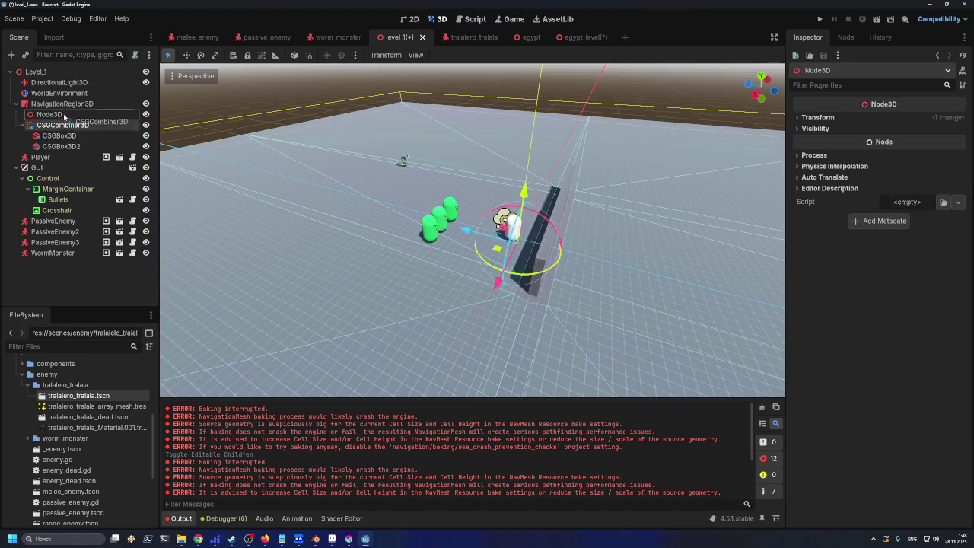
pyautogui.click(72, 104)
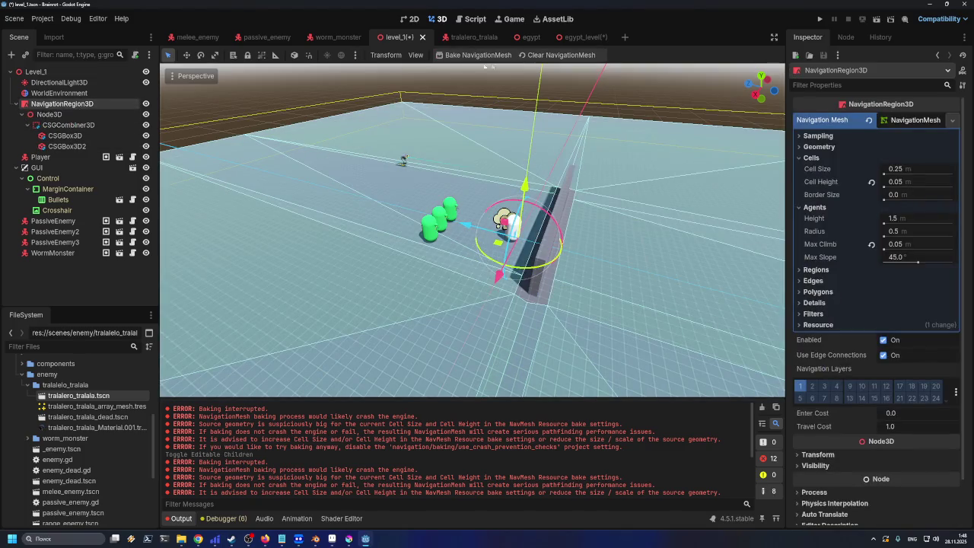
# Clear and rebake level_1's navigation mesh twice, then orbit to check it covers the floor
pyautogui.click(552, 55)
pyautogui.click(471, 56)
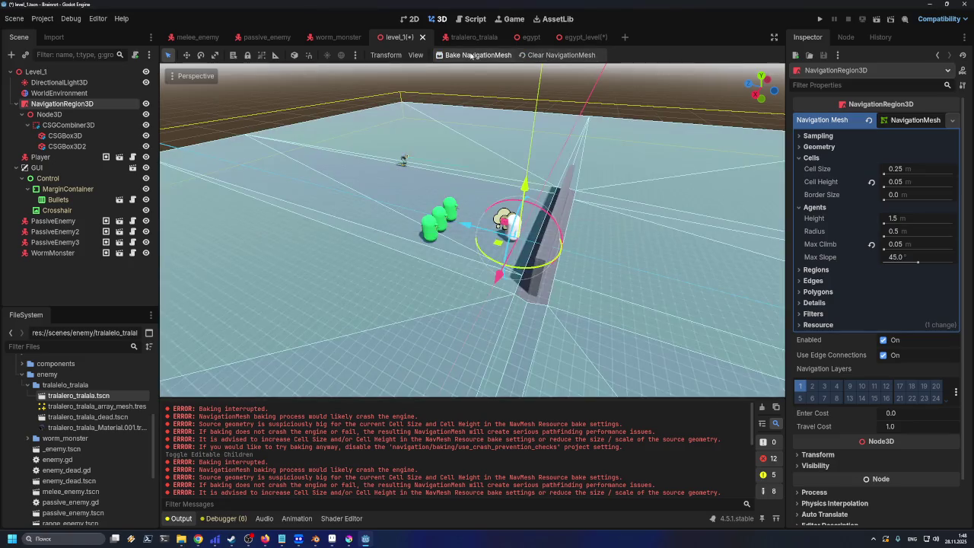
pyautogui.click(543, 55)
pyautogui.click(470, 56)
pyautogui.moveTo(428, 194); pyautogui.dragTo(452, 182)
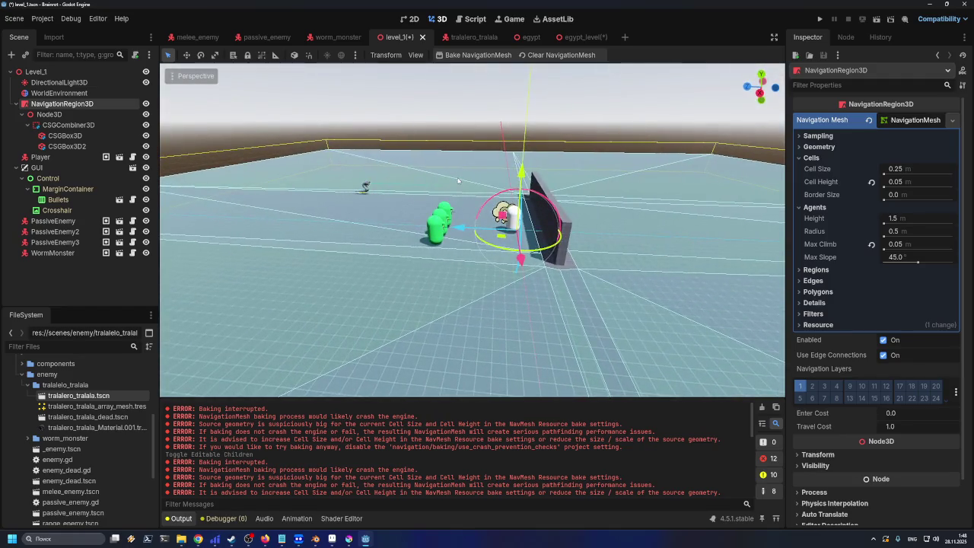
pyautogui.rightClick(47, 125)
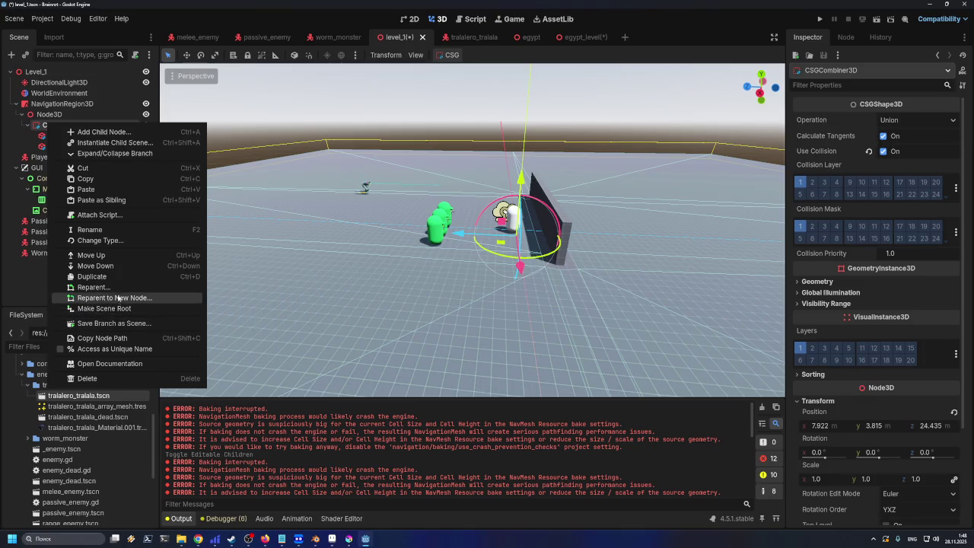
# Save the CSGCombiner3D branch as csg_combiner_3d.tscn and rebake level_1's navigation mesh
pyautogui.click(113, 323)
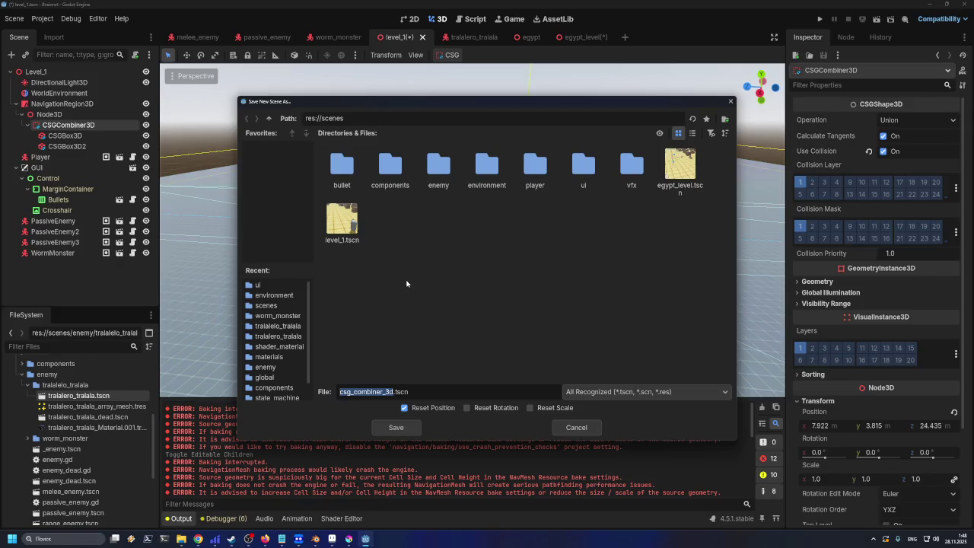
pyautogui.click(392, 428)
pyautogui.click(84, 114)
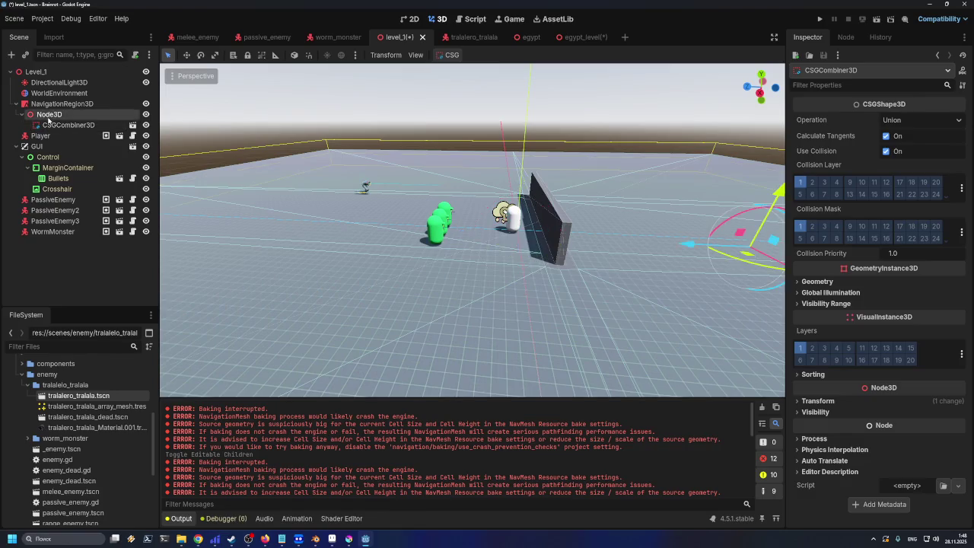
pyautogui.click(94, 107)
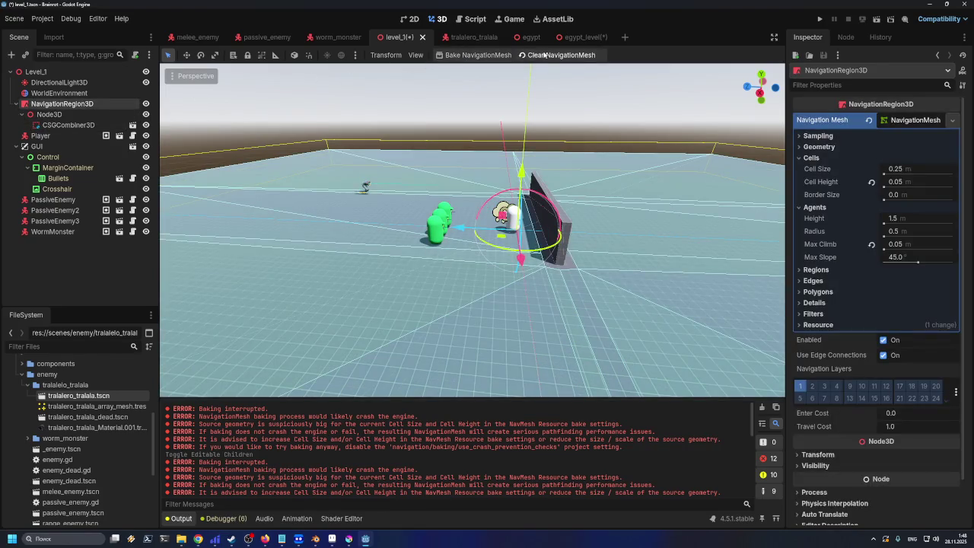
pyautogui.click(478, 55)
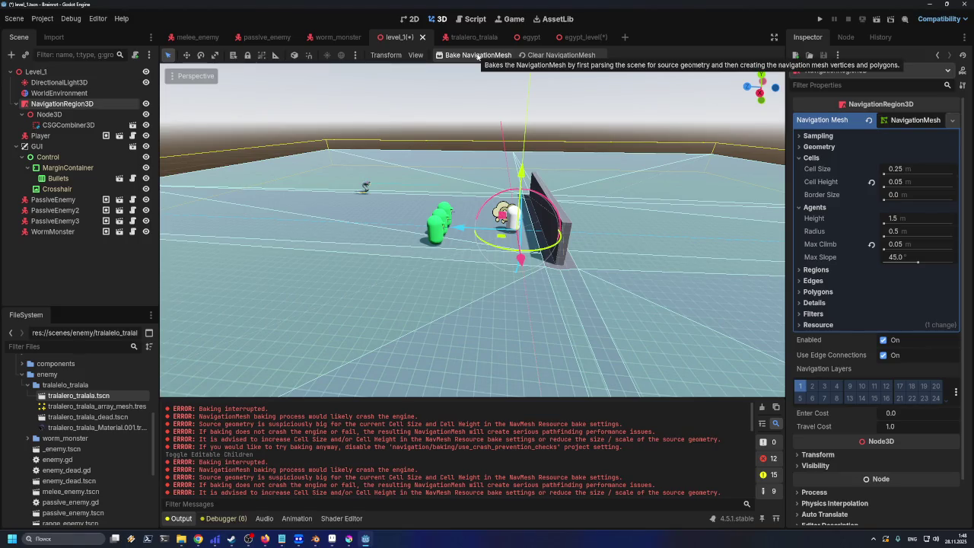
# Check the CSG combiner nodes, then bring up the egypt_level scene
pyautogui.click(121, 124)
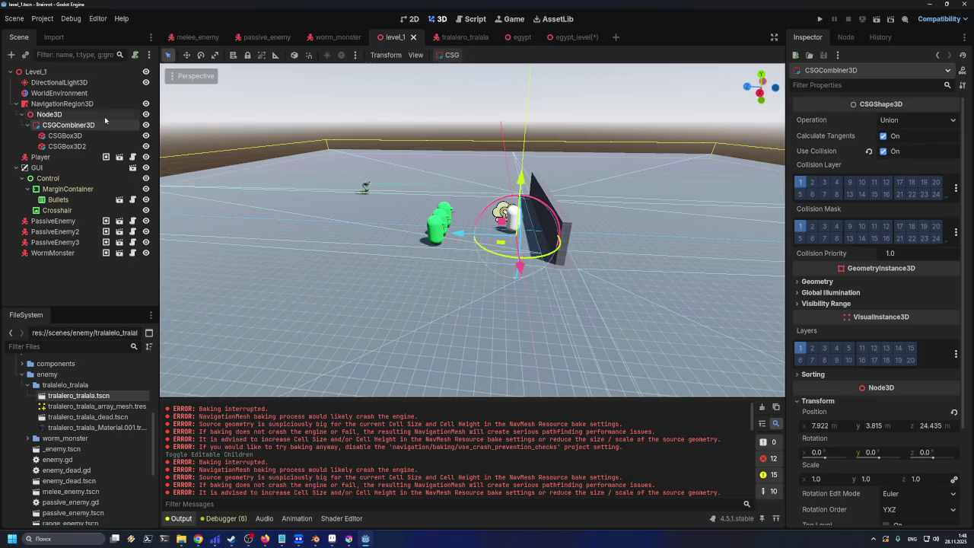
pyautogui.click(111, 114)
pyautogui.click(565, 42)
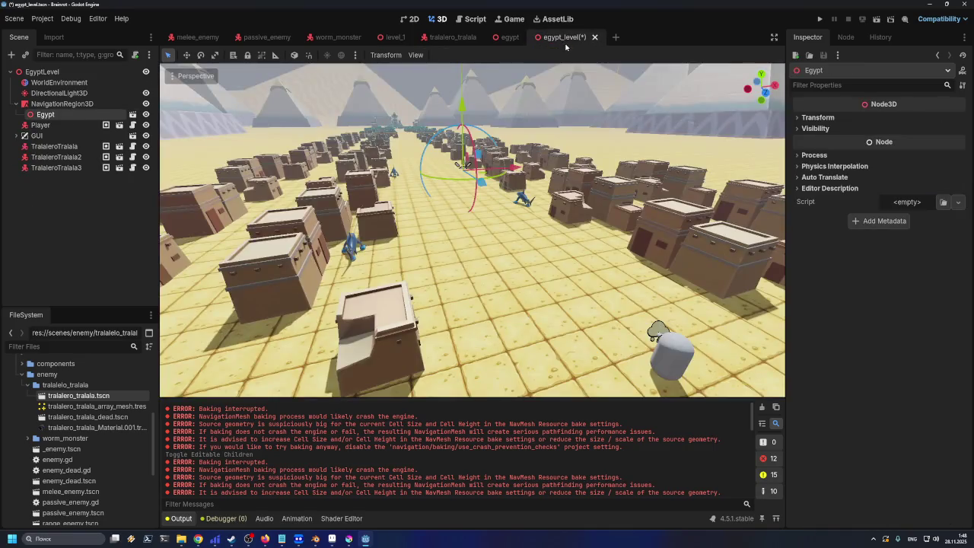
# Save egypt_level and bake its NavigationRegion3D navigation mesh
pyautogui.hotkey('ctrl', 's')
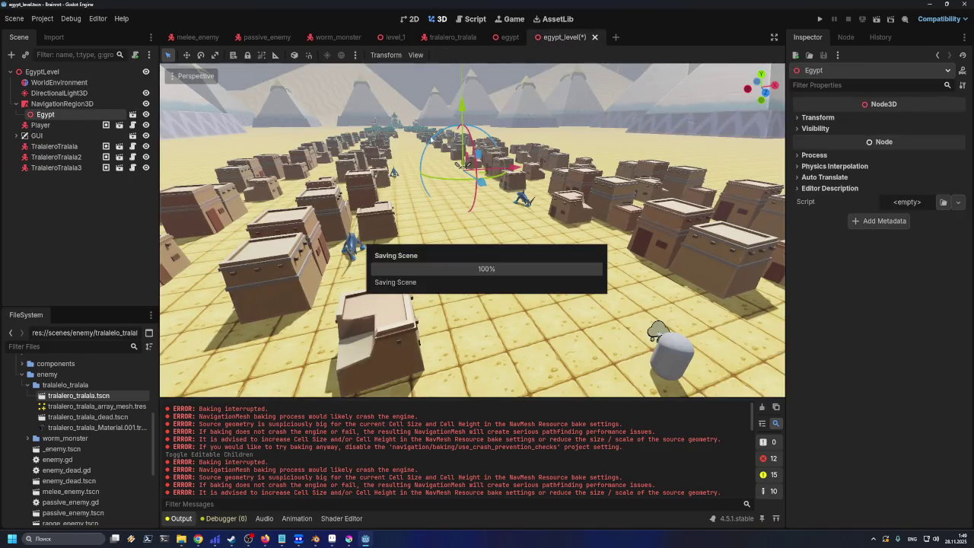
pyautogui.click(62, 104)
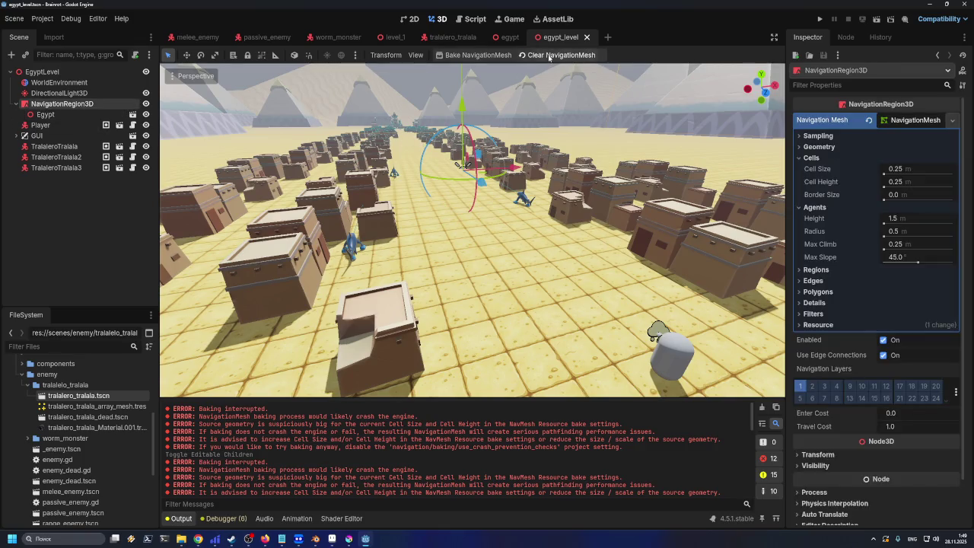
pyautogui.click(485, 59)
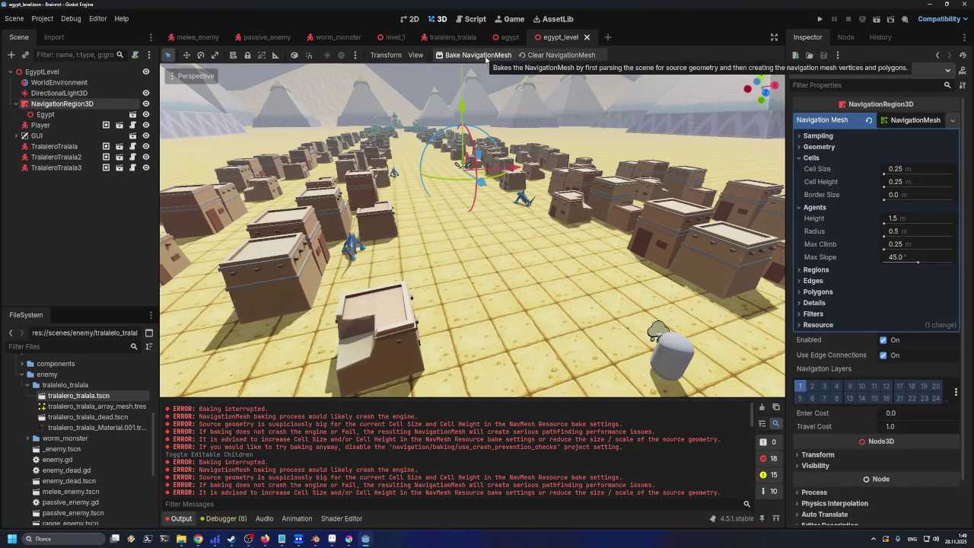
# Highlight the baking-interrupted and source-geometry-too-big errors in the Output panel
pyautogui.moveTo(198, 462); pyautogui.dragTo(265, 462)
pyautogui.moveTo(198, 469); pyautogui.dragTo(417, 469)
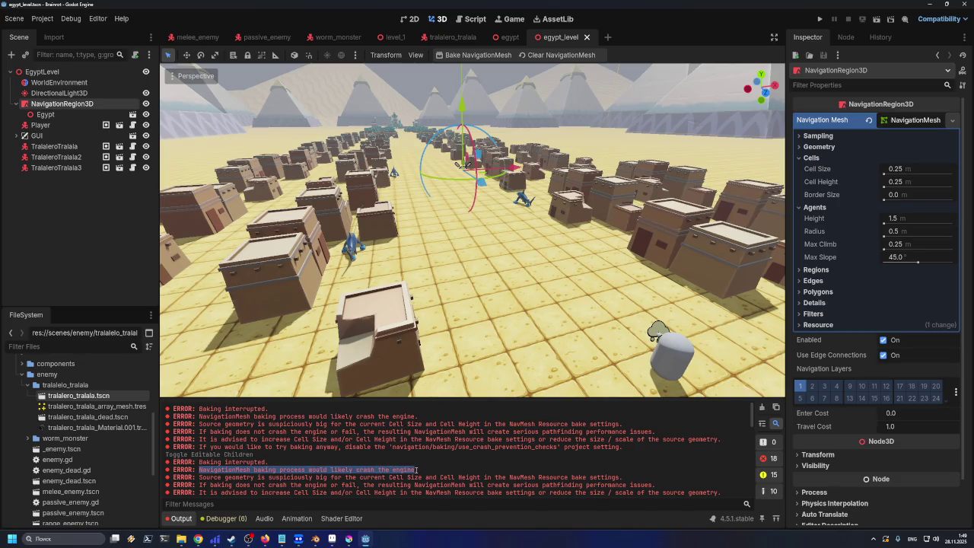
pyautogui.moveTo(200, 477); pyautogui.dragTo(522, 478)
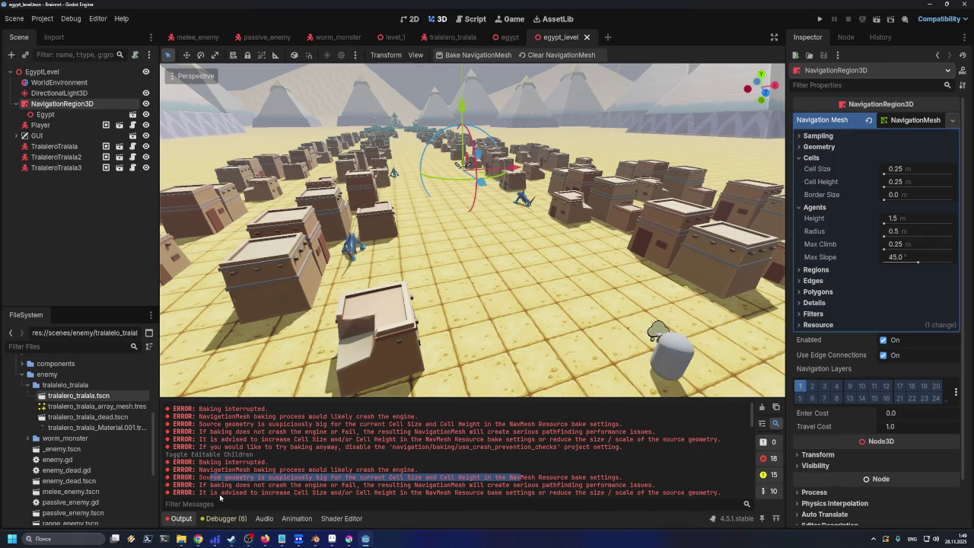
pyautogui.moveTo(271, 493)
pyautogui.mouseDown()
pyautogui.moveTo(262, 495)
pyautogui.moveTo(286, 493)
pyautogui.mouseUp()
pyautogui.click(327, 495)
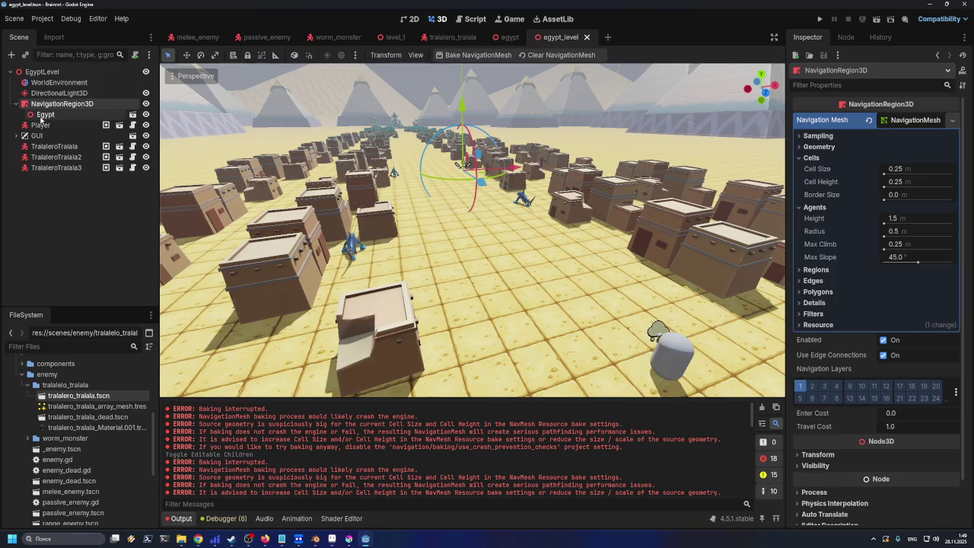
pyautogui.moveTo(843, 191)
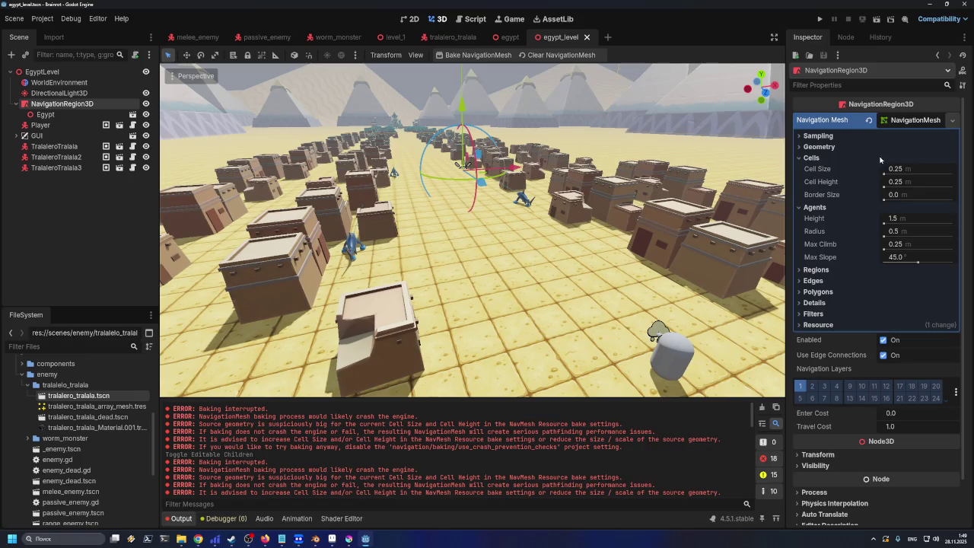
# Enter 1 for navmesh Cell Size and Max Climb, then bake the Egypt navigation mesh
pyautogui.click(926, 171)
pyautogui.write('1')
pyautogui.press('Return')
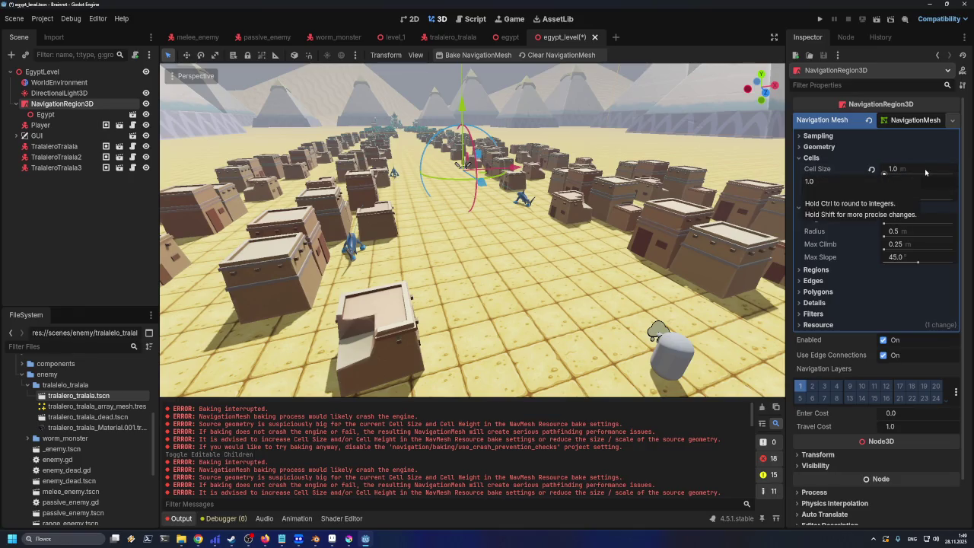
pyautogui.click(926, 172)
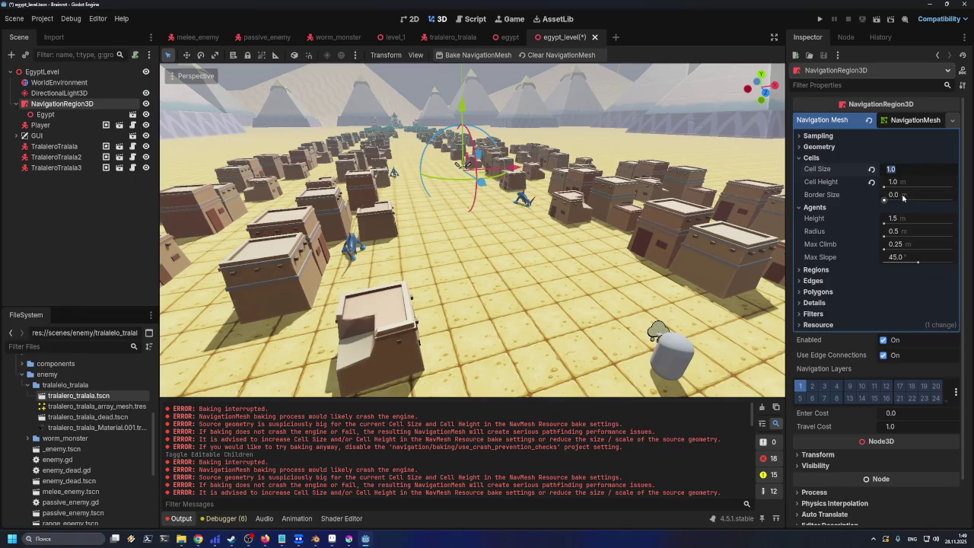
pyautogui.click(912, 248)
pyautogui.write('1')
pyautogui.press('Return')
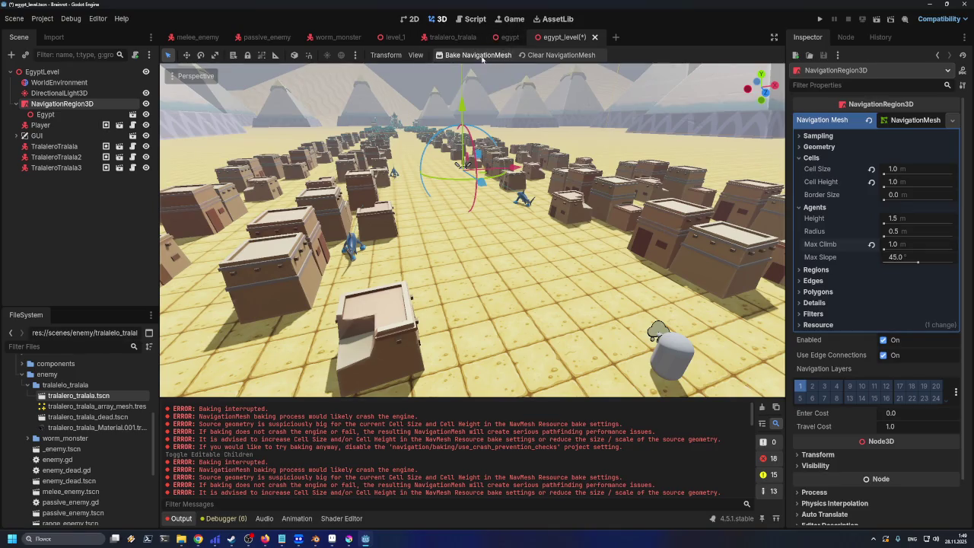
pyautogui.click(481, 56)
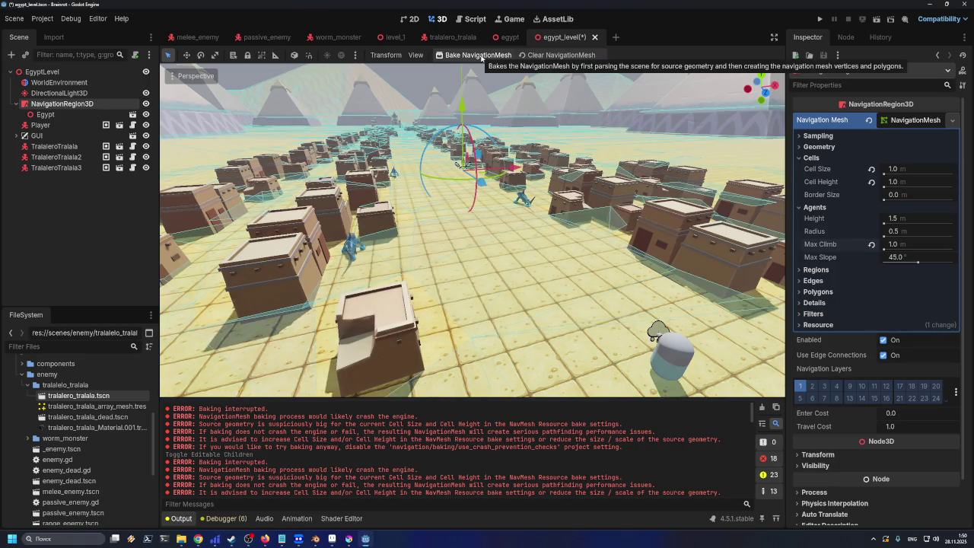
pyautogui.scroll(5, 472, 229)
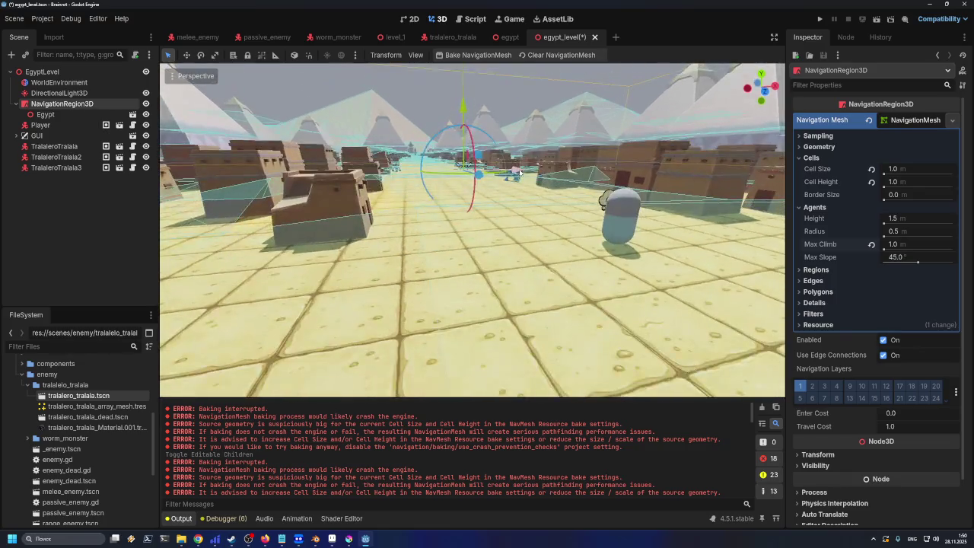
pyautogui.scroll(5, 463, 165)
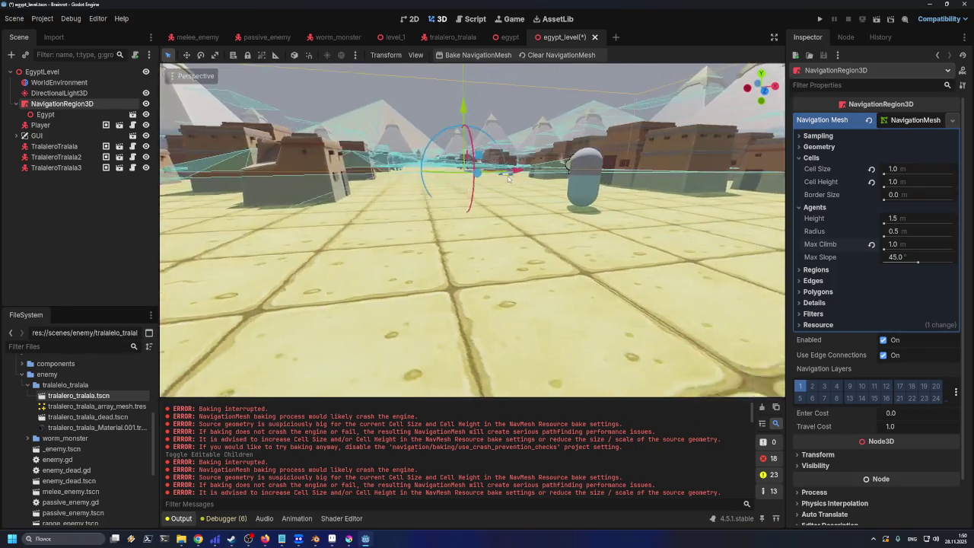
pyautogui.moveTo(503, 180); pyautogui.dragTo(454, 161)
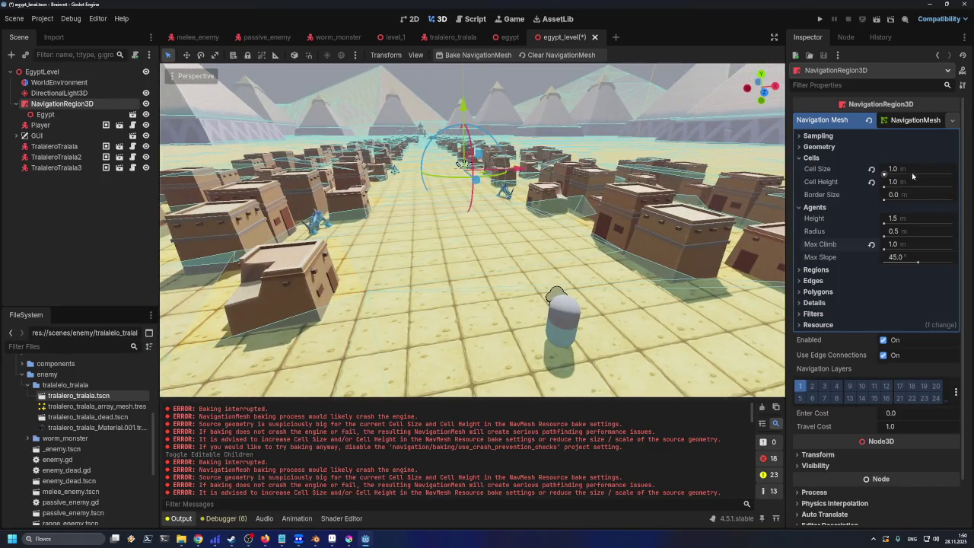
# Reset Max Climb and Cell Height to defaults, then bake with Cell Size 0.3
pyautogui.click(873, 247)
pyautogui.click(885, 174)
pyautogui.click(872, 182)
pyautogui.click(918, 168)
pyautogui.write('0.3')
pyautogui.press('Tab')
pyautogui.write('0.3')
pyautogui.press('Return')
pyautogui.click(476, 55)
# Rebake the navmesh with Cell Size and Cell Height of 0.5
pyautogui.click(912, 167)
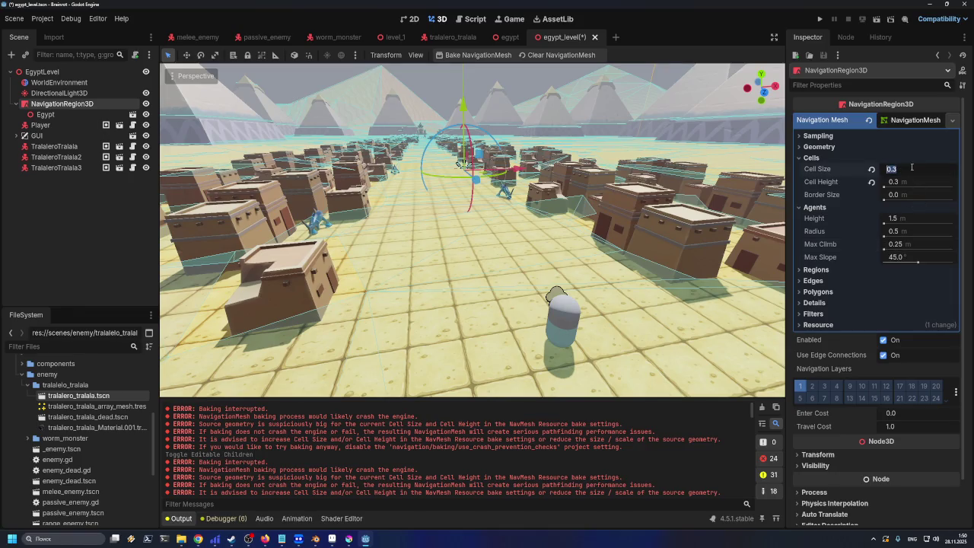
pyautogui.write('0.')
pyautogui.write('5')
pyautogui.click(903, 184)
pyautogui.write('0.2')
pyautogui.press('BackSpace')
pyautogui.write('5')
pyautogui.press('Return')
pyautogui.click(455, 55)
# Leave Max Climb unchanged and rebake the navigation mesh
pyautogui.click(910, 245)
pyautogui.press('BackSpace')
pyautogui.press('BackSpace')
pyautogui.write('5')
pyautogui.press('Escape')
pyautogui.click(473, 55)
# Set Cell Size and Cell Height to 0.7 and bake the Egypt navmesh
pyautogui.click(909, 168)
pyautogui.press('BackSpace')
pyautogui.press('BackSpace')
pyautogui.write('7')
pyautogui.click(905, 183)
pyautogui.press('BackSpace')
pyautogui.write('7')
pyautogui.press('Return')
pyautogui.click(457, 55)
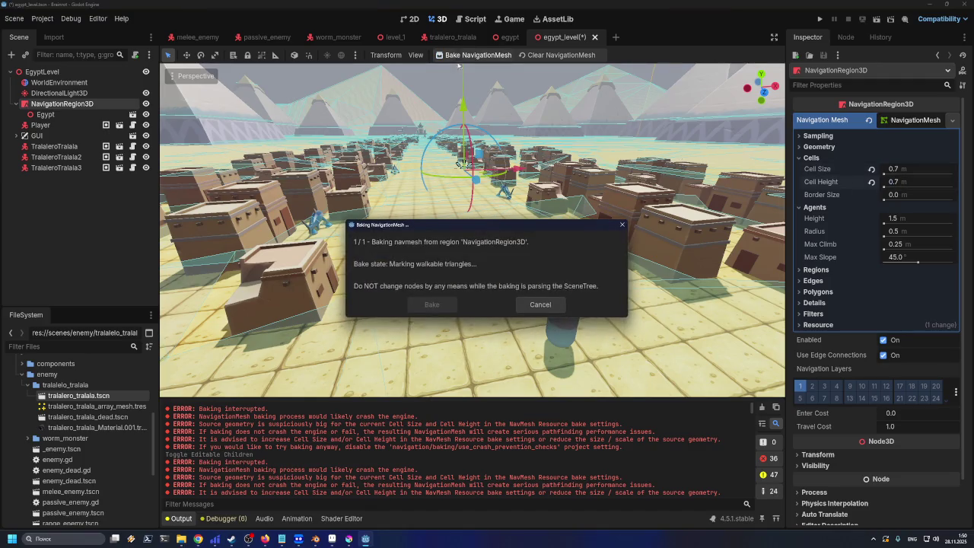
pyautogui.click(916, 169)
pyautogui.press('BackSpace')
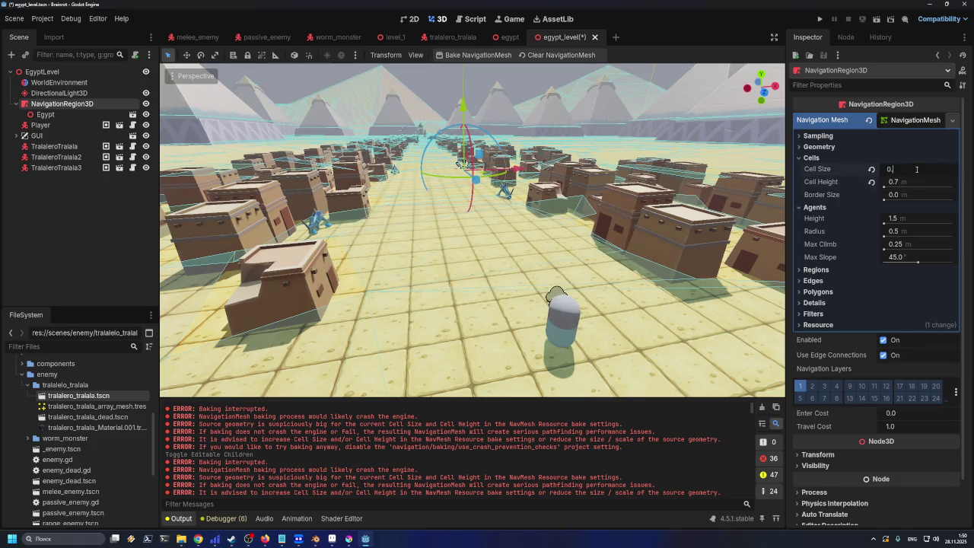
pyautogui.write('60')
# Minimize Blender, launch Godot from the desktop, and open the Brainrot project
pyautogui.hotkey('alt', 'Tab')
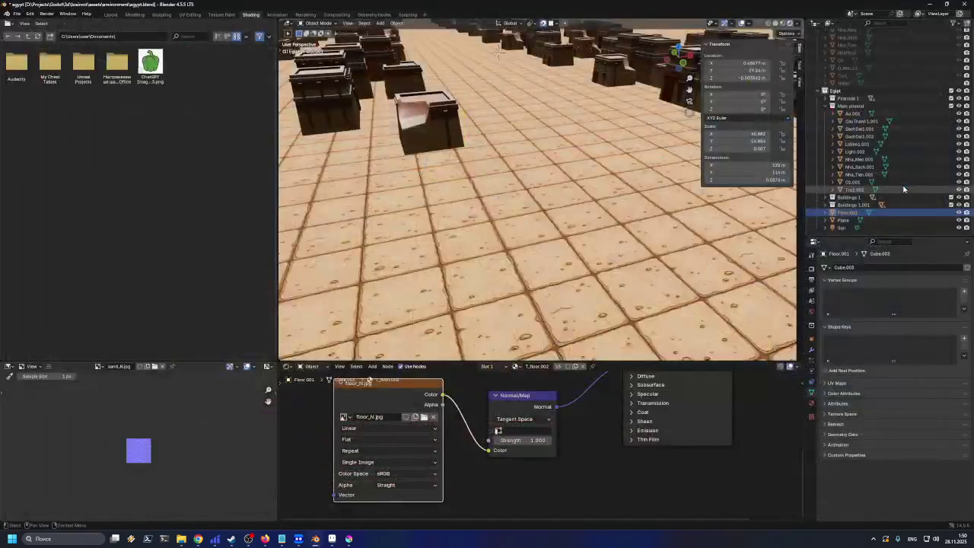
pyautogui.click(315, 539)
pyautogui.click(71, 241)
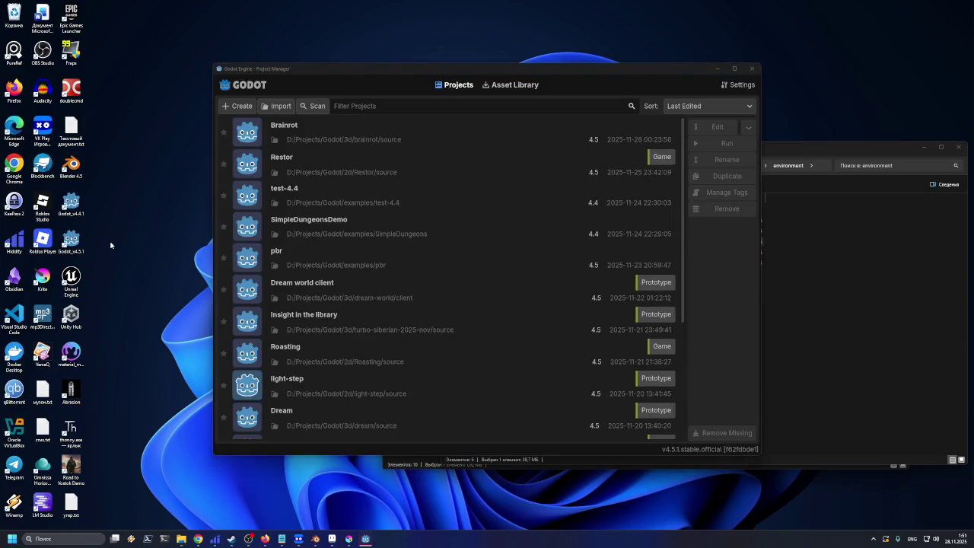
pyautogui.click(407, 142)
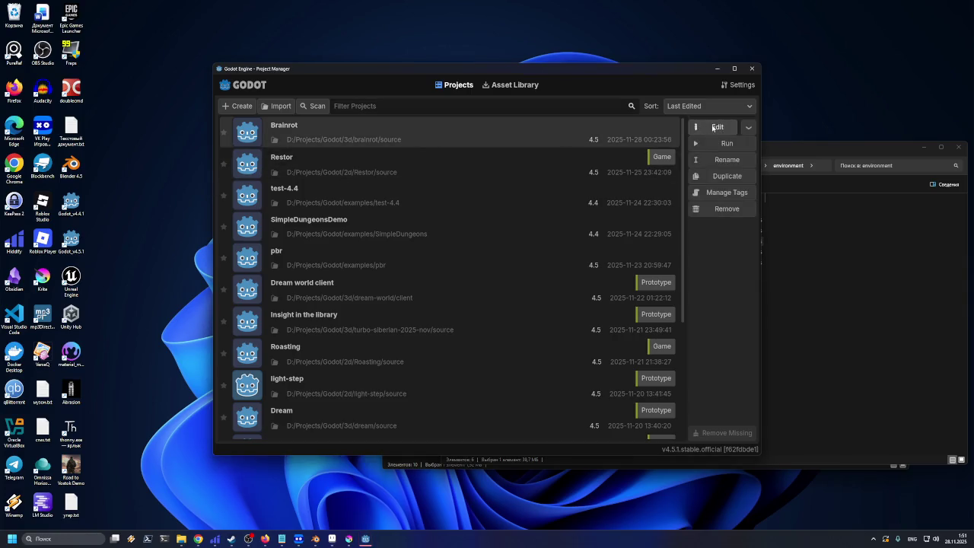
pyautogui.click(714, 126)
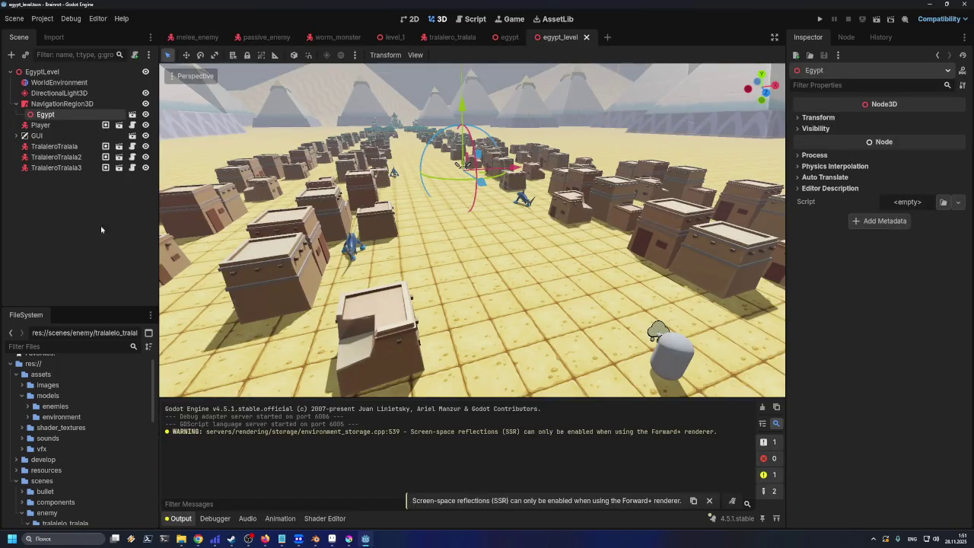
pyautogui.click(56, 104)
pyautogui.click(44, 114)
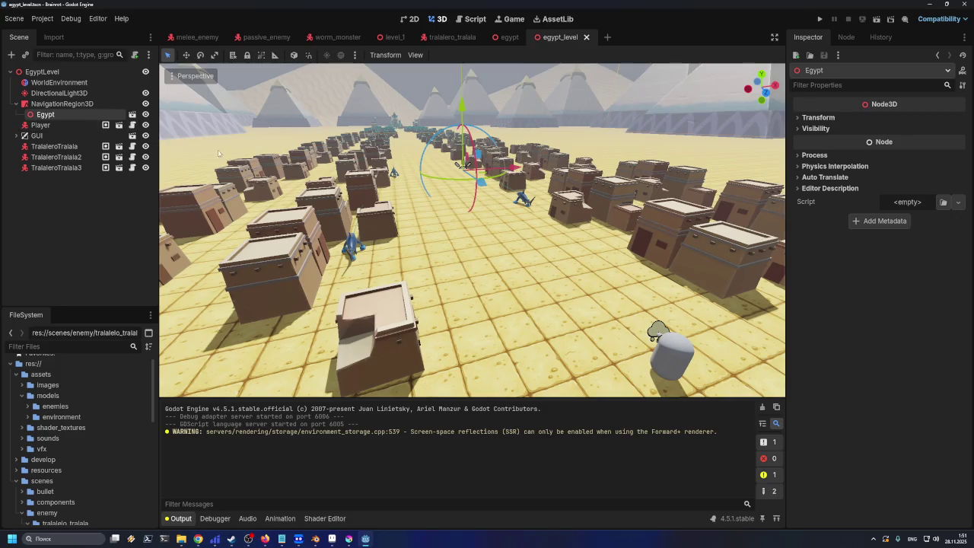
pyautogui.scroll(-5, 488, 246)
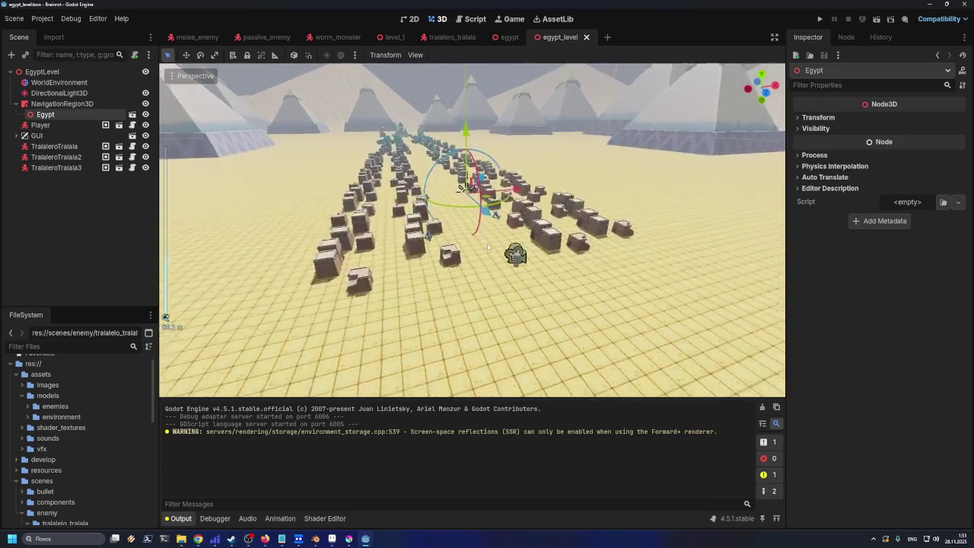
pyautogui.scroll(3, 488, 248)
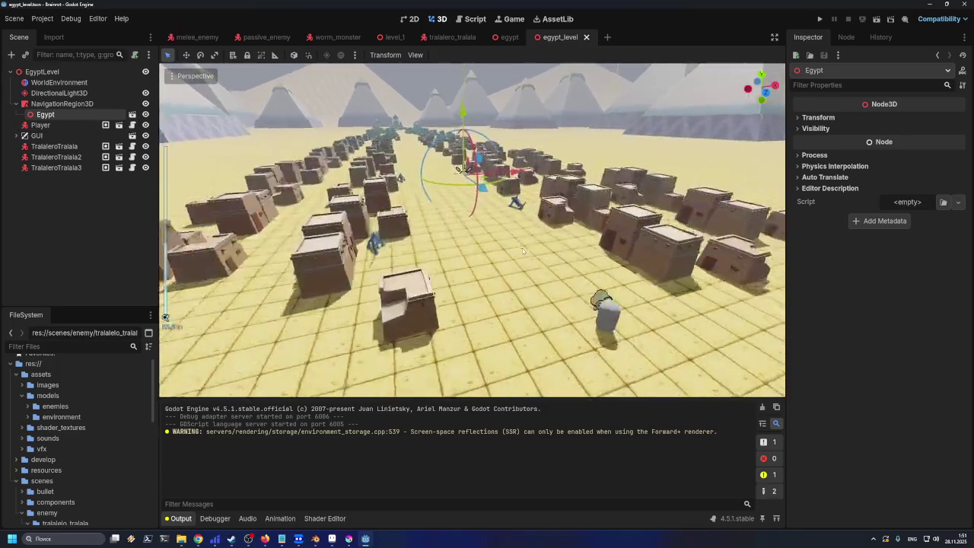
pyautogui.scroll(2, 485, 243)
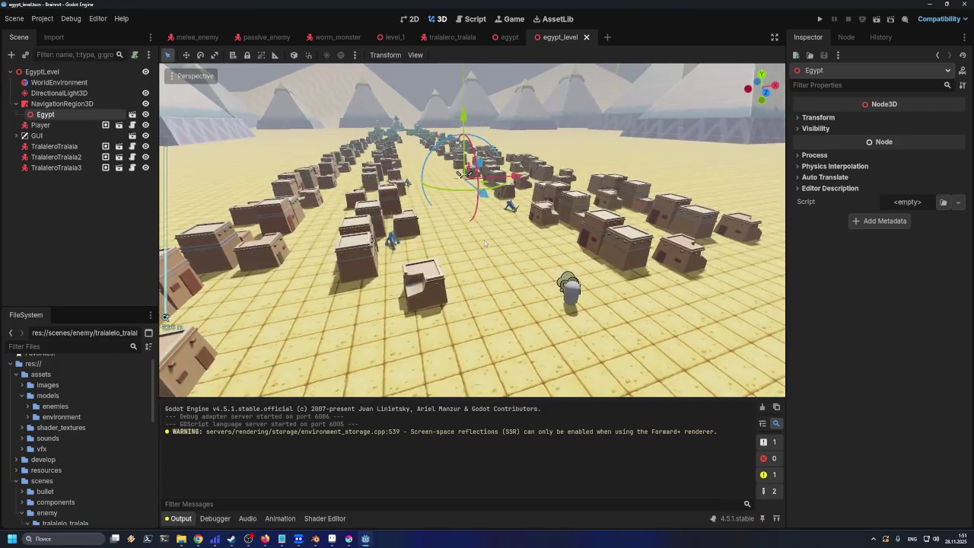
pyautogui.scroll(2, 485, 244)
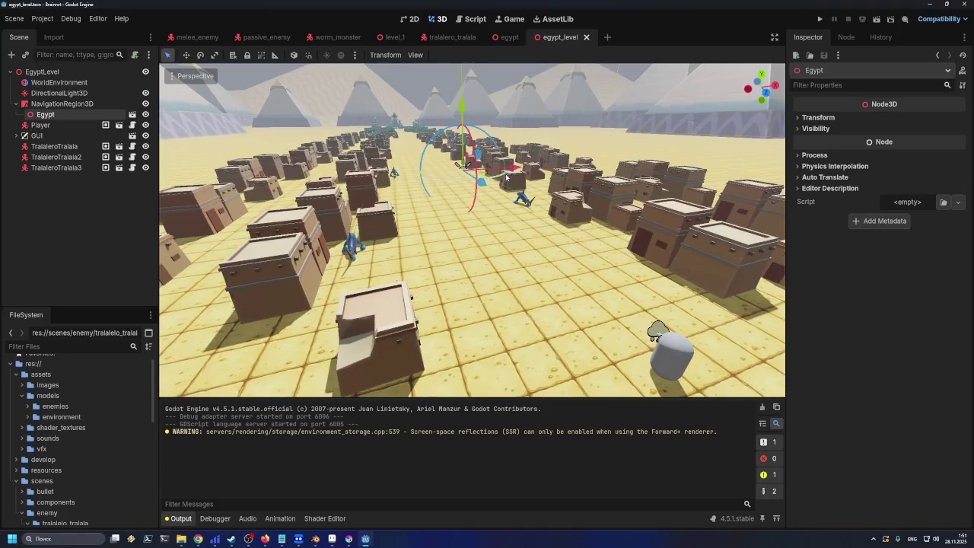
pyautogui.scroll(2, 487, 262)
pyautogui.scroll(-2, 484, 289)
pyautogui.moveTo(545, 295); pyautogui.dragTo(348, 283)
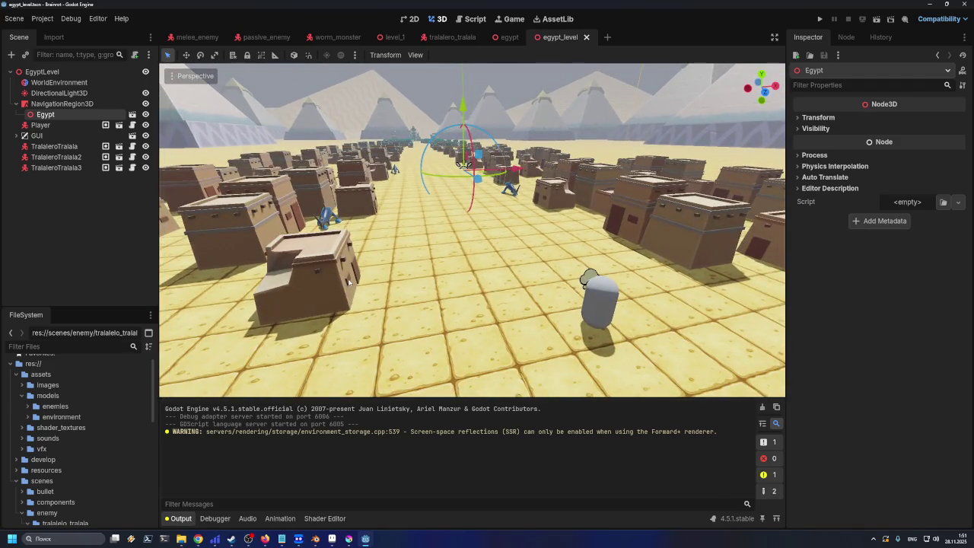
pyautogui.hotkey('ctrl', 's')
pyautogui.click(60, 105)
pyautogui.click(54, 115)
# Set NavigationRegion3D's Cell Size and Cell Height to 0.6 m
pyautogui.click(55, 104)
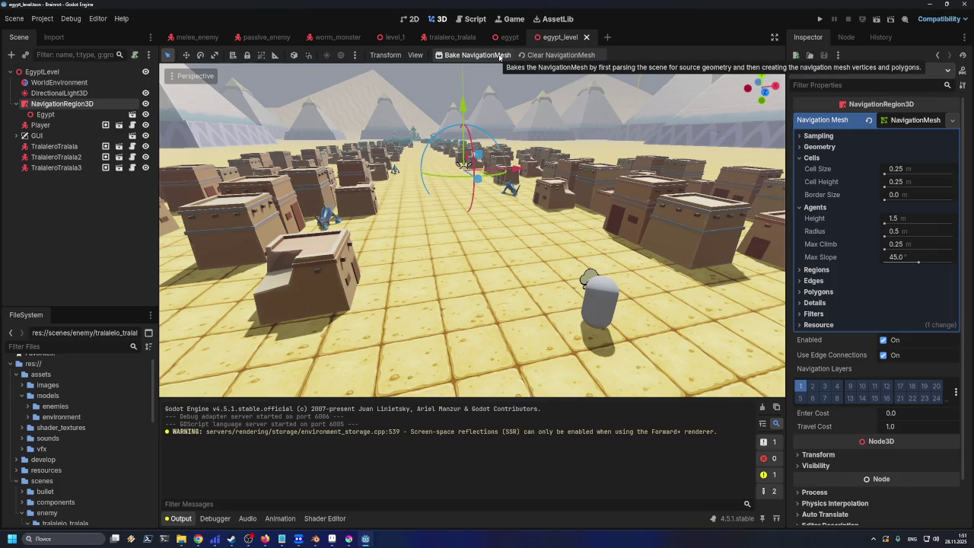
pyautogui.click(915, 169)
pyautogui.write('06')
pyautogui.press('BackSpace')
pyautogui.write('.')
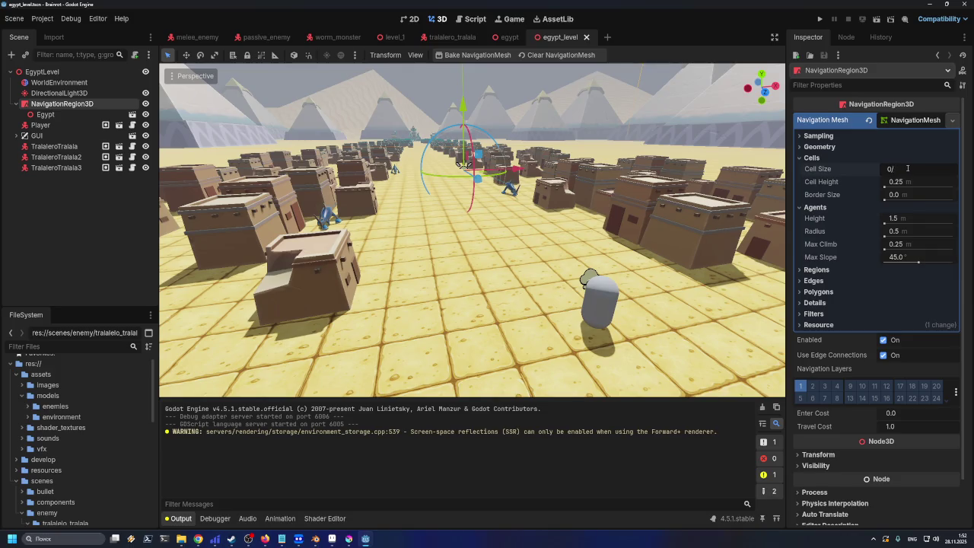
pyautogui.write('6')
pyautogui.press('Return')
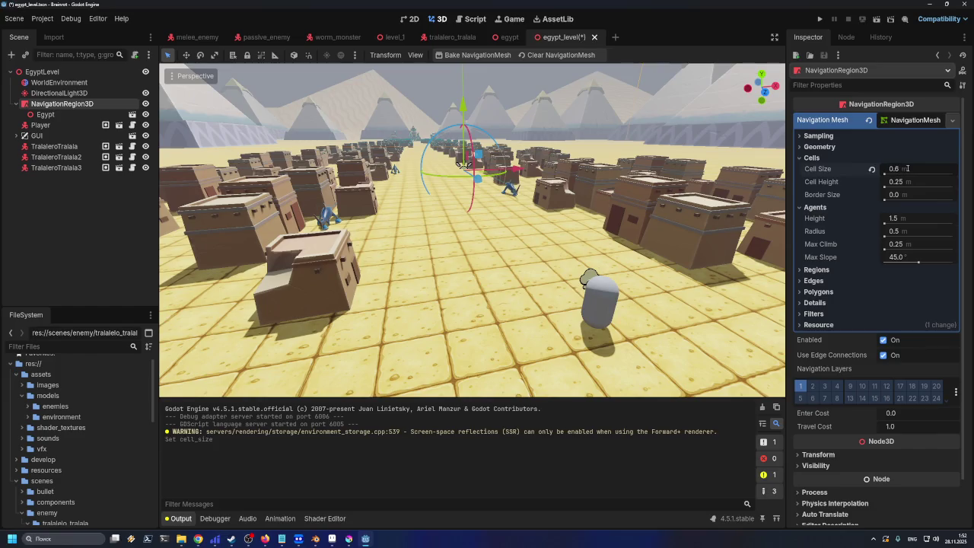
pyautogui.click(907, 181)
pyautogui.write('0.6')
pyautogui.press('Return')
# Save egypt_level and bake the navigation mesh
pyautogui.click(918, 243)
pyautogui.hotkey('ctrl', 's')
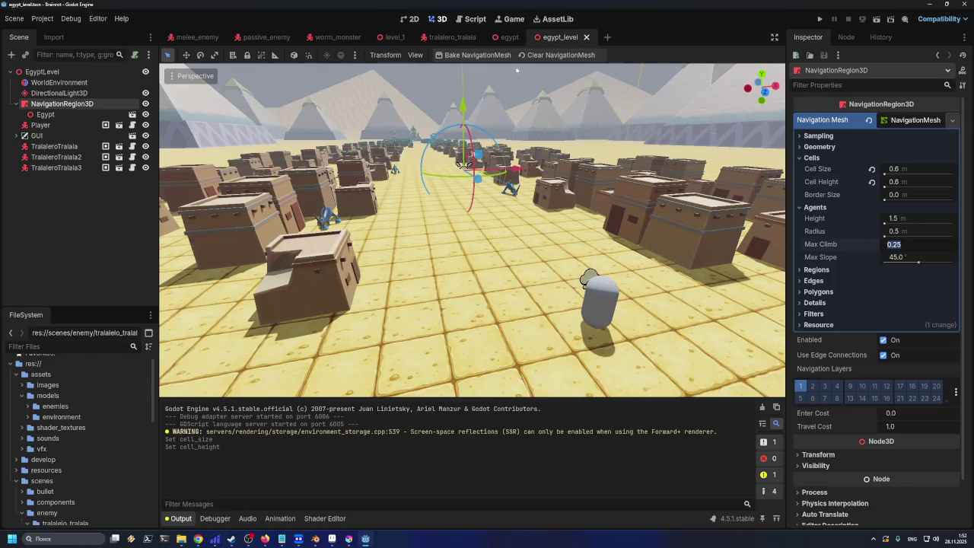
pyautogui.click(491, 58)
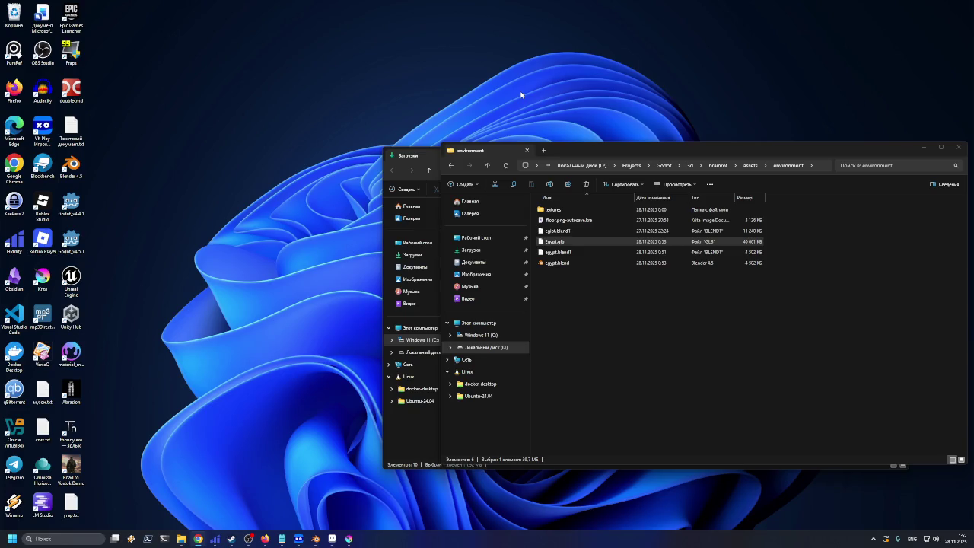
# Launch Godot_v4.5.1 from its desktop shortcut
pyautogui.click(69, 245)
pyautogui.press('Return')
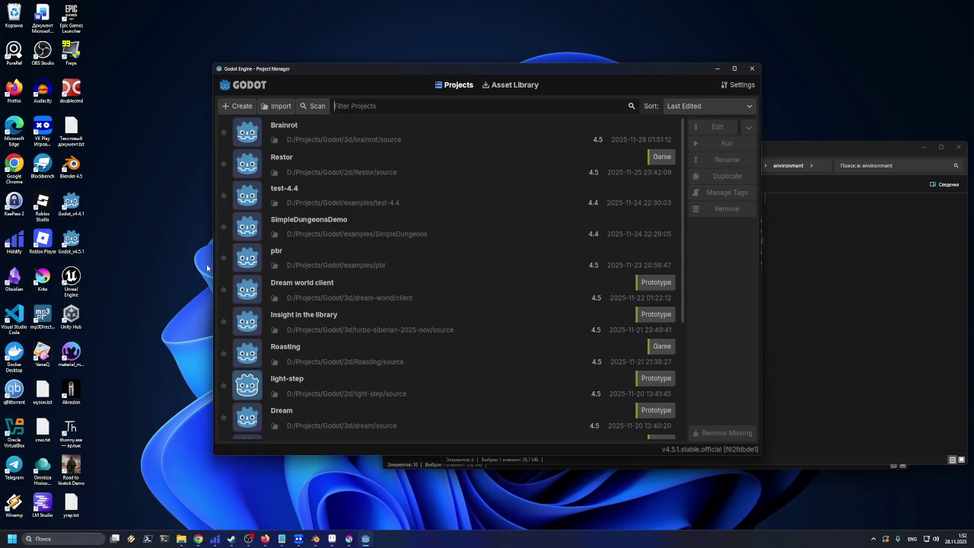
# Pick Brainrot in the Project Manager list and open it in the editor
pyautogui.click(364, 133)
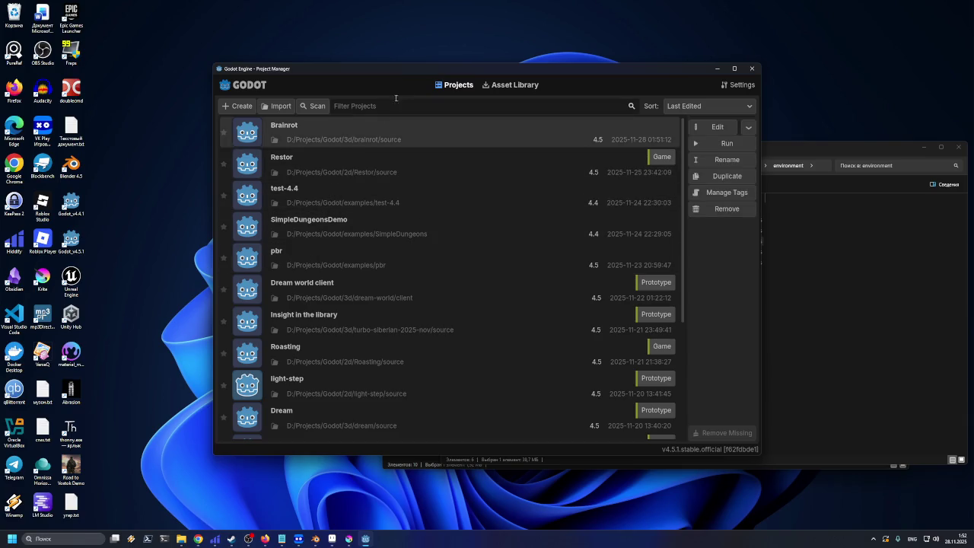
pyautogui.moveTo(575, 66)
pyautogui.mouseDown()
pyautogui.moveTo(572, 80)
pyautogui.moveTo(571, 58)
pyautogui.mouseUp()
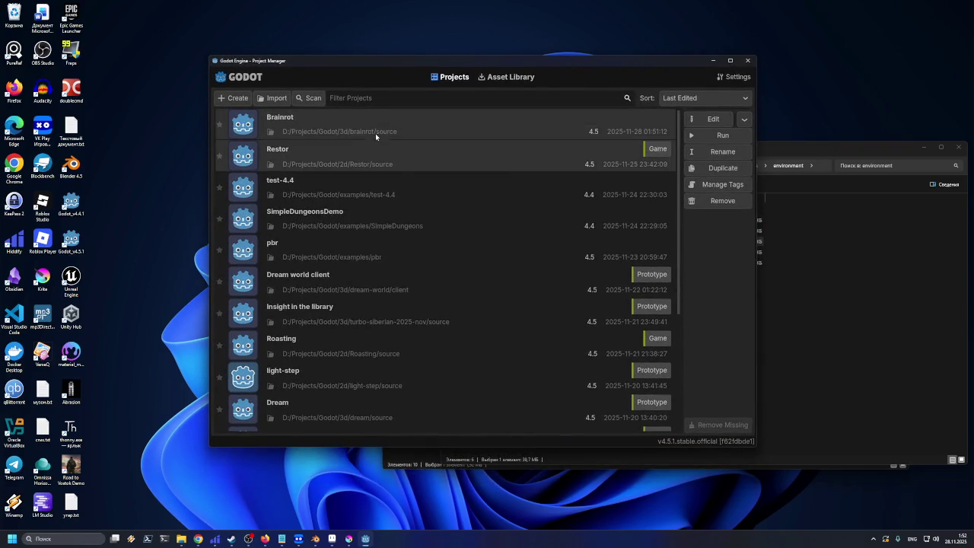
pyautogui.moveTo(431, 91); pyautogui.dragTo(438, 76)
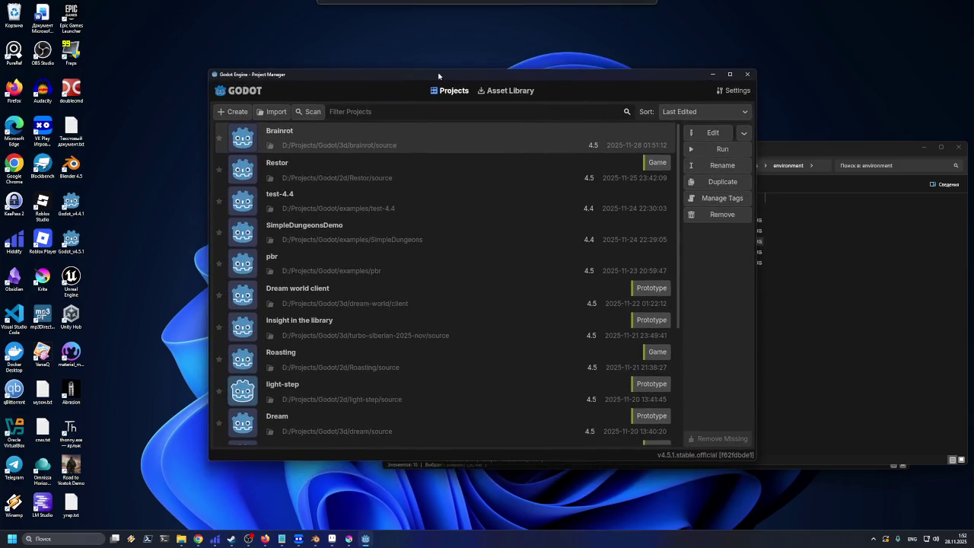
pyautogui.click(703, 134)
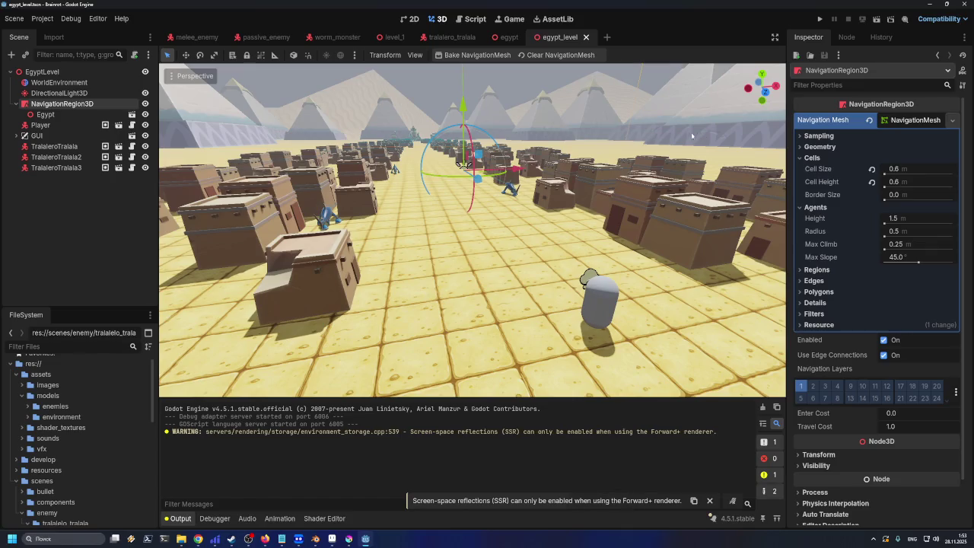
# Set NavigationRegion3D's Max Climb to 0.6 m and bake the navmesh again
pyautogui.click(61, 82)
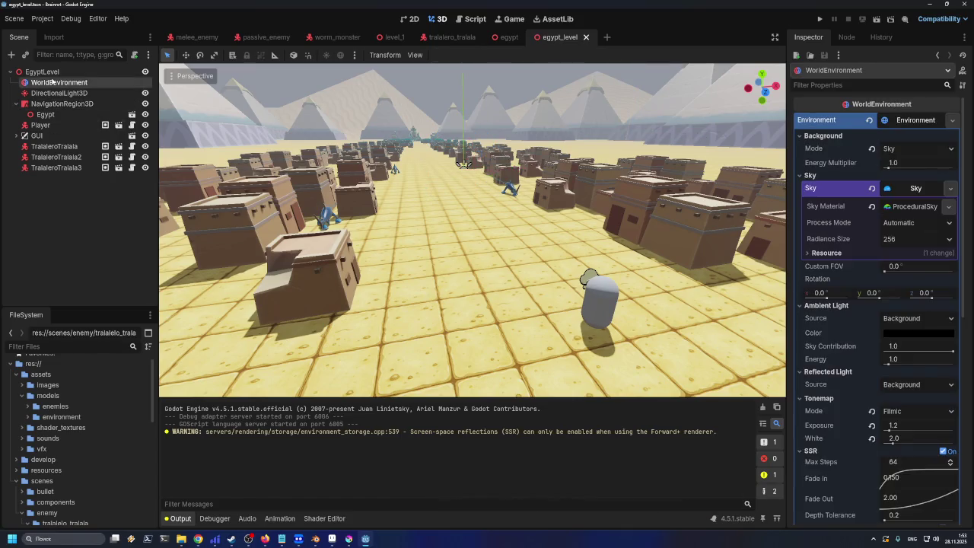
pyautogui.click(61, 93)
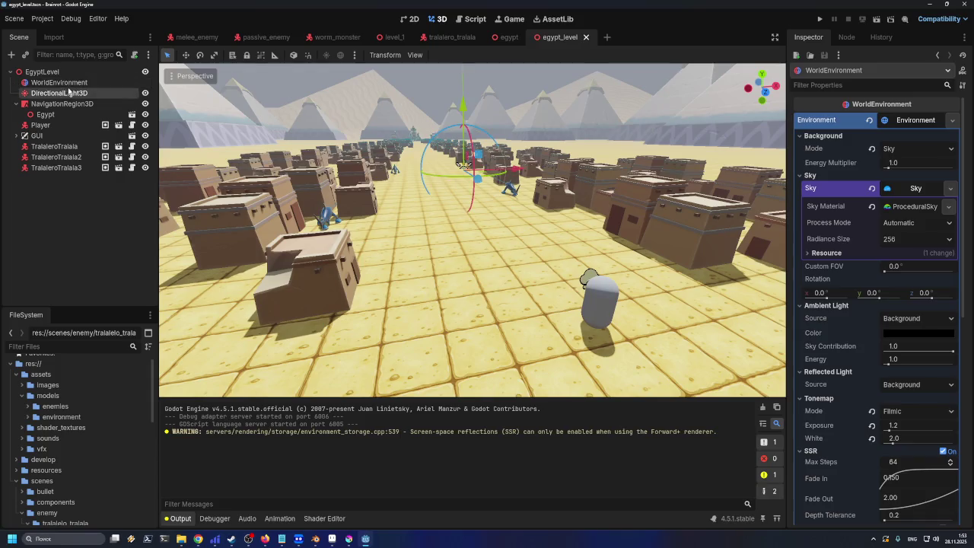
pyautogui.click(63, 103)
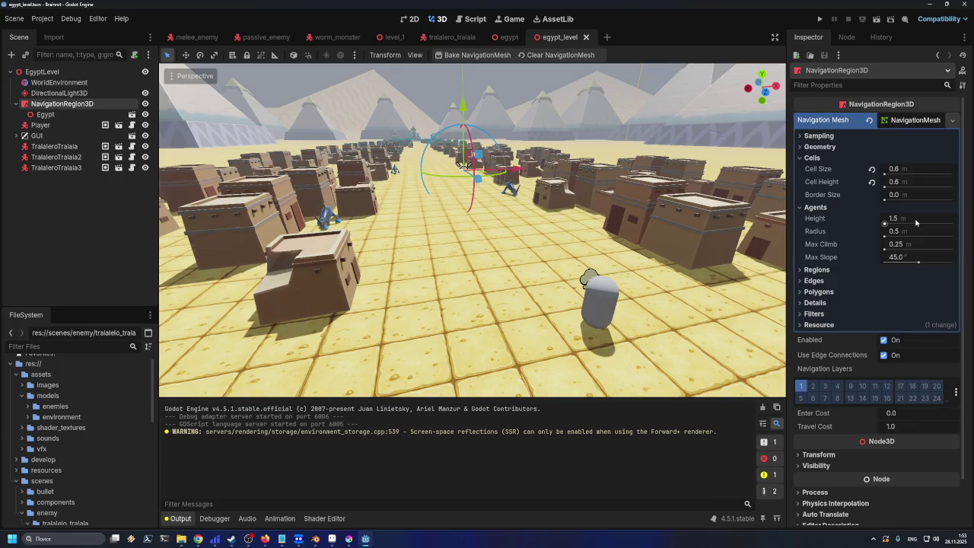
pyautogui.click(917, 243)
pyautogui.write('0.6')
pyautogui.press('Return')
pyautogui.click(477, 56)
pyautogui.click(477, 55)
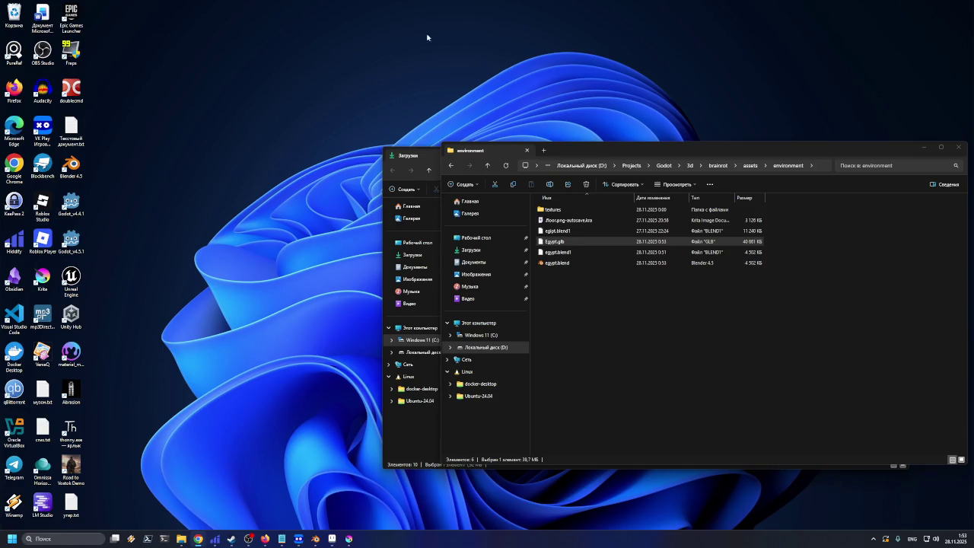
# Relaunch Godot 4.5.1 from its desktop shortcut
pyautogui.doubleClick(71, 242)
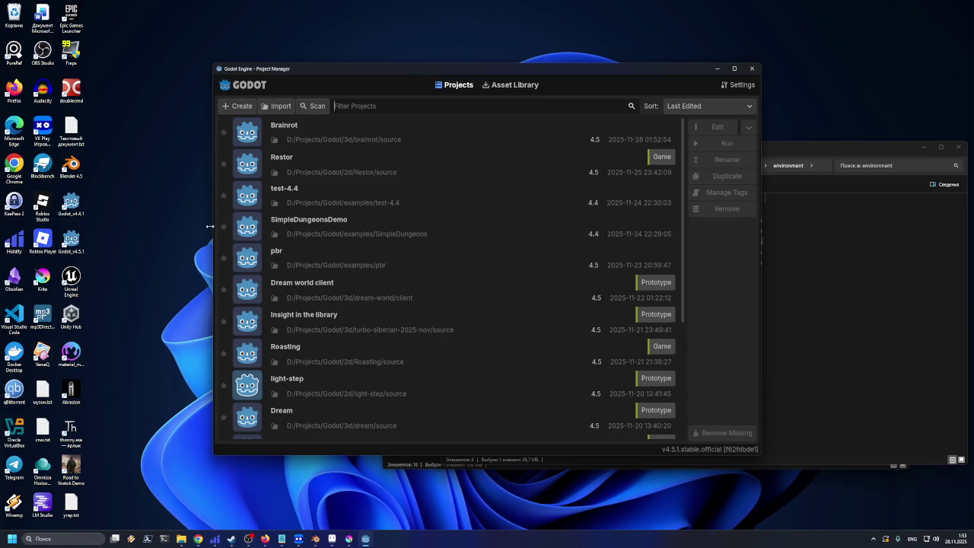
# Open the Brainrot project in the Godot editor from the Project Manager
pyautogui.click(362, 142)
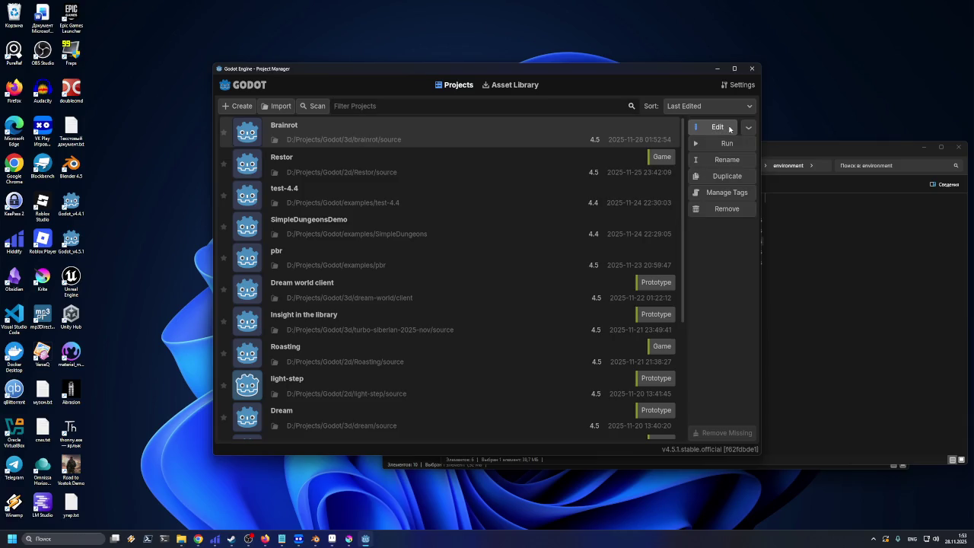
pyautogui.moveTo(635, 72)
pyautogui.mouseDown()
pyautogui.moveTo(612, 94)
pyautogui.moveTo(644, 89)
pyautogui.mouseUp()
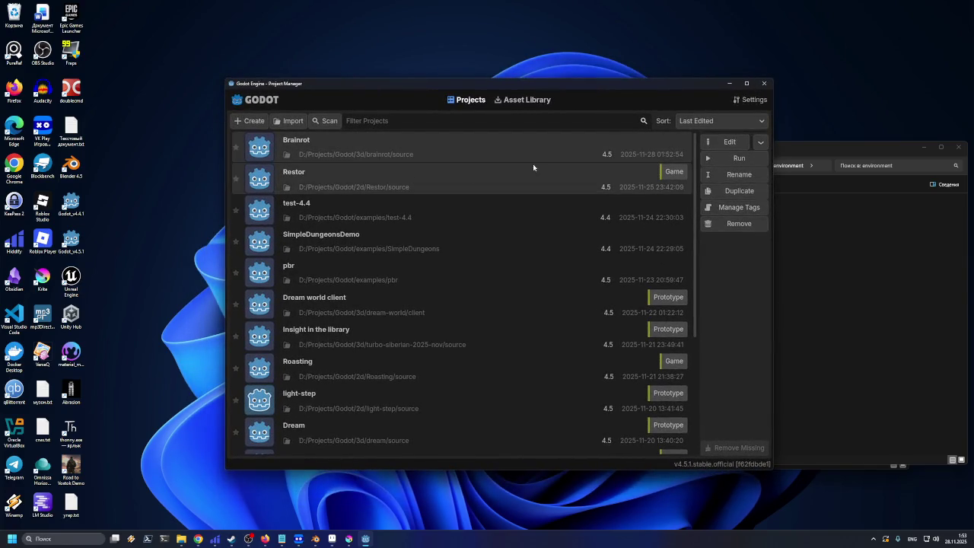
pyautogui.click(707, 142)
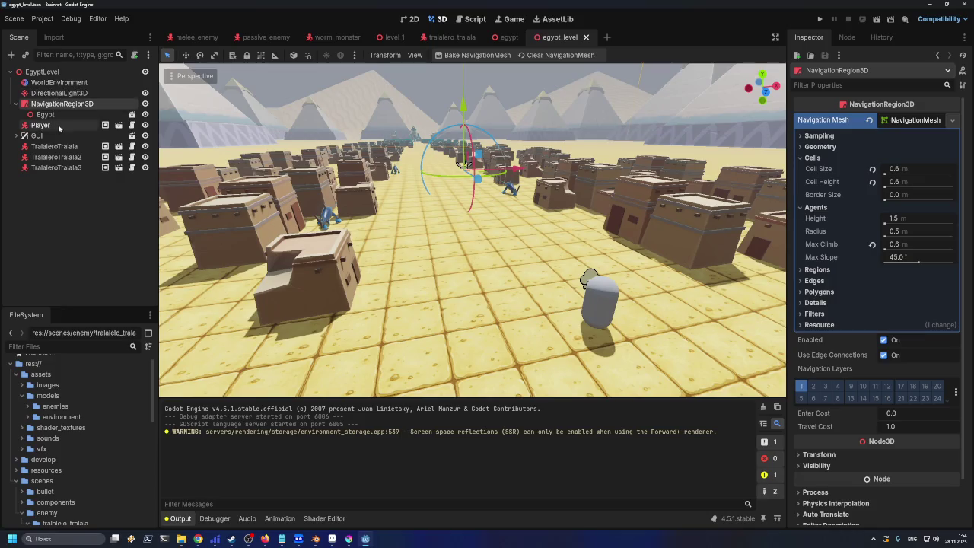
# Confirm the egypt scene's Egypt root has scale 10 on every axis, then switch to Blender
pyautogui.moveTo(476, 227); pyautogui.dragTo(443, 217)
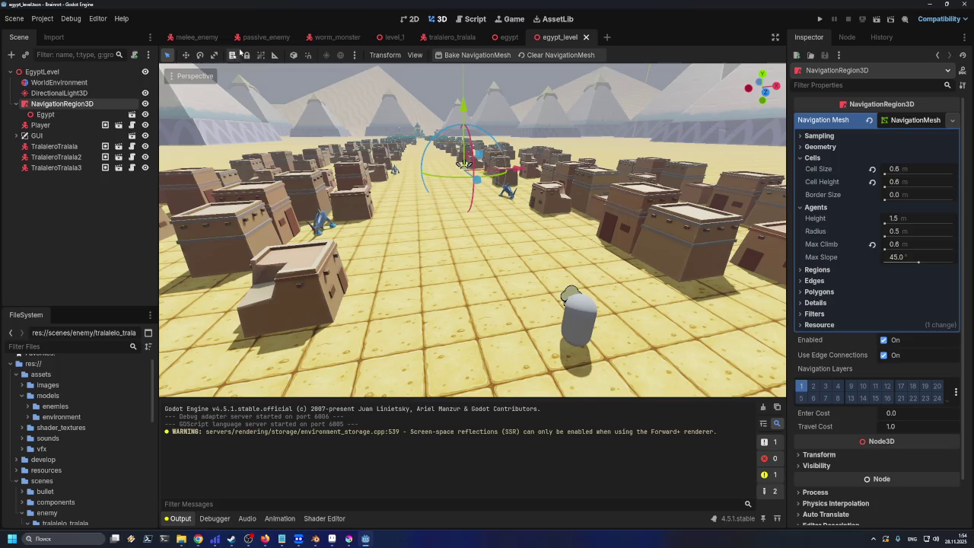
pyautogui.click(508, 37)
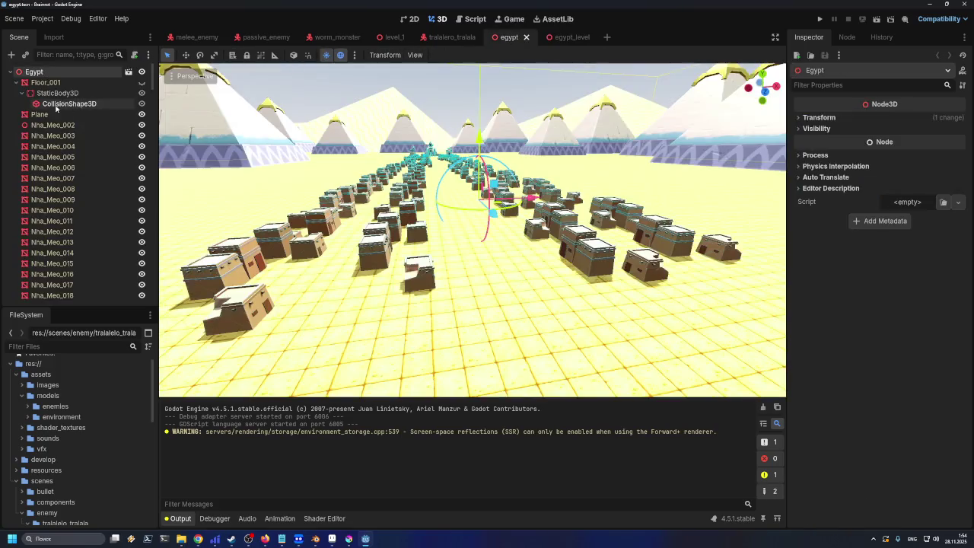
pyautogui.click(808, 118)
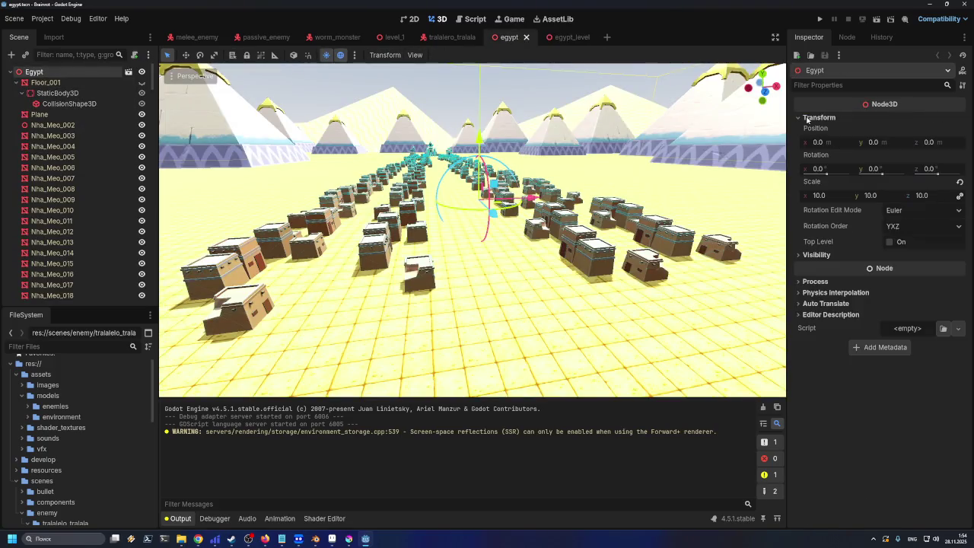
pyautogui.click(808, 118)
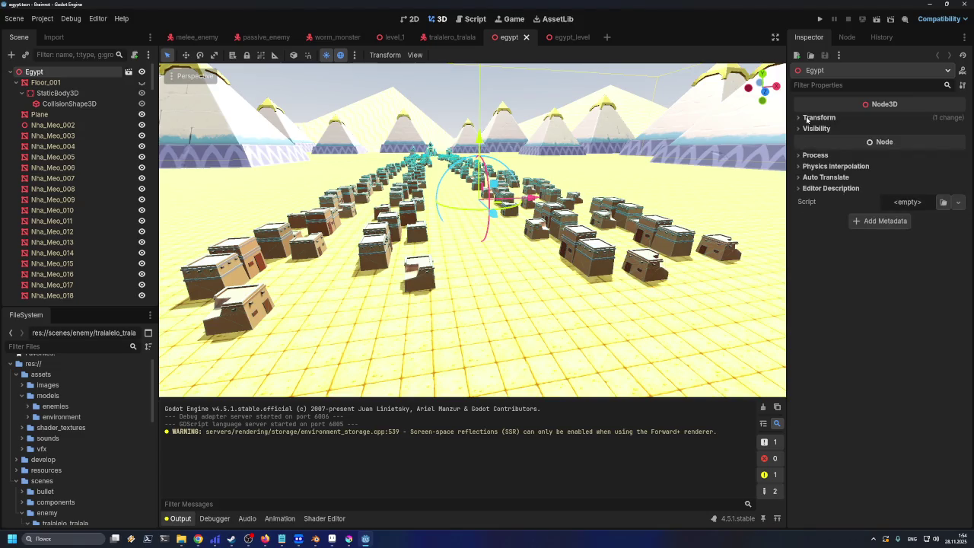
pyautogui.click(298, 539)
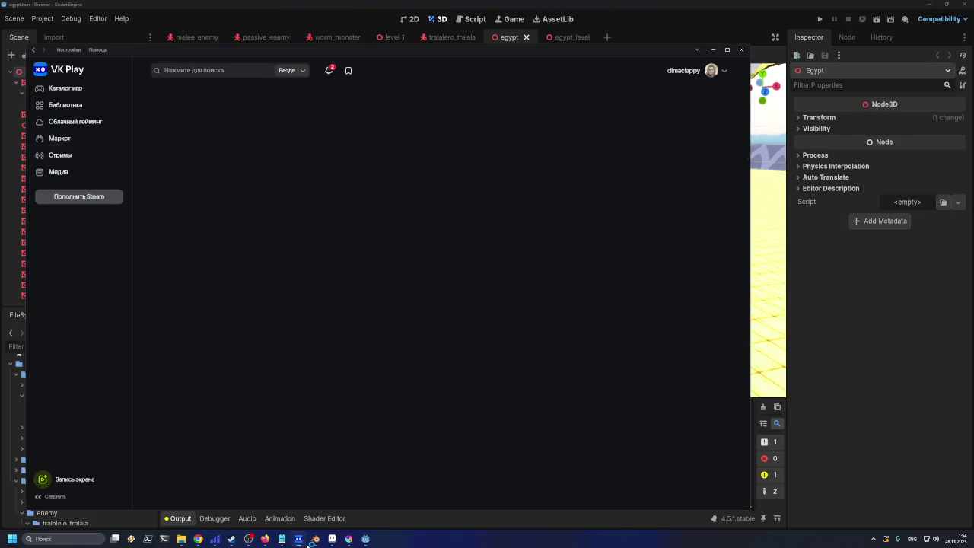
pyautogui.click(315, 539)
# Select all objects in the Egipt collection via the Outliner, then Alt+Tab back to Godot
pyautogui.scroll(-10, 425, 302)
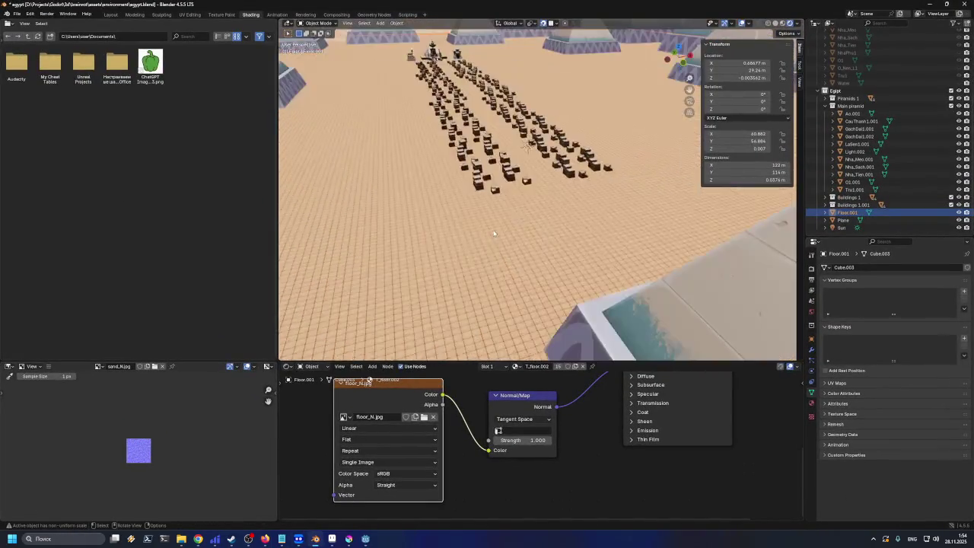
pyautogui.scroll(-3, 494, 240)
pyautogui.scroll(2, 487, 244)
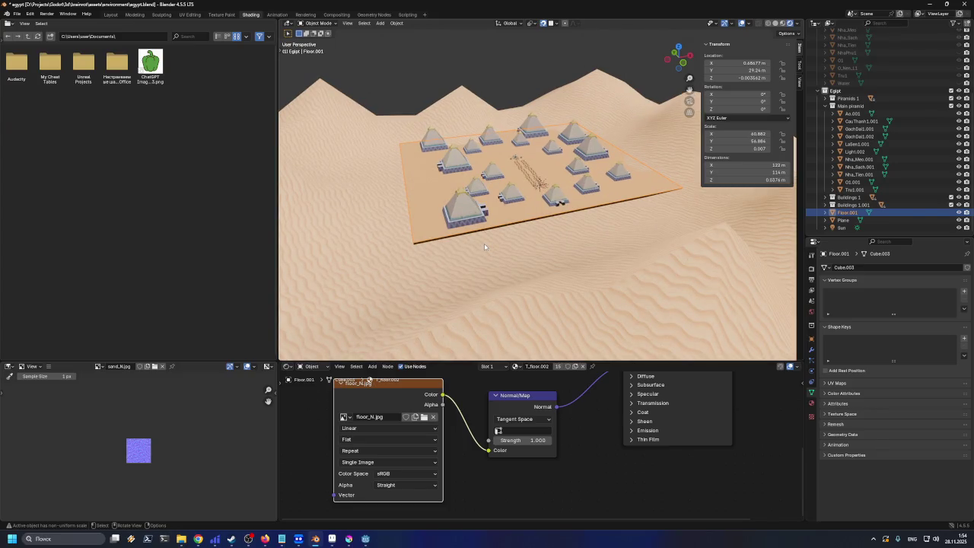
pyautogui.click(832, 105)
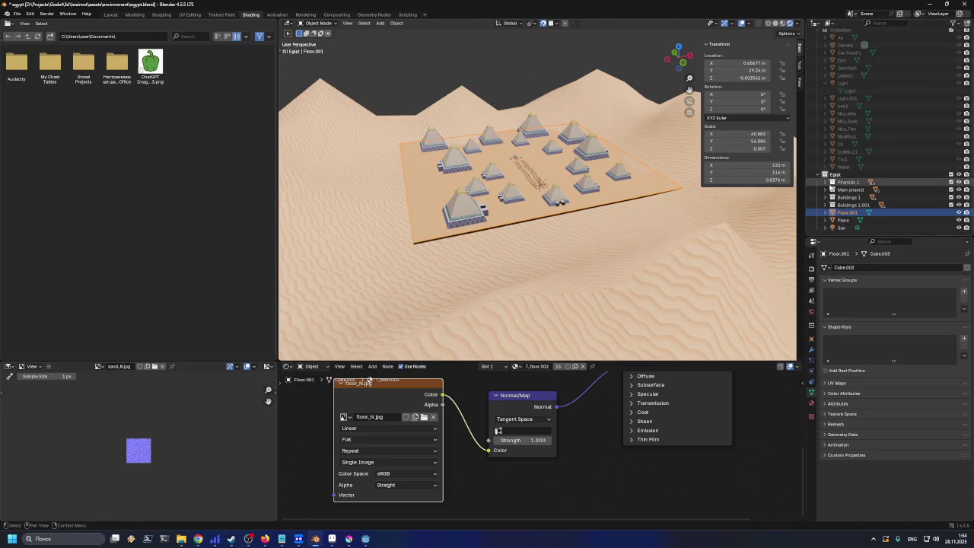
pyautogui.click(830, 175)
pyautogui.doubleClick(829, 178)
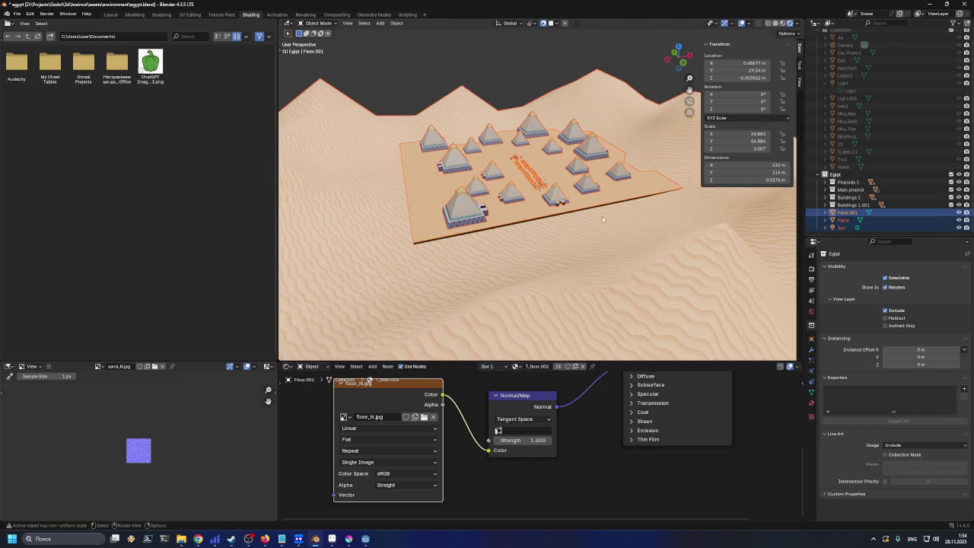
pyautogui.scroll(2, 603, 219)
pyautogui.scroll(1, 601, 222)
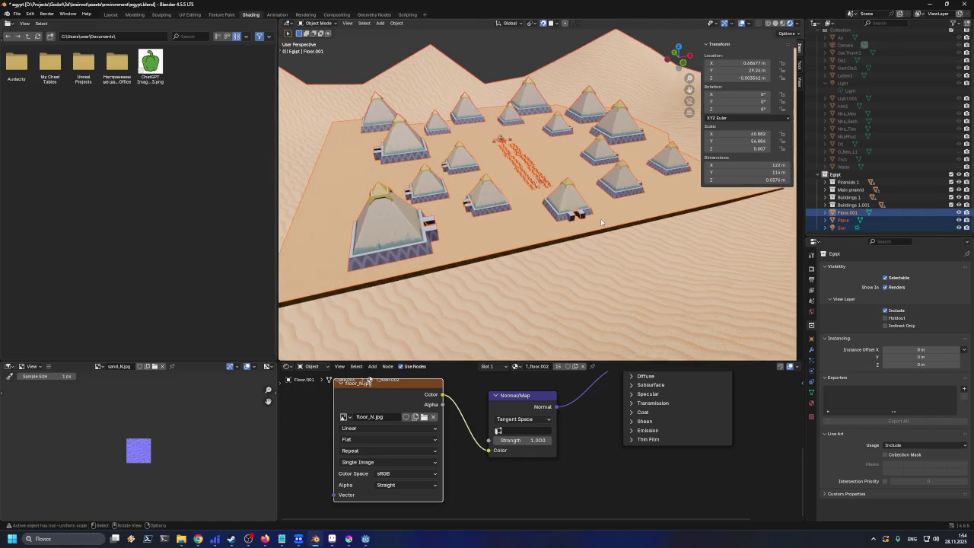
pyautogui.scroll(-3, 599, 222)
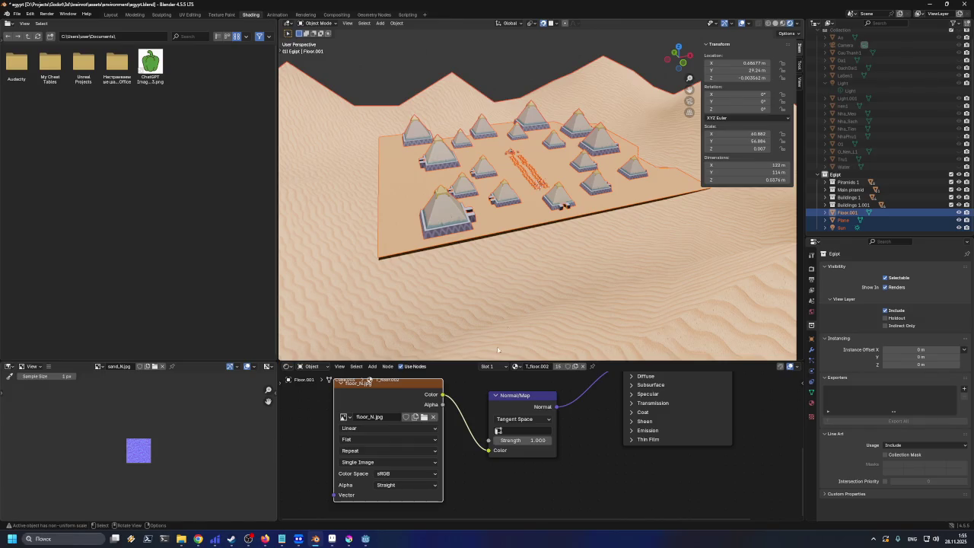
pyautogui.hotkey('alt', 'Tab')
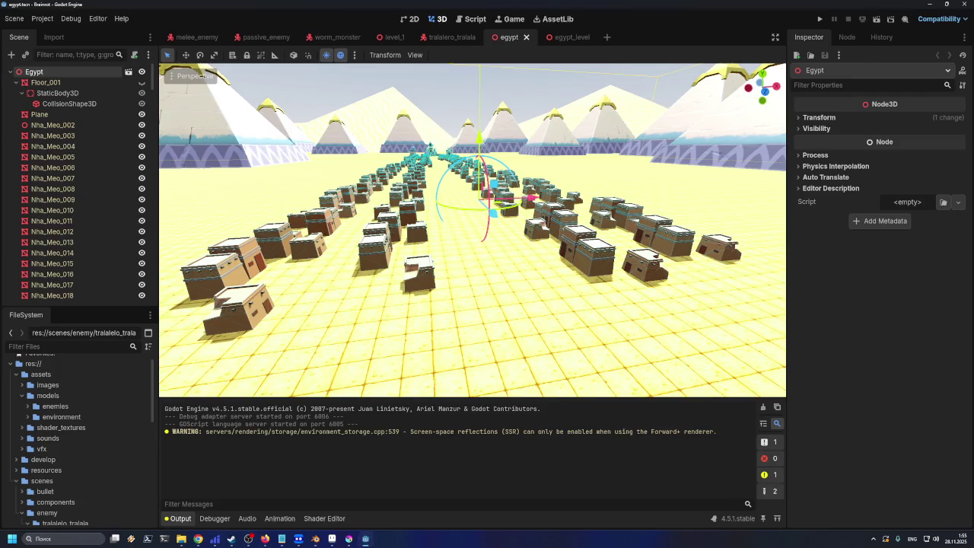
# Back in Blender, try applying all transforms to the selected Egipt objects
pyautogui.hotkey('alt', 'Tab')
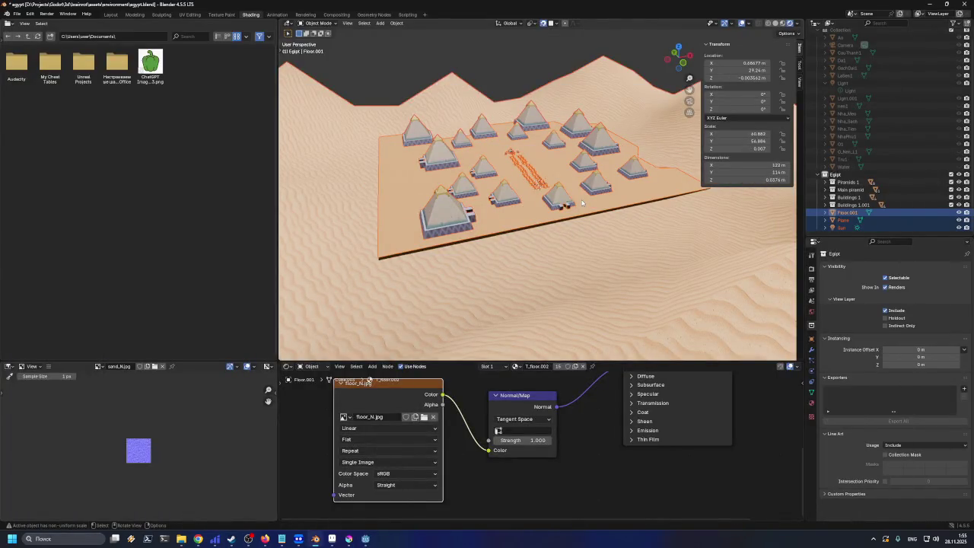
pyautogui.rightClick(582, 207)
pyautogui.press('Escape')
pyautogui.hotkey('ctrl', 'a')
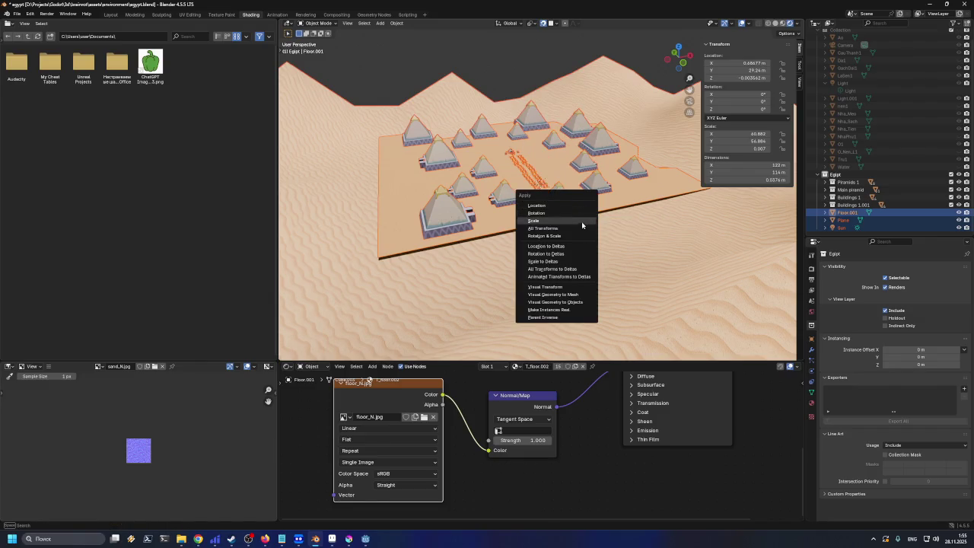
pyautogui.click(583, 229)
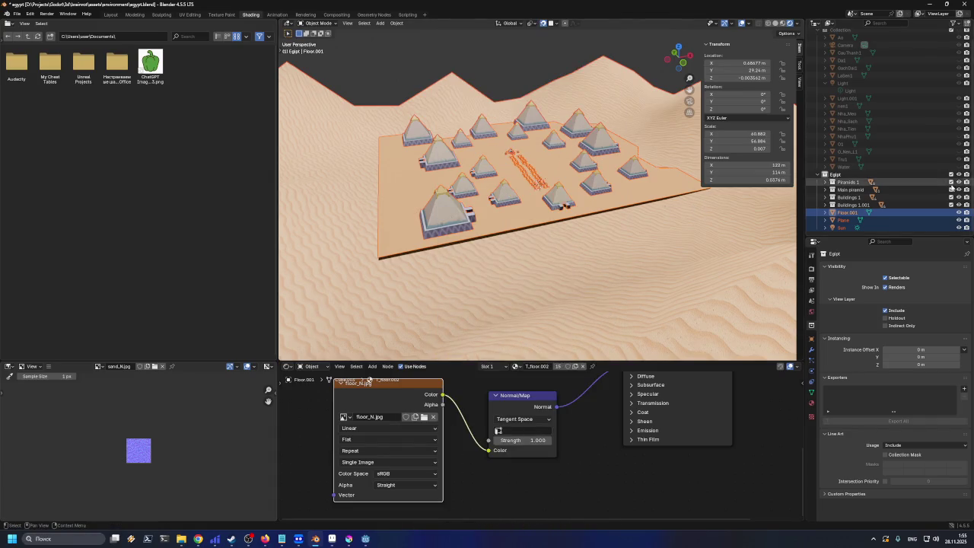
# Make the sand terrain the current object
pyautogui.scroll(1, 896, 196)
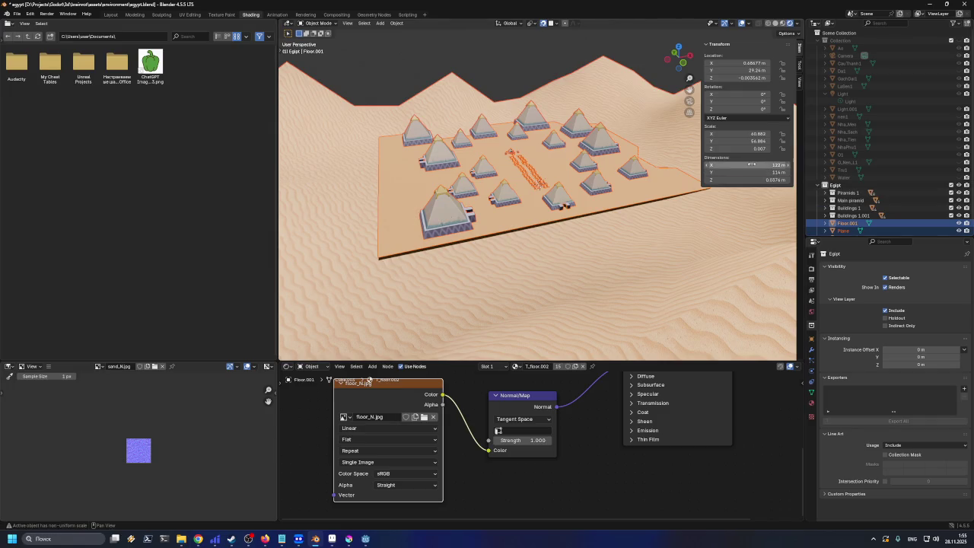
pyautogui.scroll(2, 526, 219)
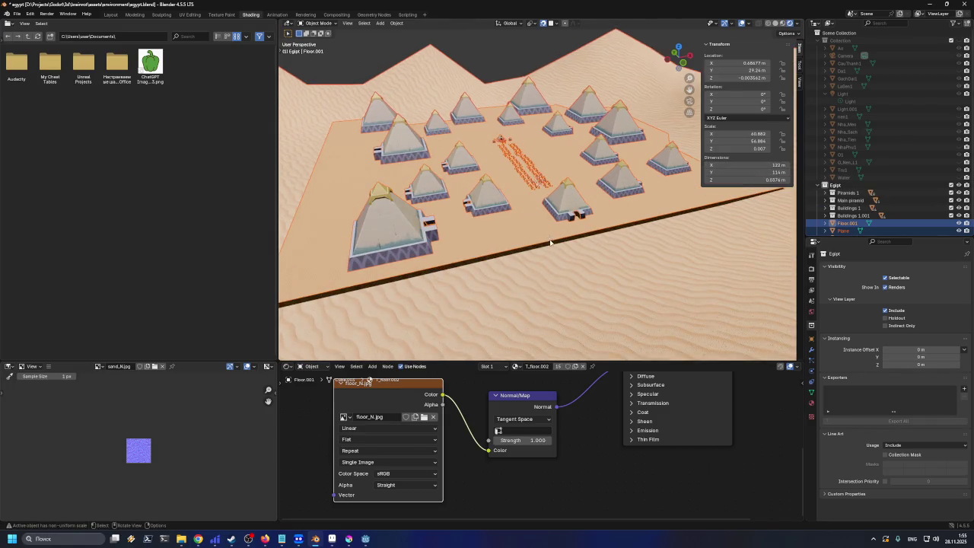
pyautogui.click(554, 256)
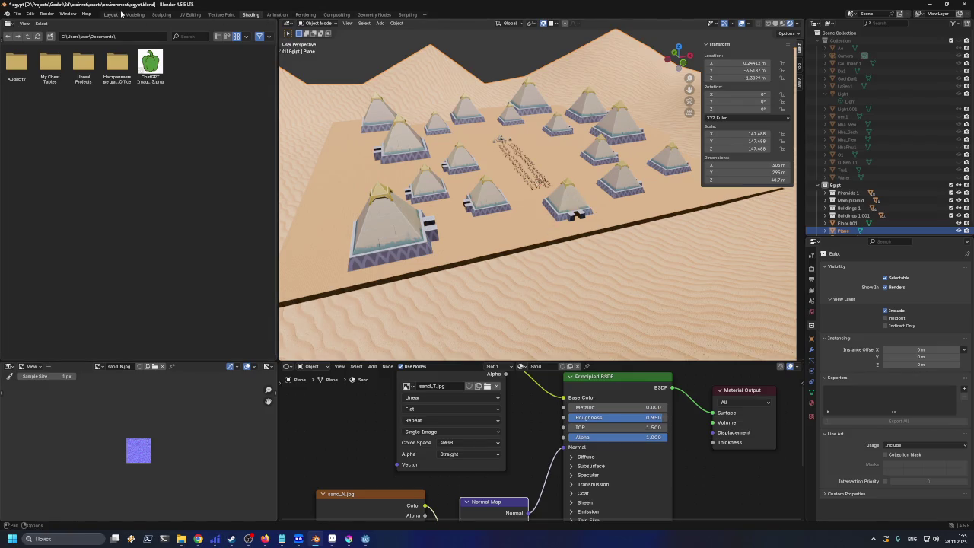
# Switch to the Layout workspace and save egypt.blend
pyautogui.click(110, 15)
pyautogui.moveTo(335, 172)
pyautogui.mouseDown()
pyautogui.moveTo(315, 140)
pyautogui.moveTo(334, 157)
pyautogui.mouseUp()
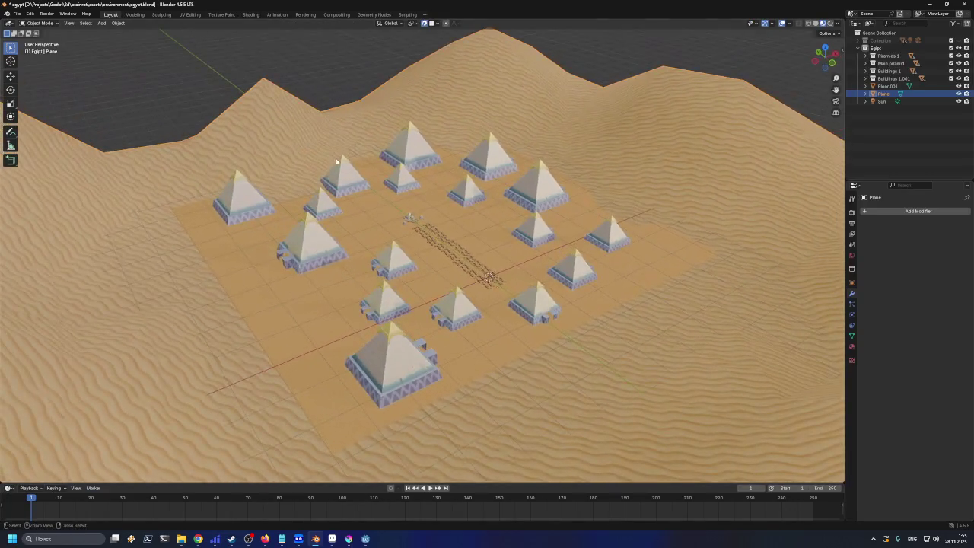
pyautogui.hotkey('ctrl', 's')
# Select every object in the desert scene
pyautogui.moveTo(488, 207); pyautogui.dragTo(500, 221)
pyautogui.scroll(2, 496, 228)
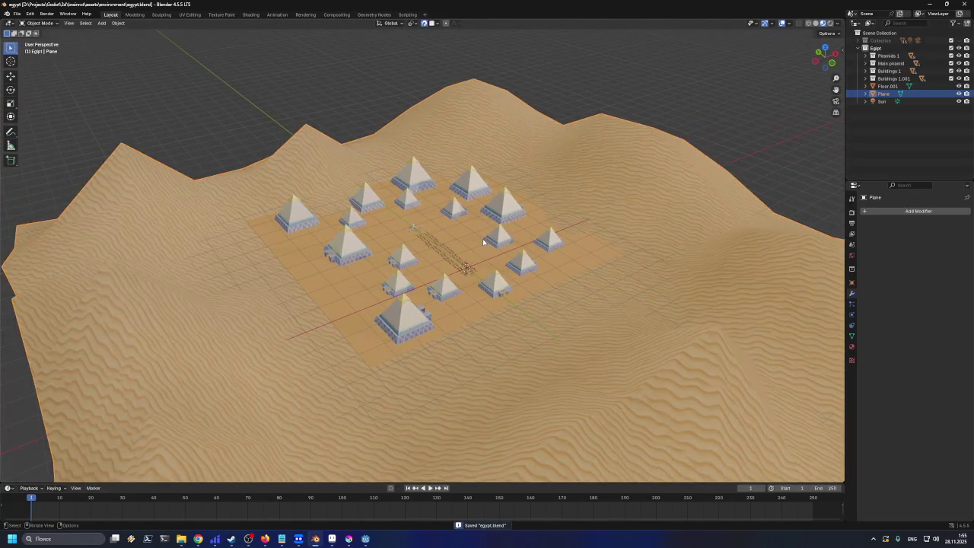
pyautogui.press('a')
pyautogui.scroll(-5, 457, 255)
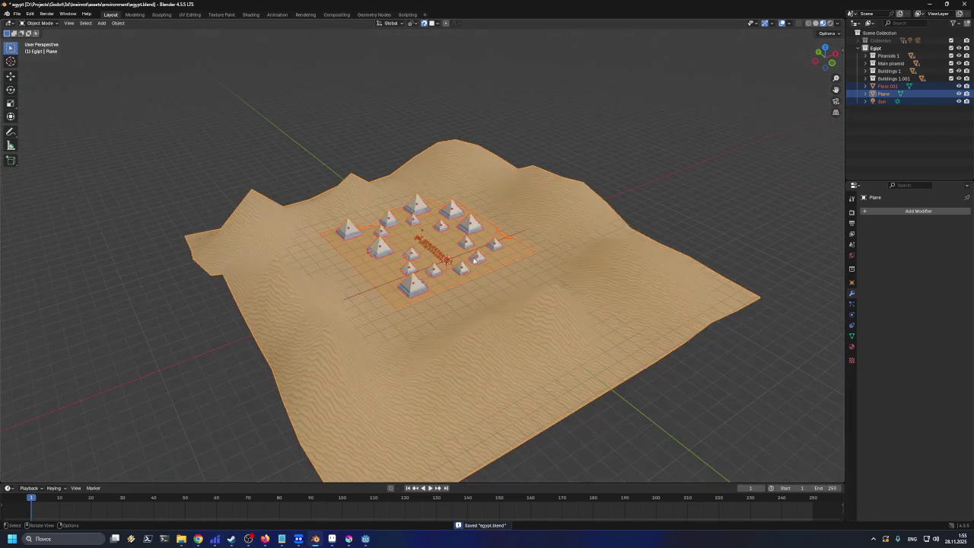
pyautogui.scroll(4, 431, 266)
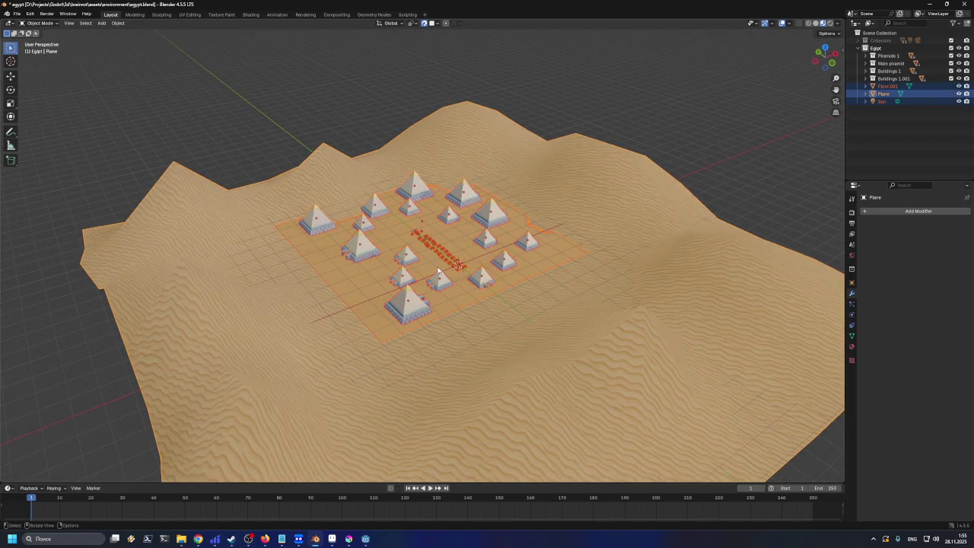
pyautogui.hotkey('alt', 'a')
pyautogui.press('a')
# Peek into the Buildings 1.001 and Piramids 1 collections in the Outliner
pyautogui.click(865, 78)
pyautogui.click(866, 78)
pyautogui.click(866, 55)
pyautogui.click(865, 56)
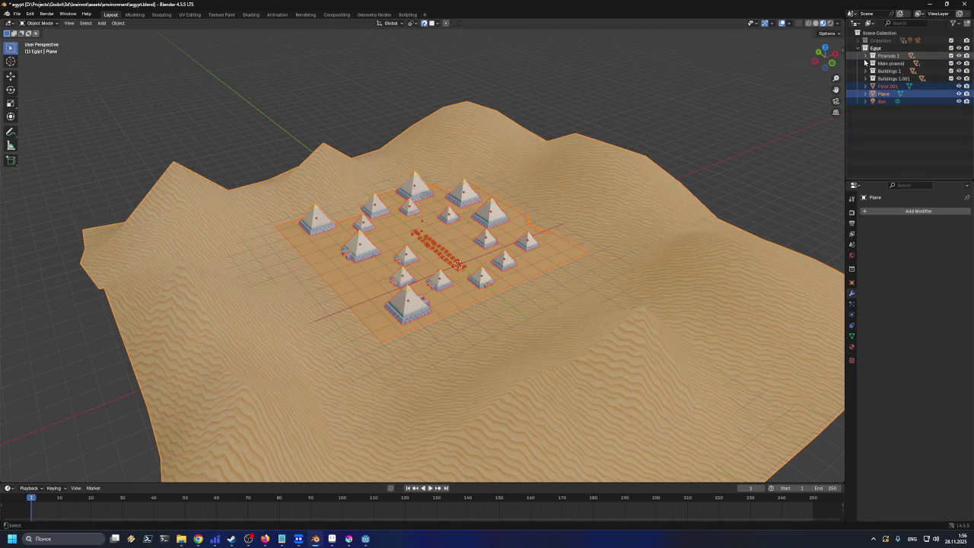
pyautogui.hotkey('ctrl', 'a')
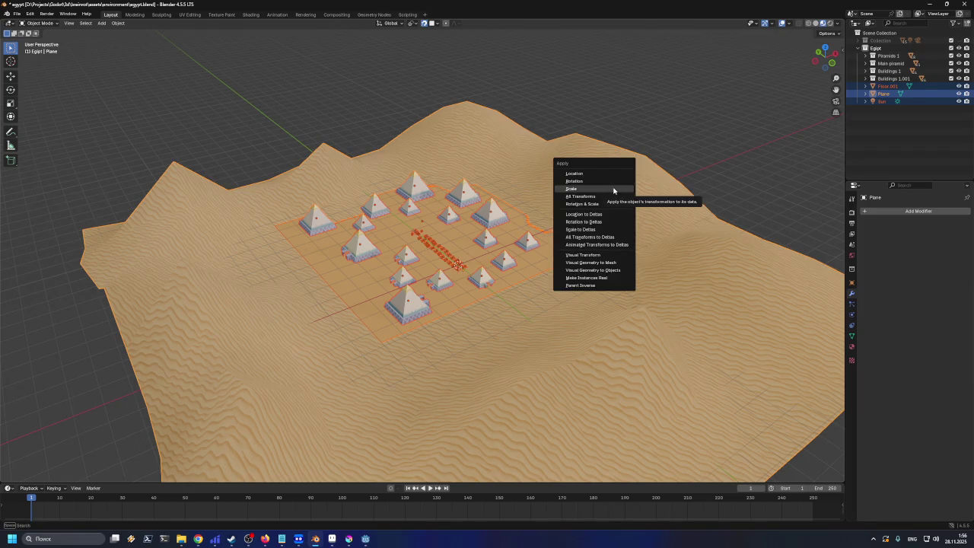
# Apply scale to all selected objects; shared-mesh objects report they cannot be applied
pyautogui.click(613, 190)
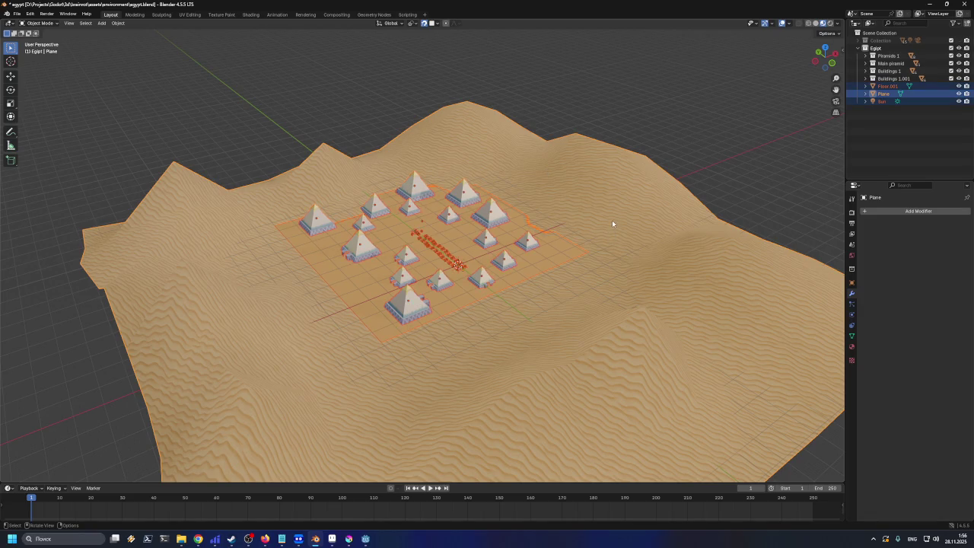
pyautogui.click(866, 102)
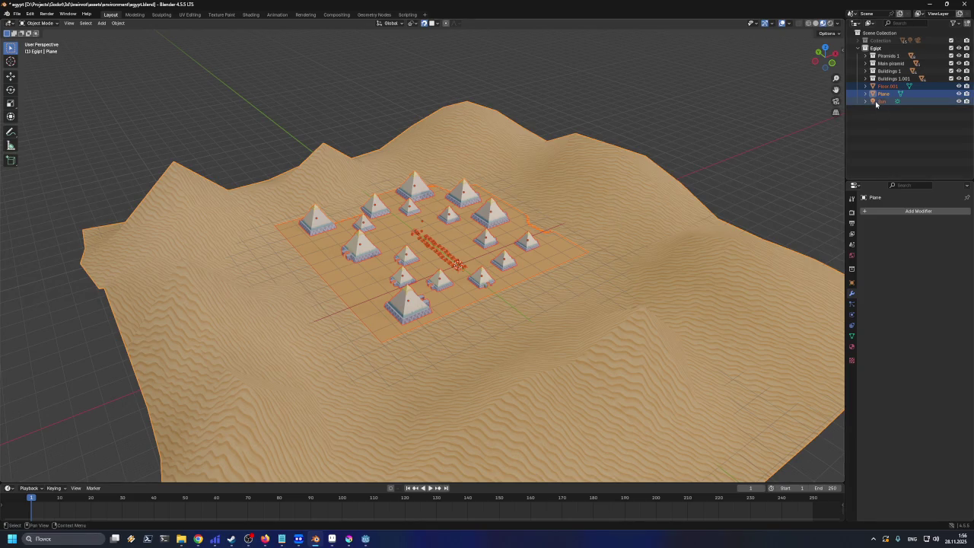
pyautogui.click(865, 94)
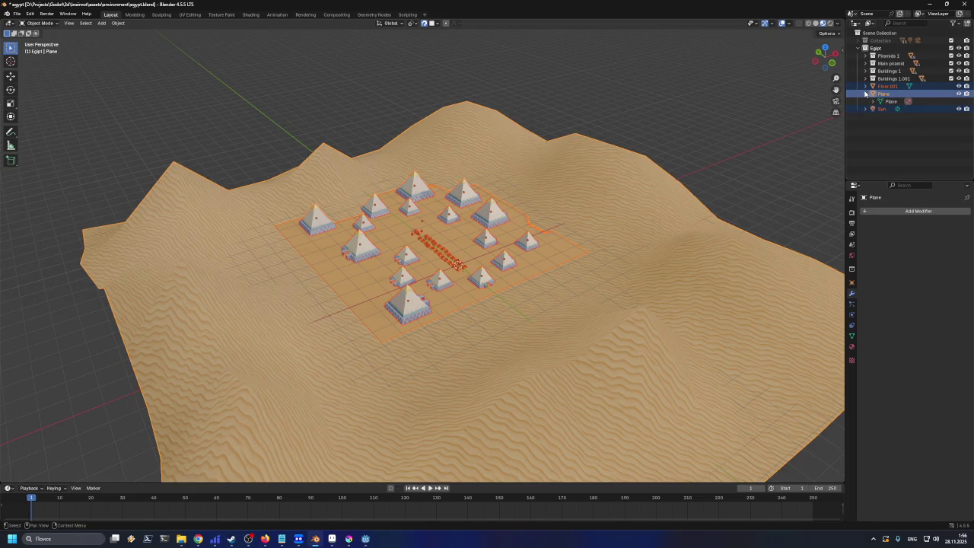
pyautogui.click(865, 94)
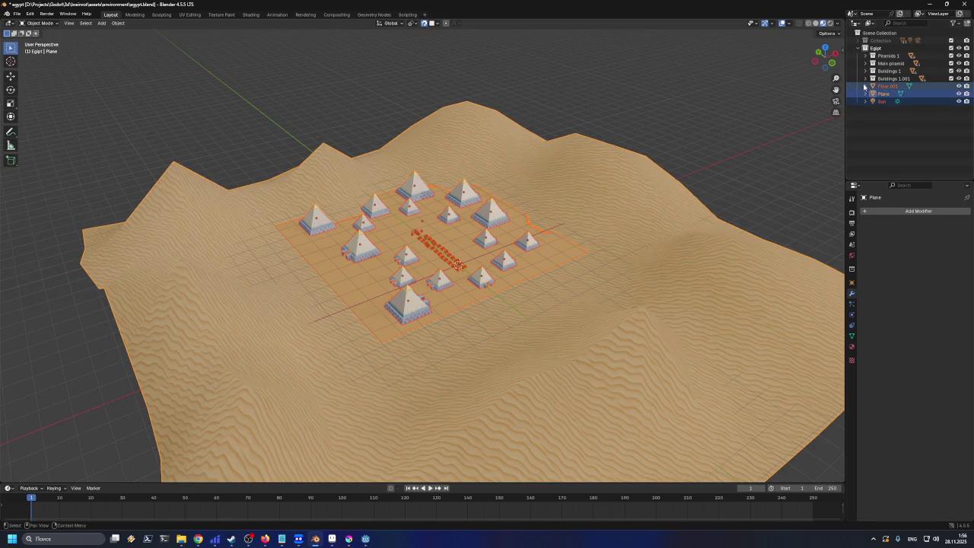
pyautogui.click(864, 86)
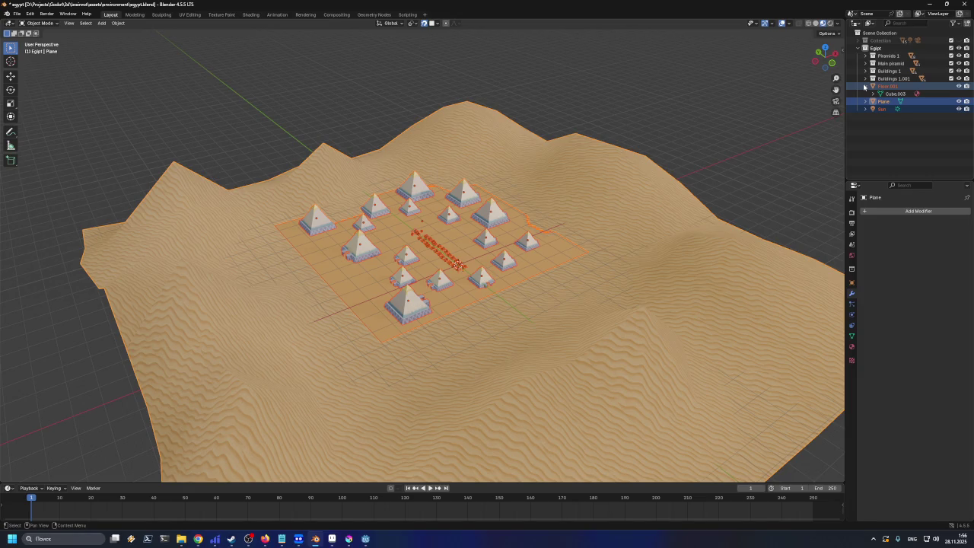
pyautogui.click(865, 86)
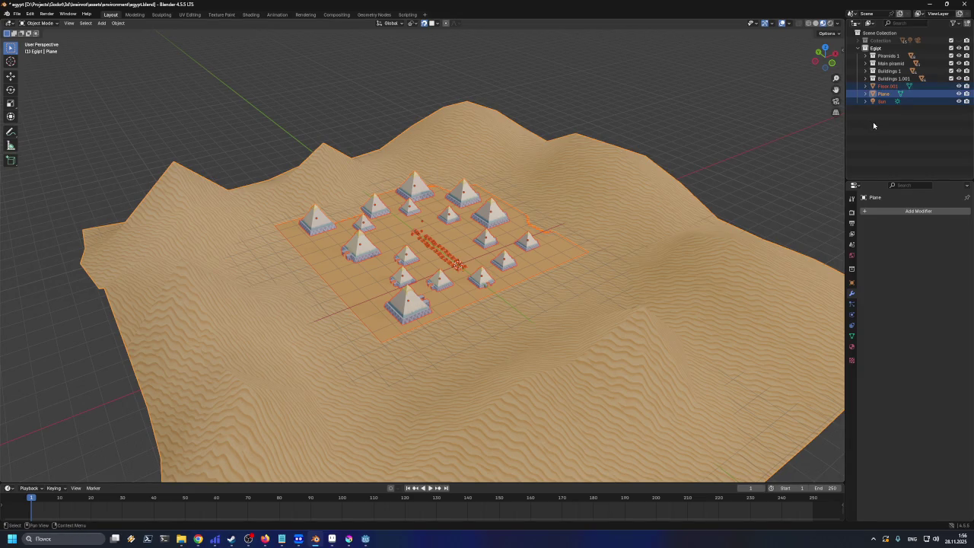
pyautogui.click(792, 149)
pyautogui.click(866, 101)
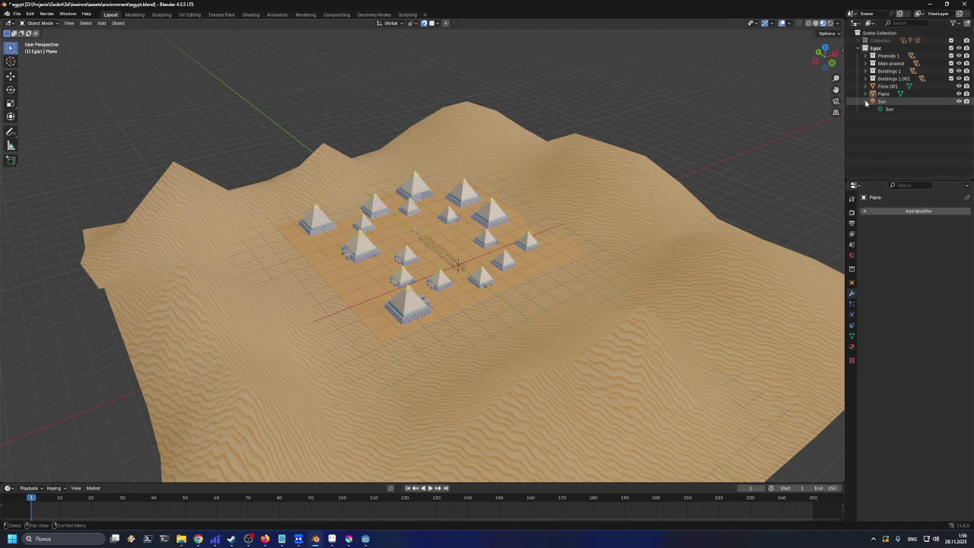
pyautogui.click(865, 101)
pyautogui.click(881, 94)
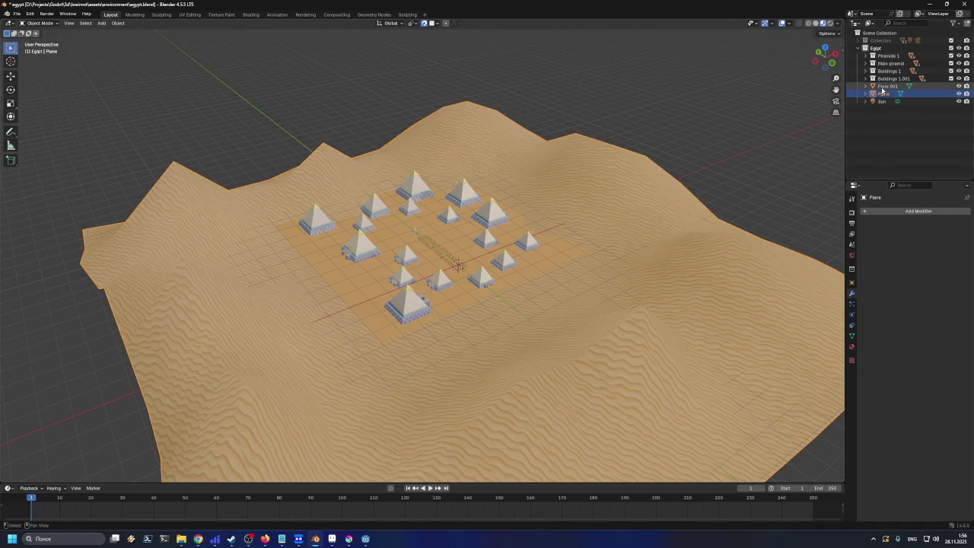
pyautogui.click(884, 56)
pyautogui.click(866, 55)
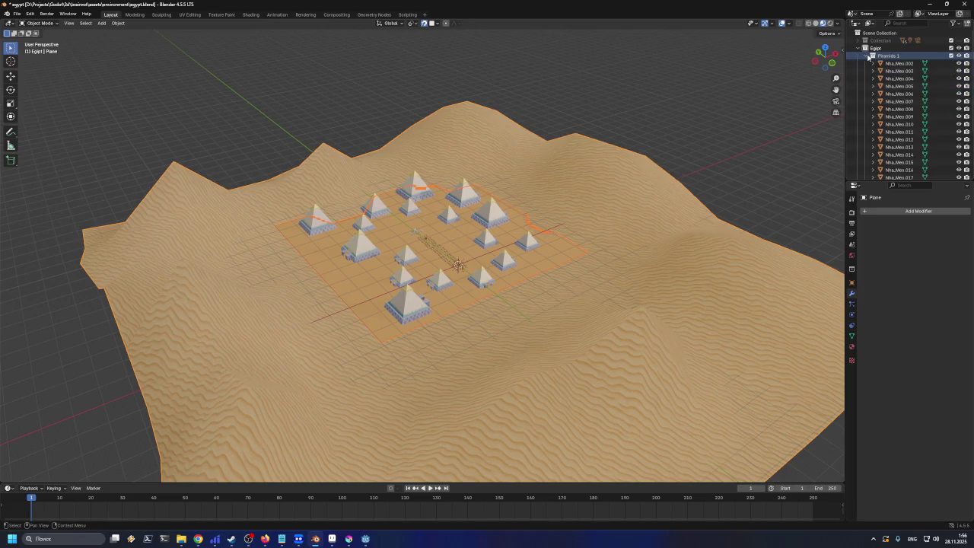
pyautogui.click(870, 57)
pyautogui.keyDown('ctrl'); pyautogui.click(882, 63); pyautogui.keyUp('ctrl')
pyautogui.keyDown('shift'); pyautogui.click(881, 73); pyautogui.keyUp('shift')
pyautogui.click(883, 86)
pyautogui.keyDown('shift'); pyautogui.click(881, 101); pyautogui.keyUp('shift')
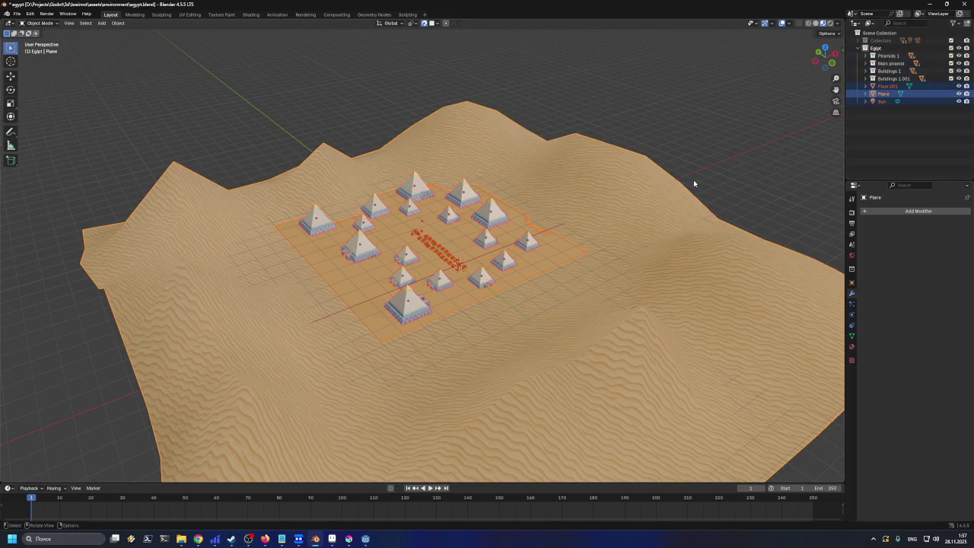
pyautogui.keyDown('ctrl'); pyautogui.click(883, 102); pyautogui.keyUp('ctrl')
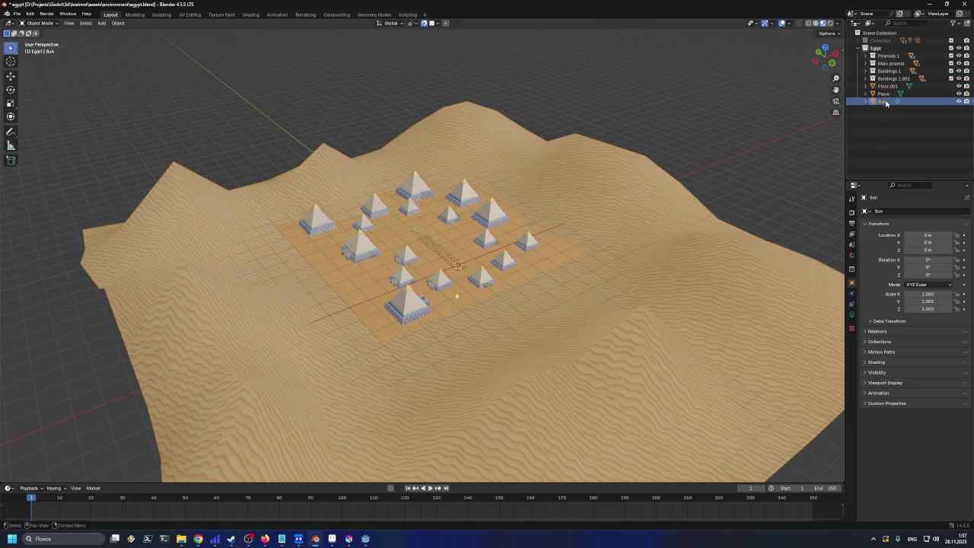
pyautogui.hotkey('ctrl', 'z')
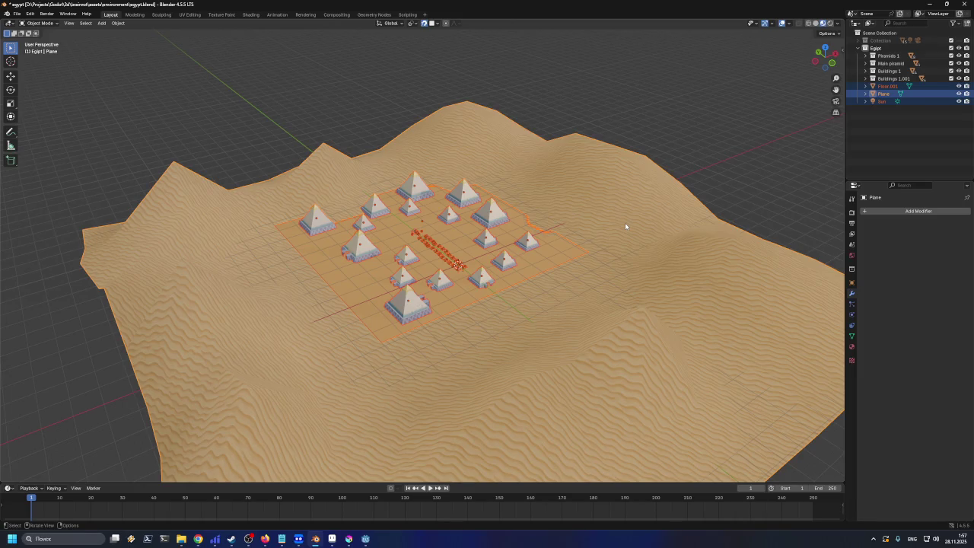
# Apply All Transforms to the selected objects, producing multi-user errors
pyautogui.hotkey('ctrl', 'a')
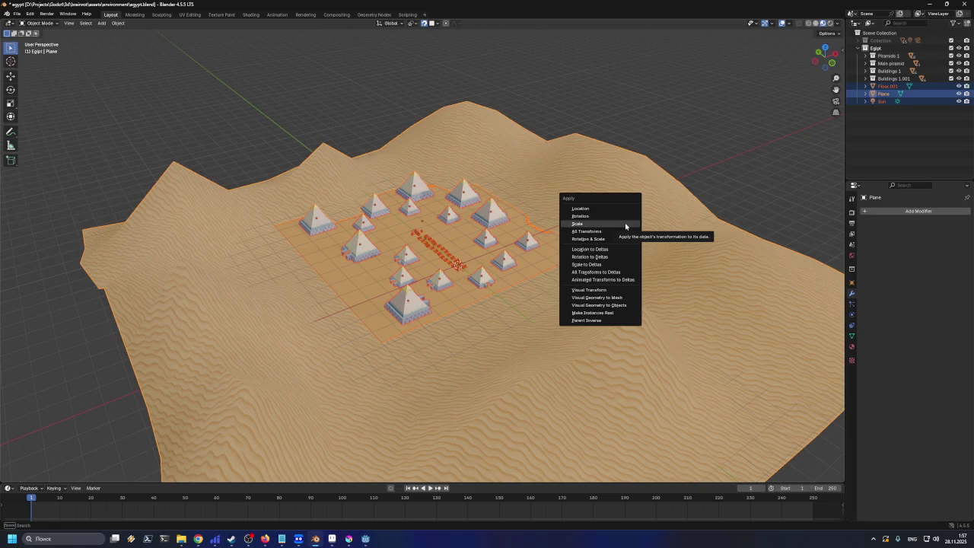
pyautogui.click(618, 231)
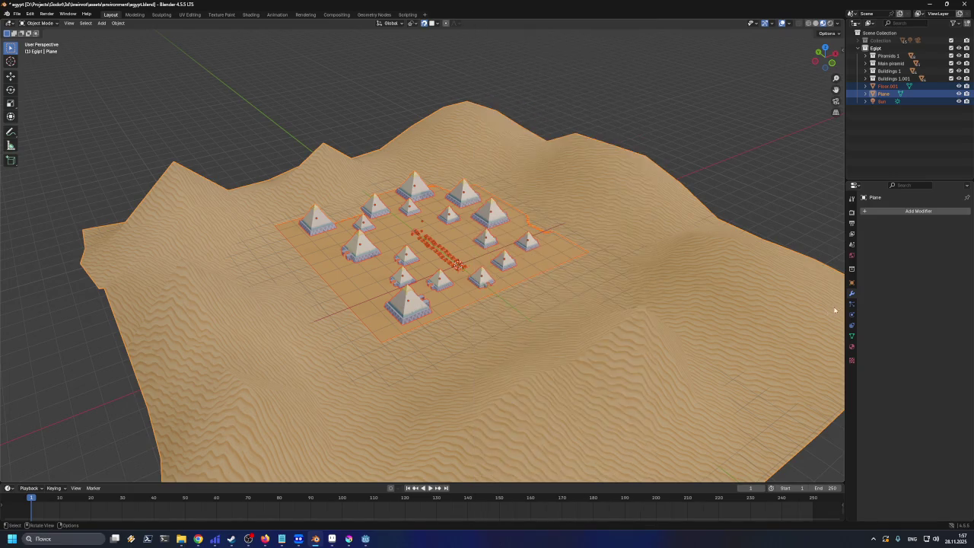
# Select all objects in Piramids 1 from the Outliner and apply all their transforms
pyautogui.click(865, 56)
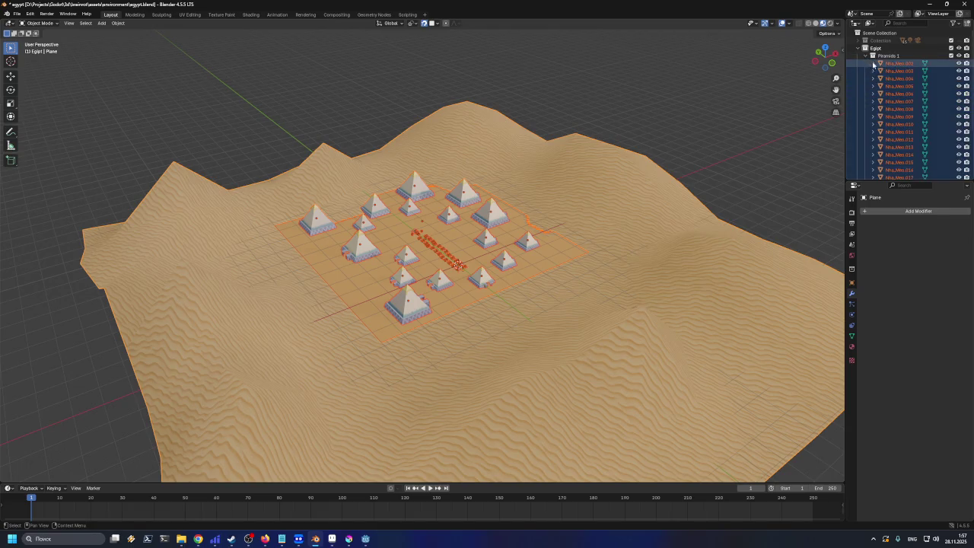
pyautogui.click(889, 58)
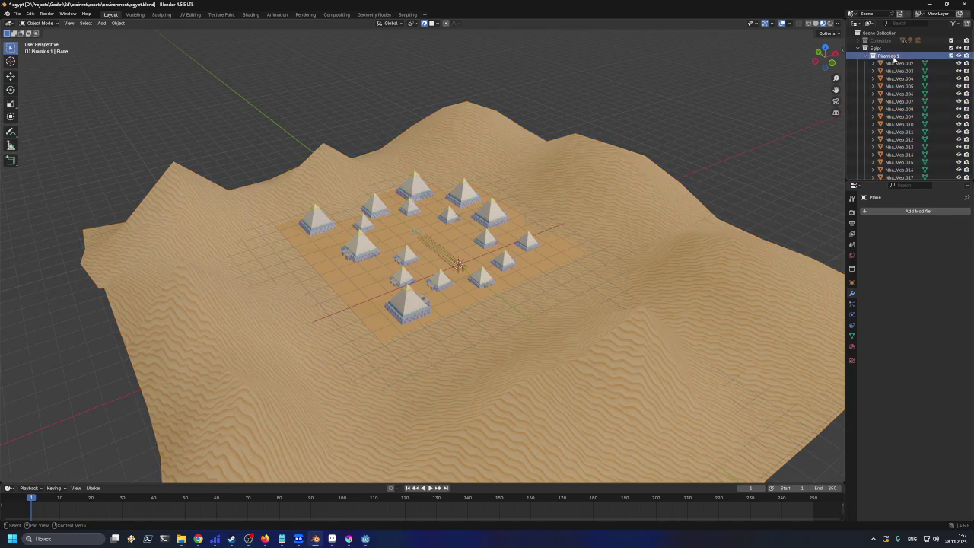
pyautogui.rightClick(896, 59)
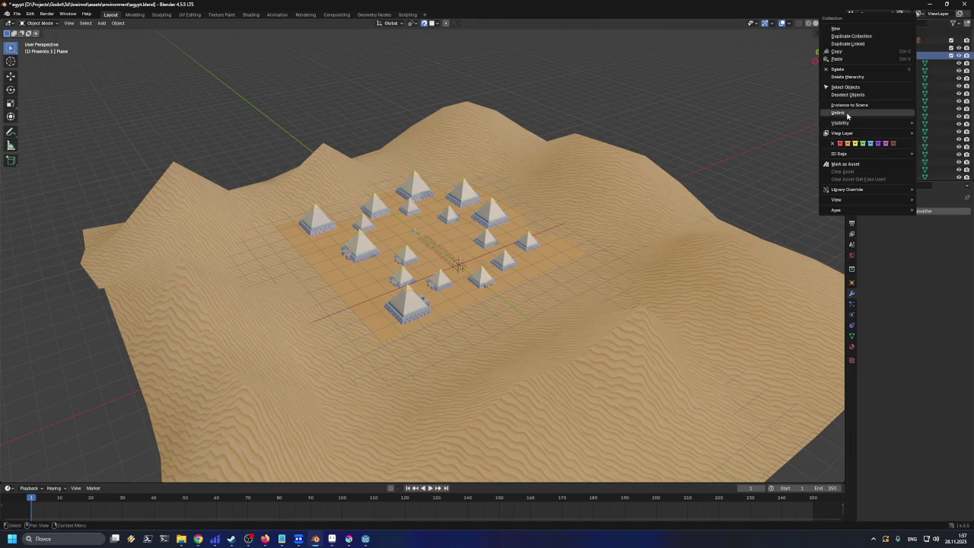
pyautogui.click(850, 88)
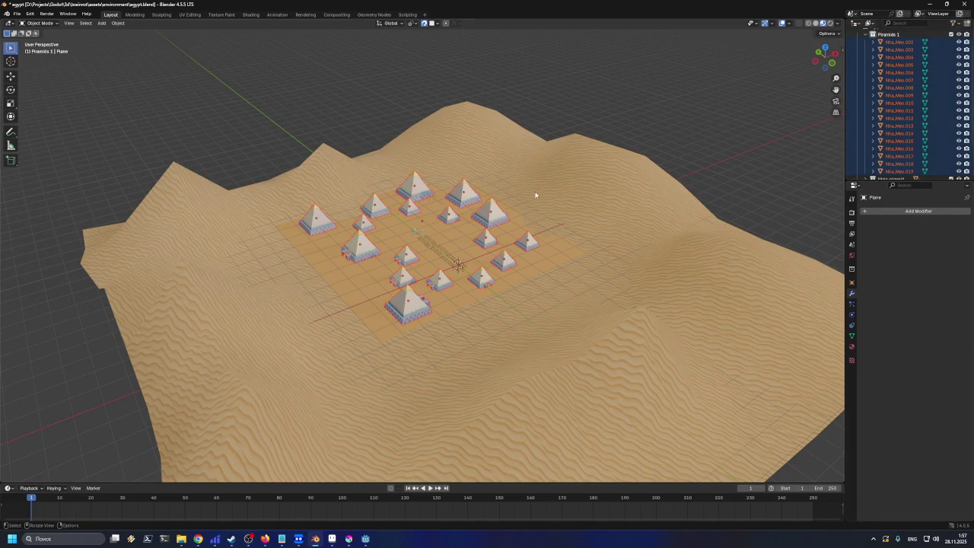
pyautogui.hotkey('ctrl', 'a')
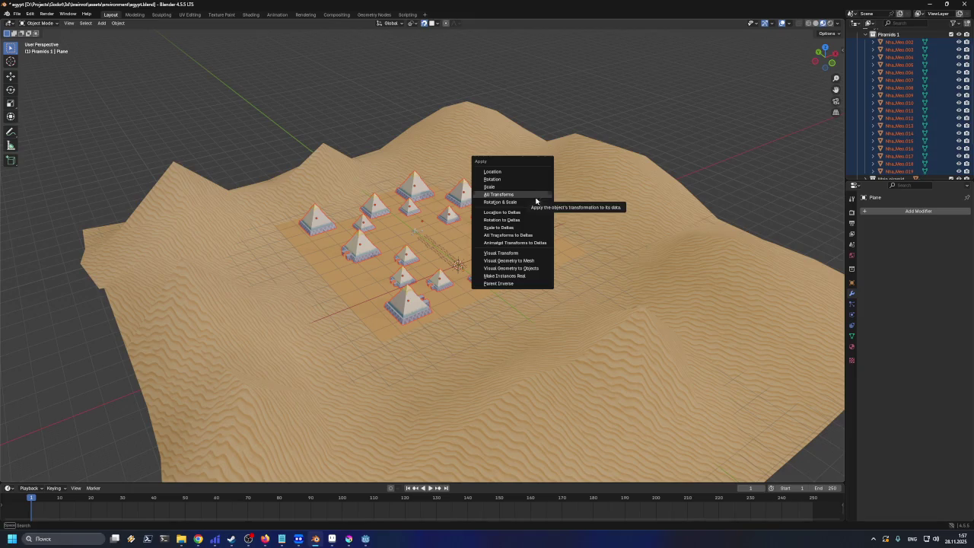
pyautogui.click(534, 196)
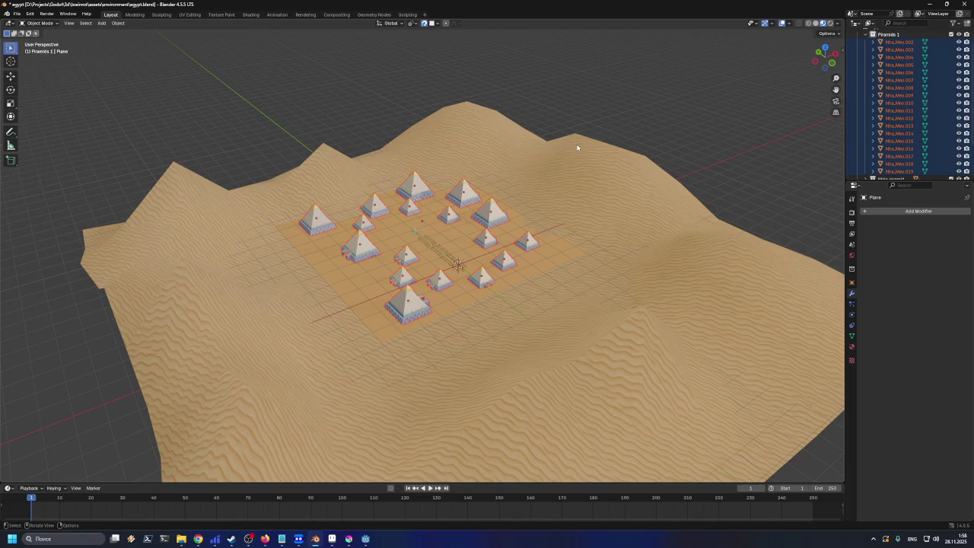
# Apply all transforms to the Piramids 1 pyramids again, leaving a few shared-mesh errors
pyautogui.hotkey('ctrl', 'a')
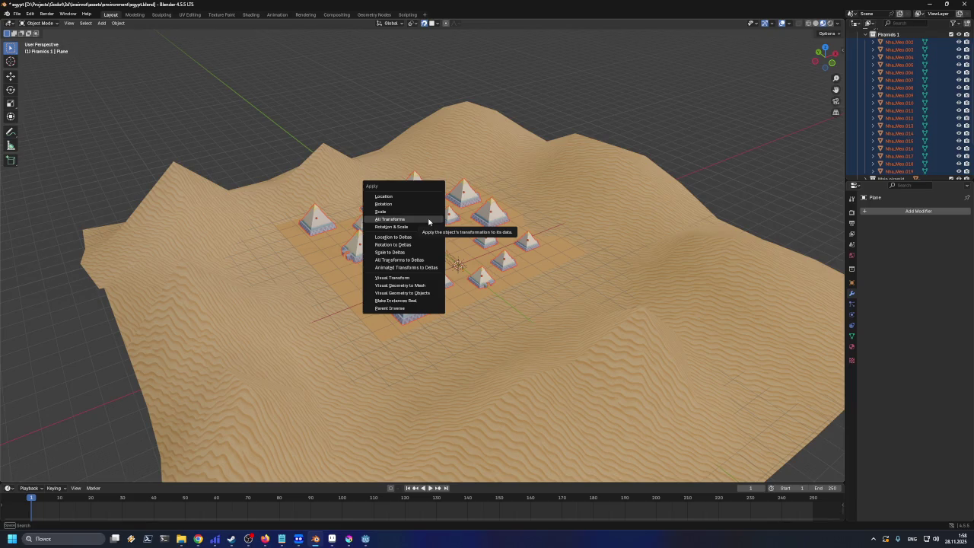
pyautogui.rightClick(429, 221)
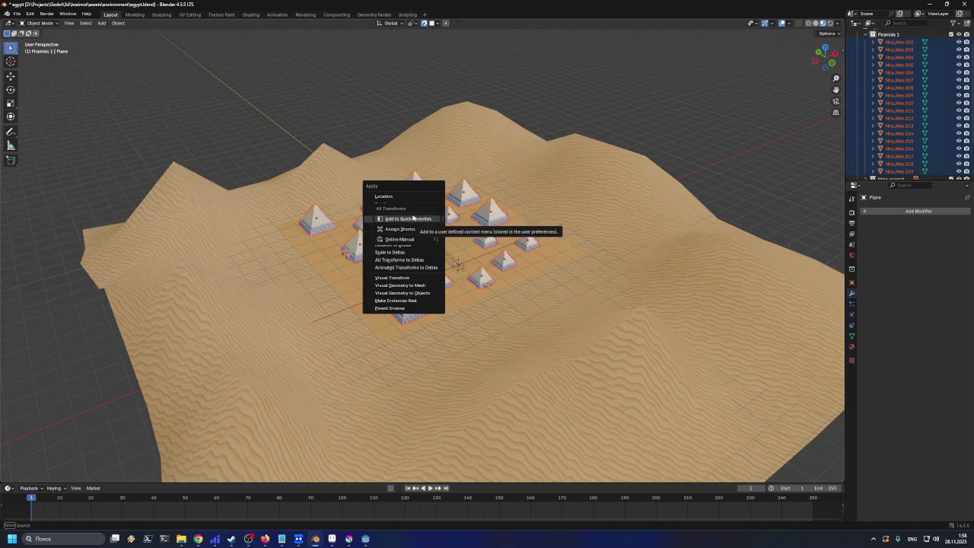
pyautogui.press('Escape')
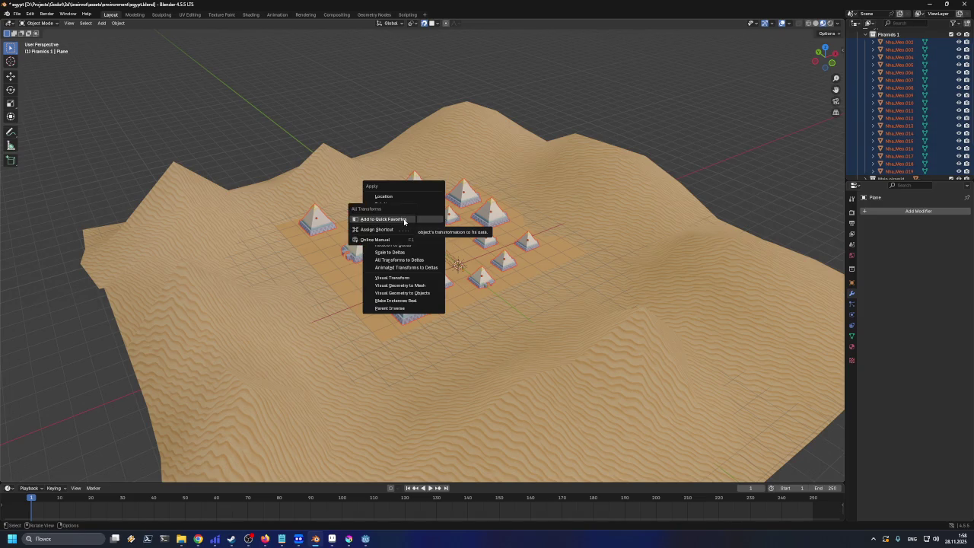
pyautogui.rightClick(404, 221)
pyautogui.press('Escape')
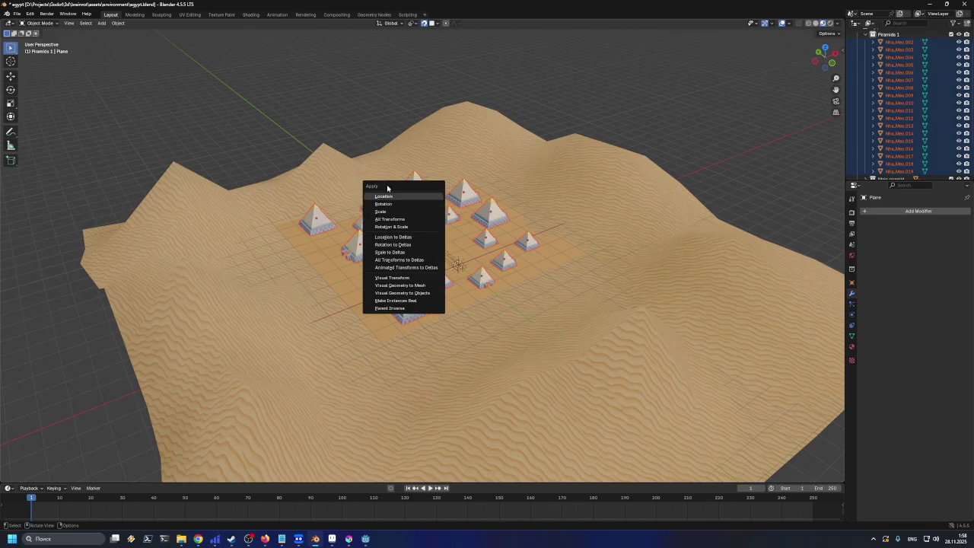
pyautogui.click(387, 220)
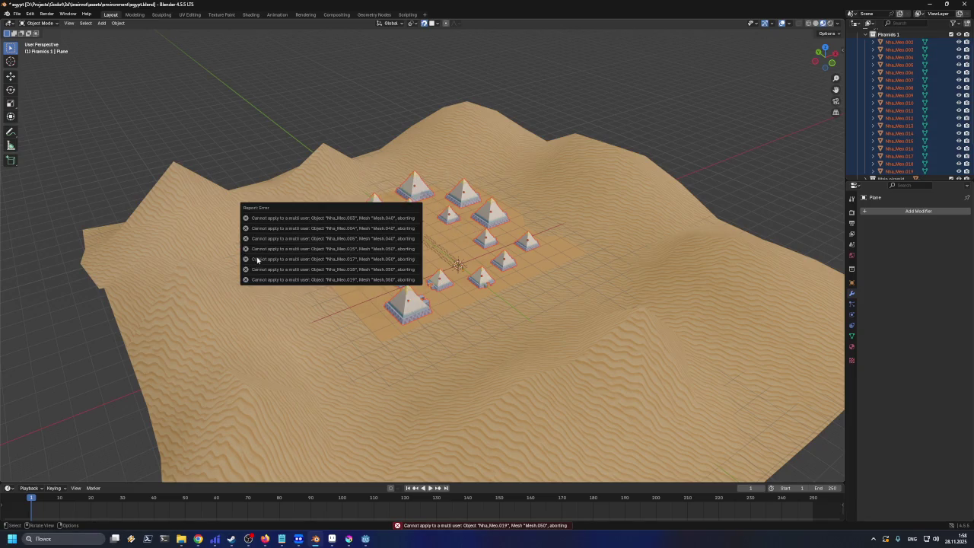
pyautogui.scroll(2, 449, 296)
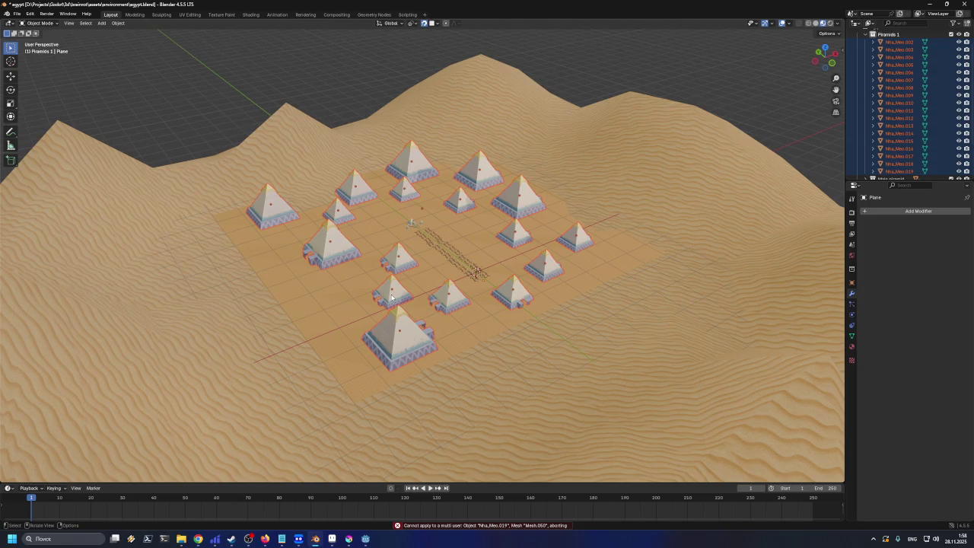
pyautogui.press('a')
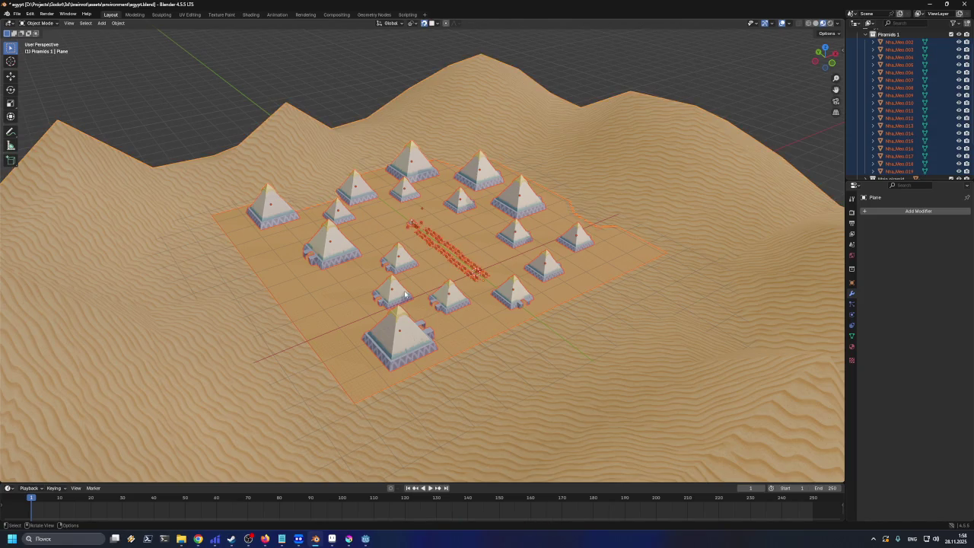
pyautogui.click(515, 245)
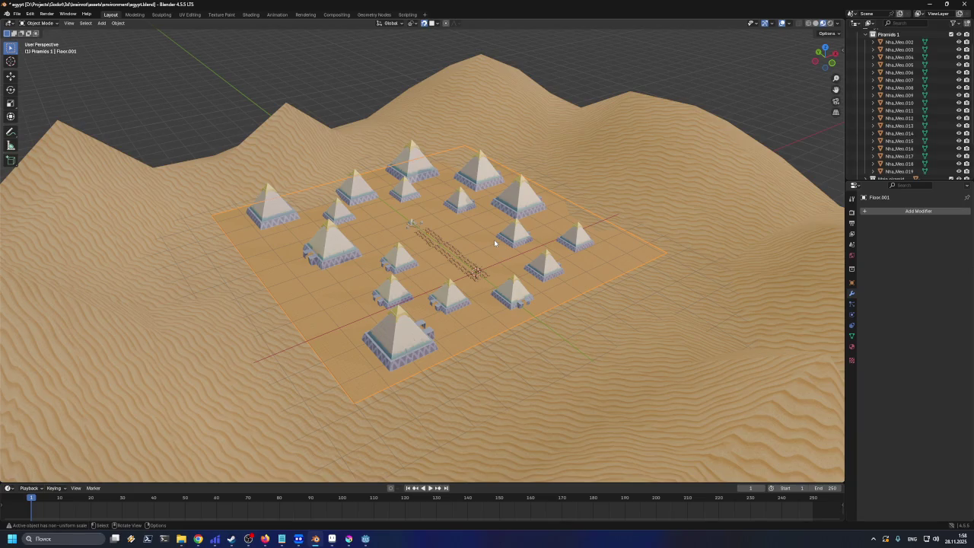
pyautogui.press('a')
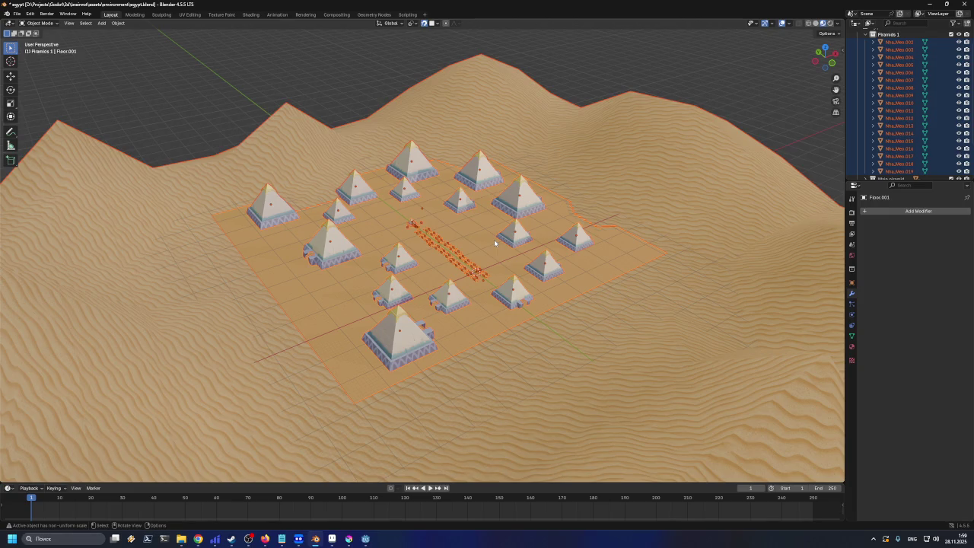
pyautogui.click(408, 261)
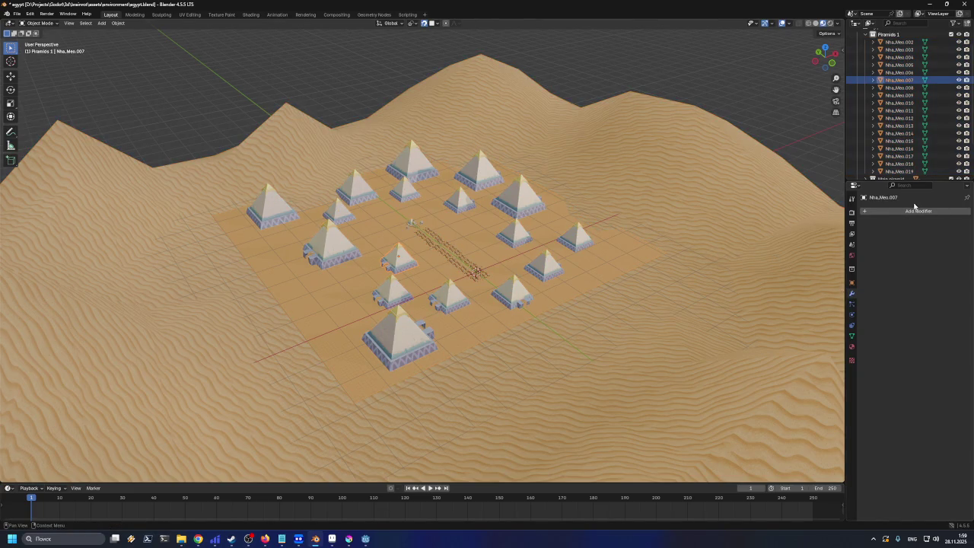
pyautogui.click(503, 218)
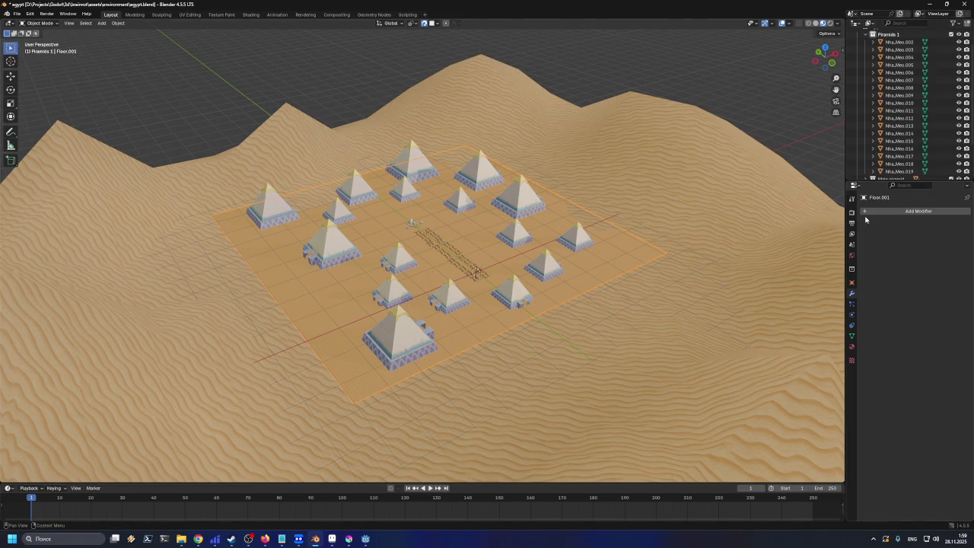
pyautogui.scroll(10, 455, 263)
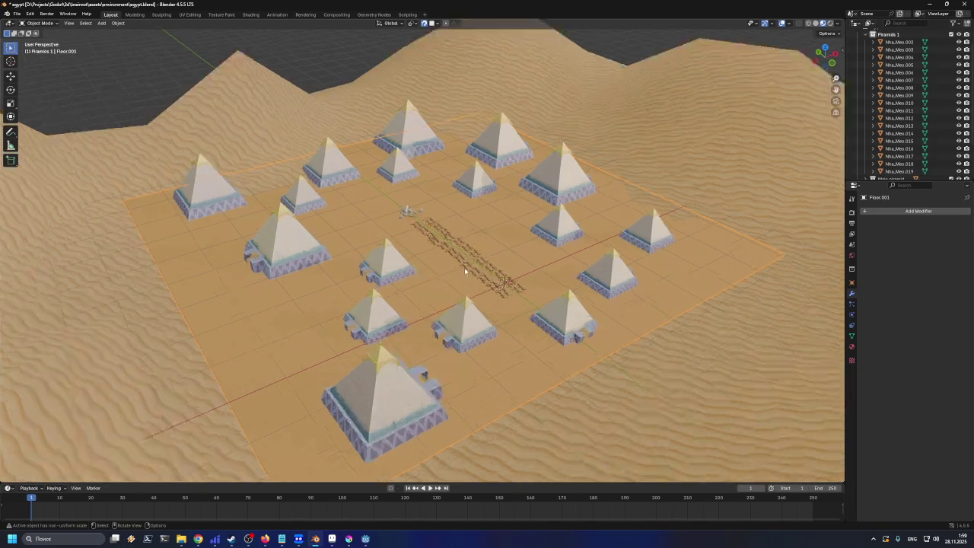
pyautogui.click(368, 133)
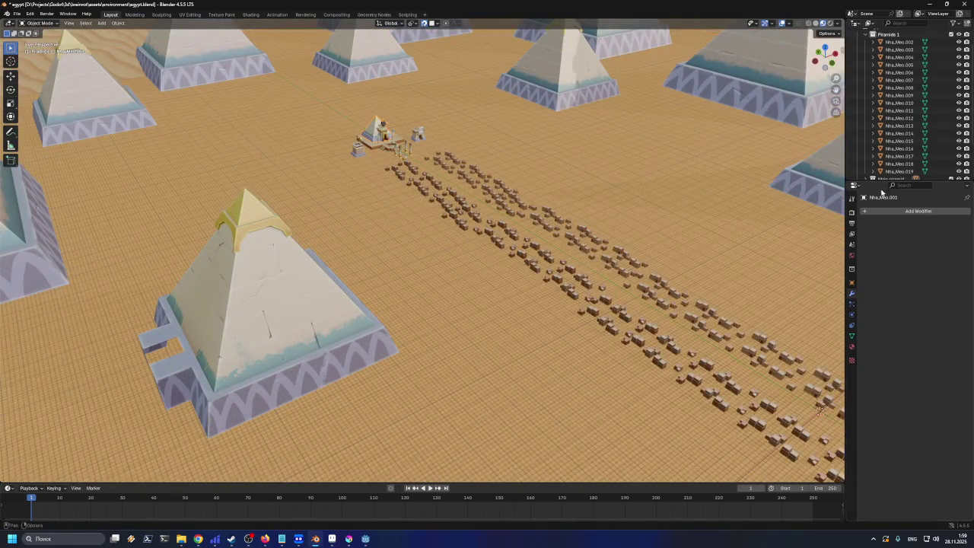
pyautogui.click(356, 150)
pyautogui.click(372, 151)
pyautogui.click(404, 149)
pyautogui.click(417, 137)
pyautogui.click(461, 201)
pyautogui.click(461, 201)
pyautogui.scroll(-5, 461, 201)
pyautogui.click(366, 263)
pyautogui.scroll(-6, 367, 264)
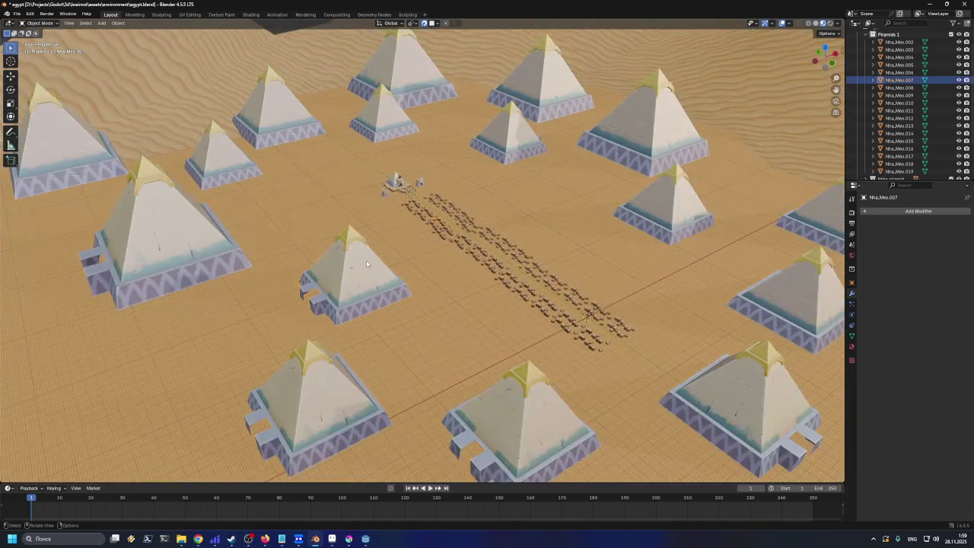
pyautogui.click(389, 330)
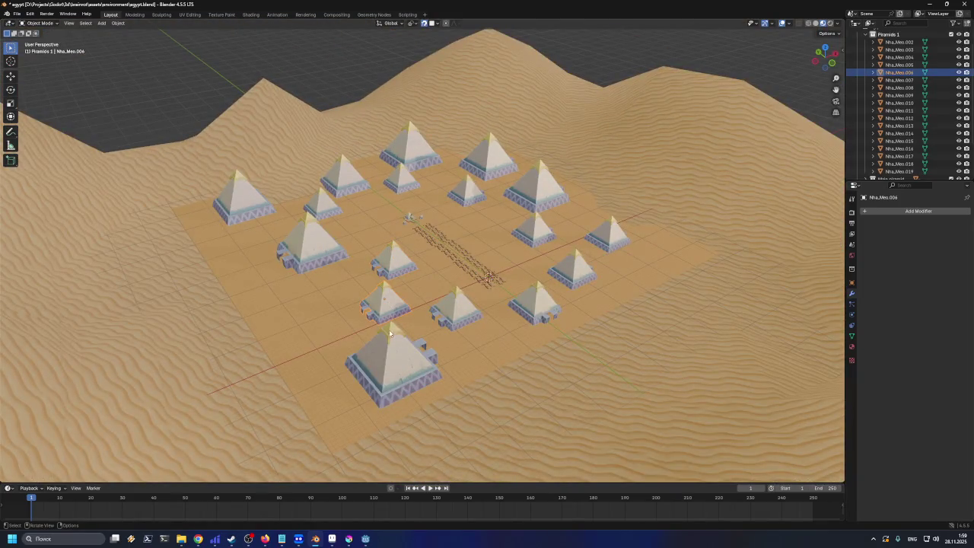
pyautogui.click(439, 304)
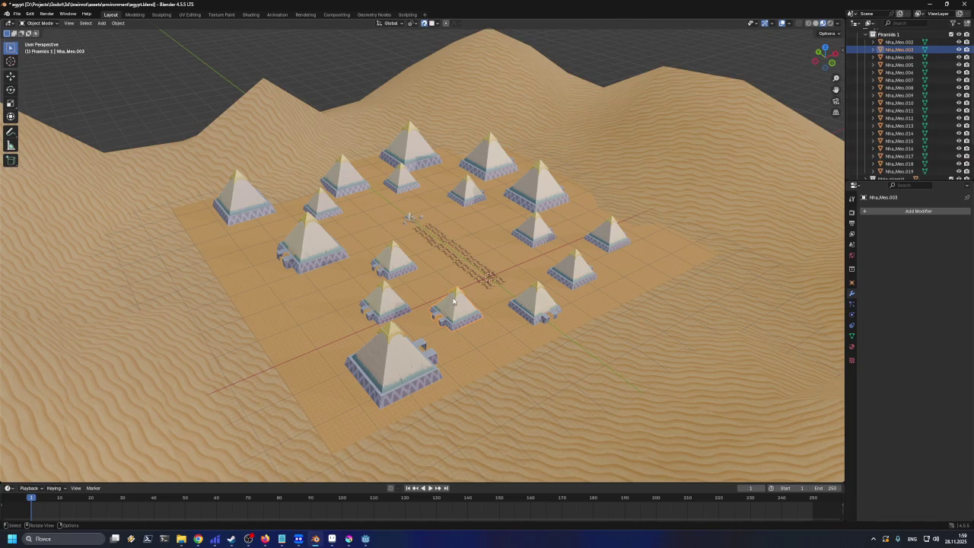
pyautogui.scroll(2, 462, 279)
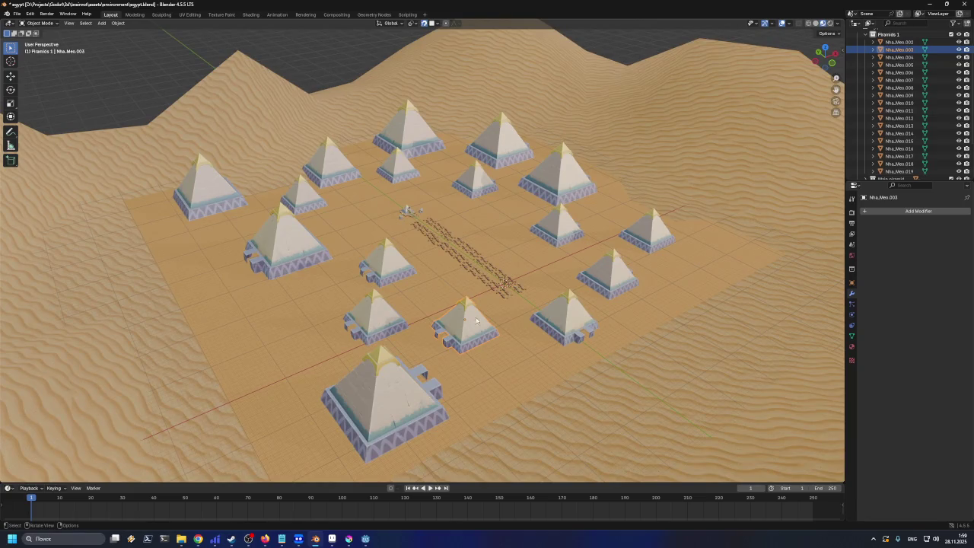
pyautogui.click(548, 320)
pyautogui.click(572, 244)
pyautogui.click(561, 234)
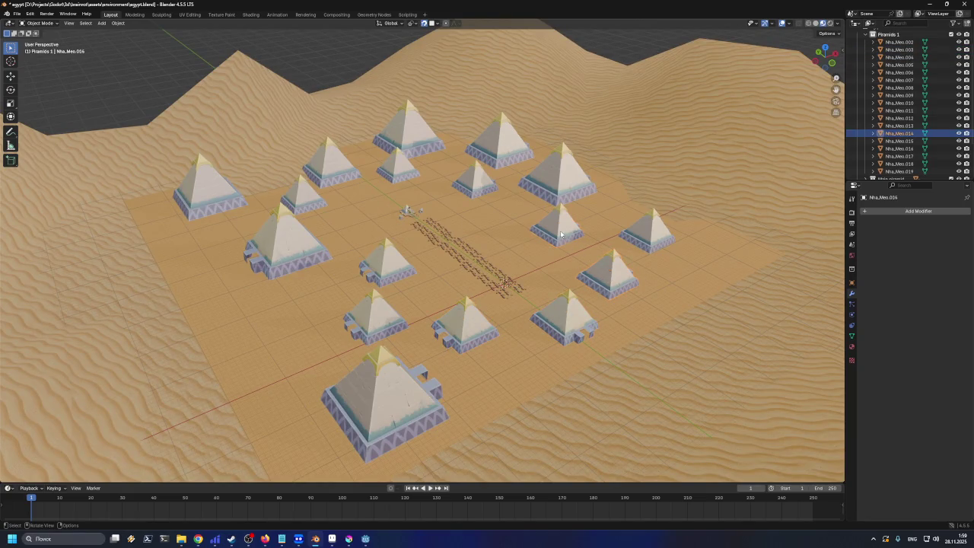
pyautogui.click(594, 183)
pyautogui.click(499, 141)
pyautogui.click(475, 180)
pyautogui.click(398, 164)
pyautogui.click(407, 135)
pyautogui.click(329, 162)
pyautogui.click(278, 247)
pyautogui.click(278, 248)
pyautogui.click(304, 200)
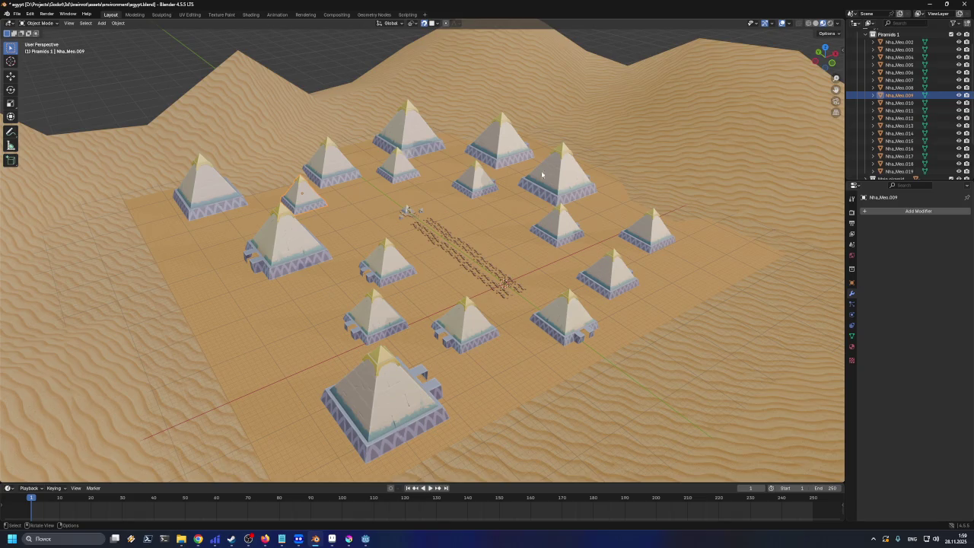
pyautogui.scroll(-3, 418, 324)
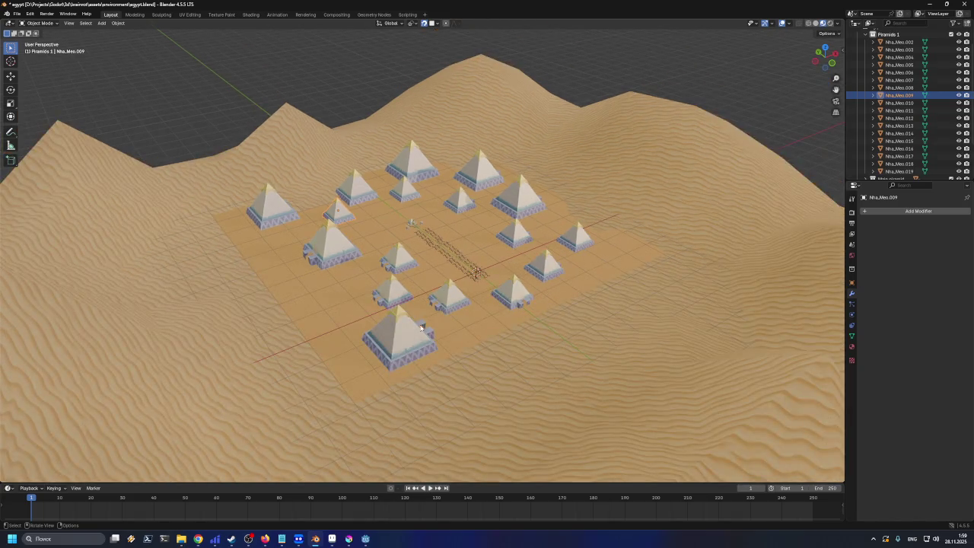
pyautogui.moveTo(318, 326)
pyautogui.mouseDown()
pyautogui.moveTo(484, 333)
pyautogui.moveTo(458, 342)
pyautogui.moveTo(326, 311)
pyautogui.moveTo(314, 329)
pyautogui.moveTo(327, 332)
pyautogui.mouseUp()
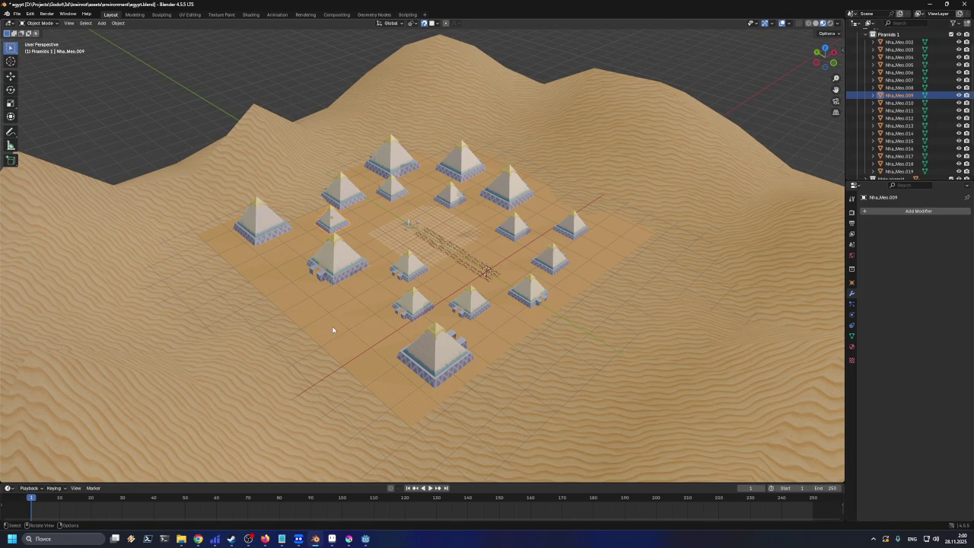
# Select pyramid Nha_Meo.016 and show its location, rotation and scale values
pyautogui.click(331, 275)
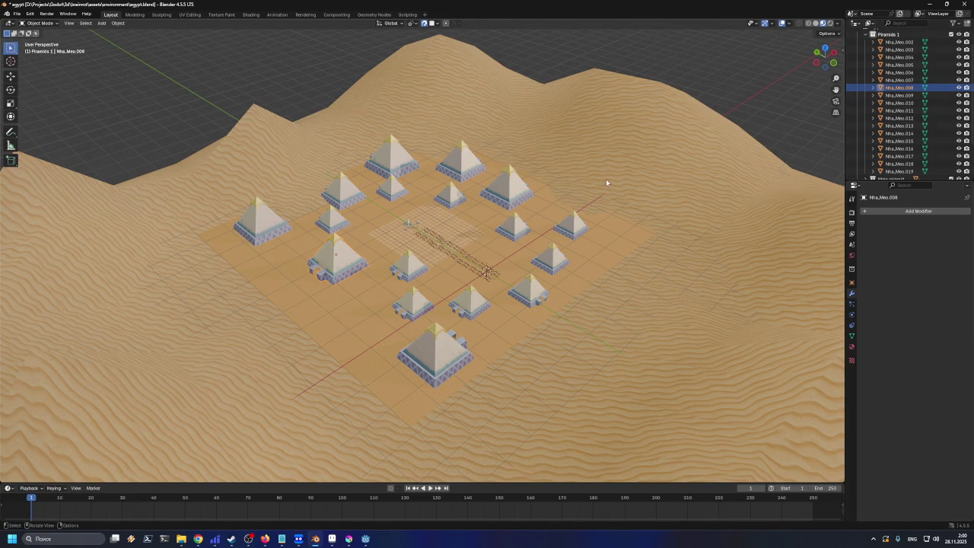
pyautogui.click(605, 179)
pyautogui.click(577, 223)
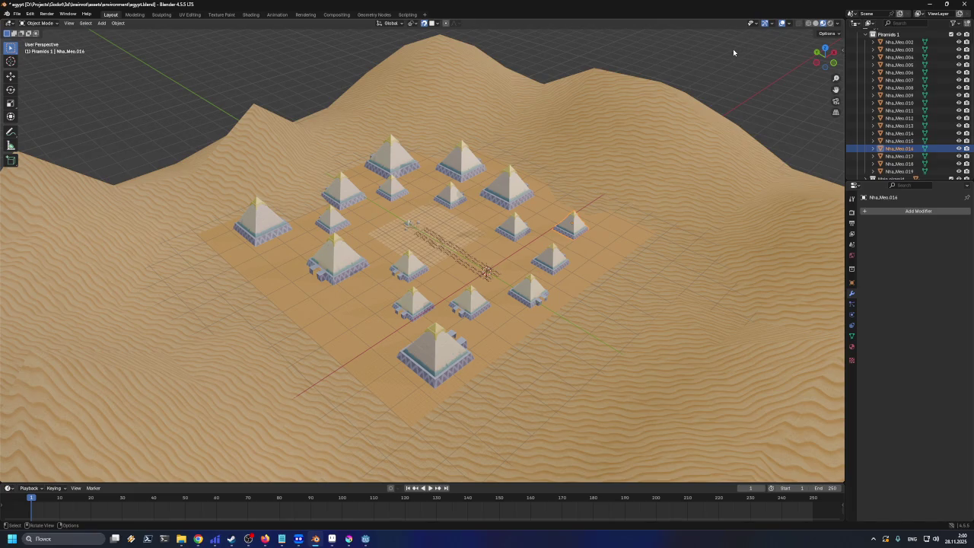
pyautogui.click(840, 50)
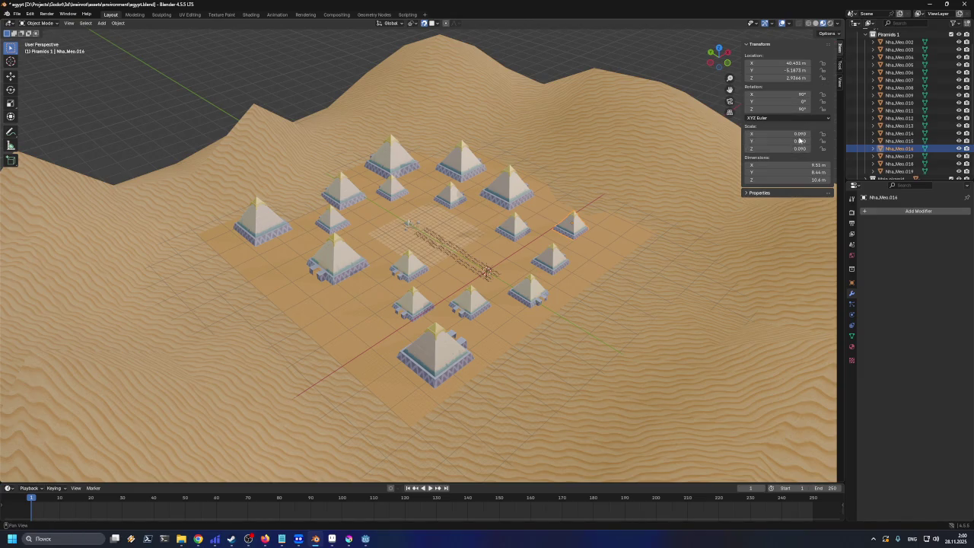
# Check Floor.001's scale, then select front pyramid Nha_Meo.017 (0.090 scale, 90° X and Z rotation)
pyautogui.click(402, 251)
pyautogui.click(404, 263)
pyautogui.click(416, 335)
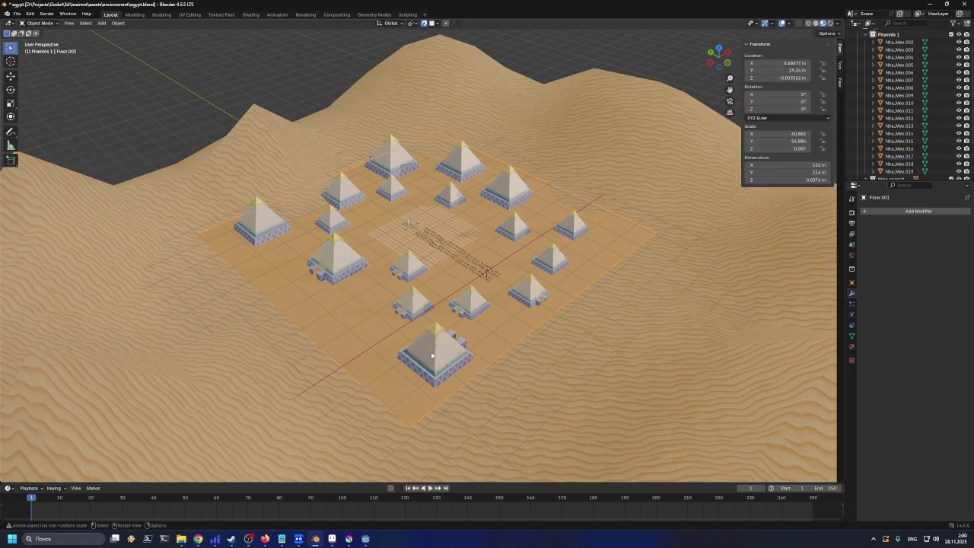
pyautogui.click(433, 358)
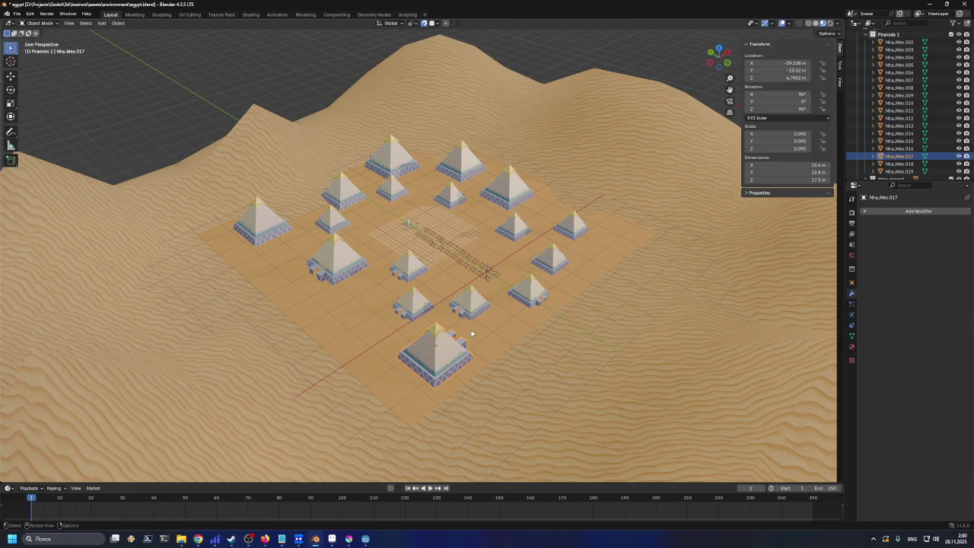
# Apply all transforms to Nha_Meo.017, confirming despite its shared mesh data
pyautogui.press('a')
pyautogui.hotkey('ctrl', 'z')
pyautogui.hotkey('ctrl', 'a')
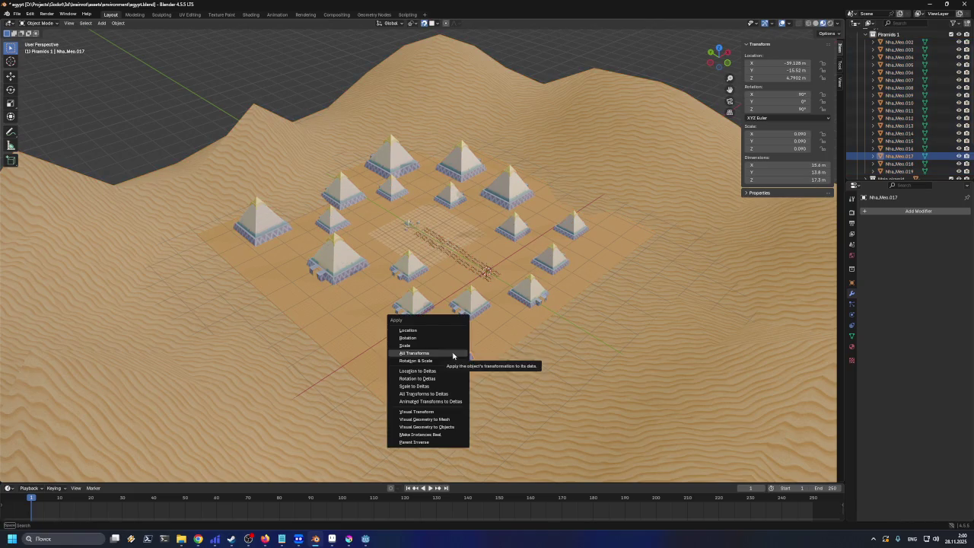
pyautogui.click(453, 355)
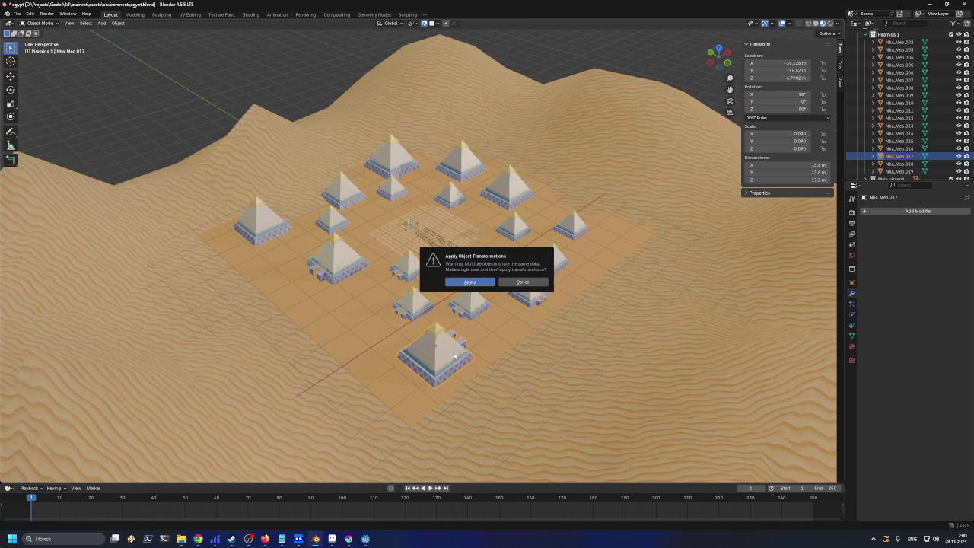
pyautogui.click(470, 283)
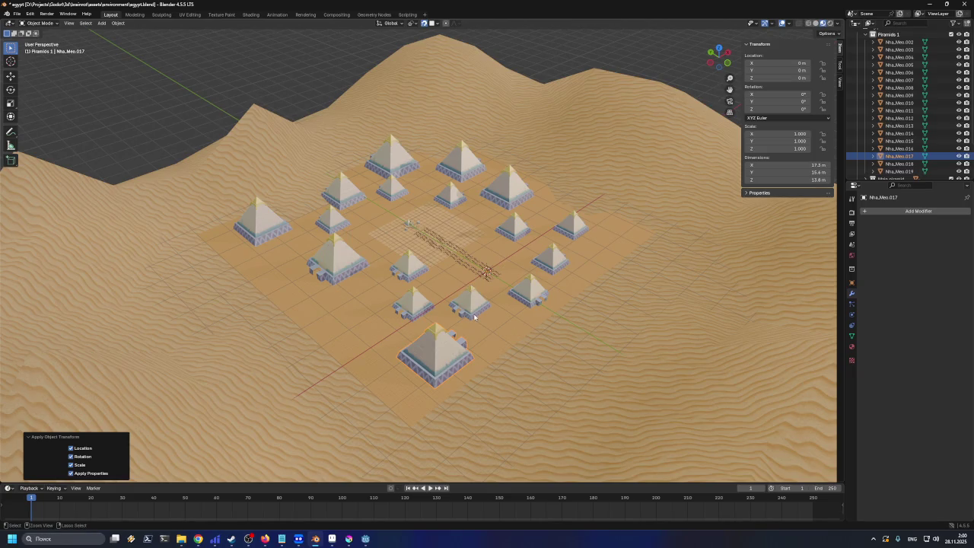
# Apply all transforms to pyramid Nha_Meo.003 alone, confirming the shared mesh warning
pyautogui.click(476, 318)
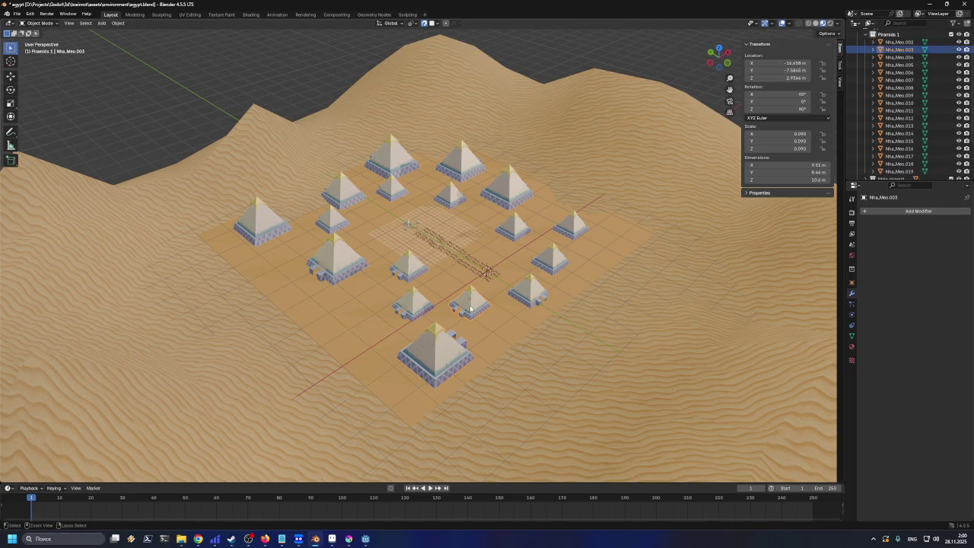
pyautogui.keyDown('shift'); pyautogui.click(446, 339); pyautogui.keyUp('shift')
pyautogui.keyDown('shift'); pyautogui.click(469, 310); pyautogui.keyUp('shift')
pyautogui.hotkey('ctrl', 'a')
pyautogui.click(469, 308)
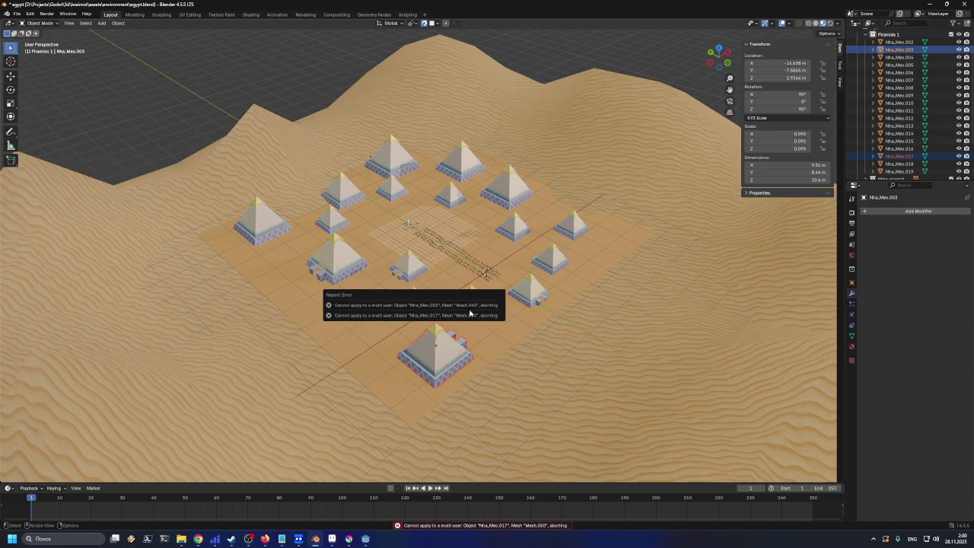
pyautogui.click(472, 308)
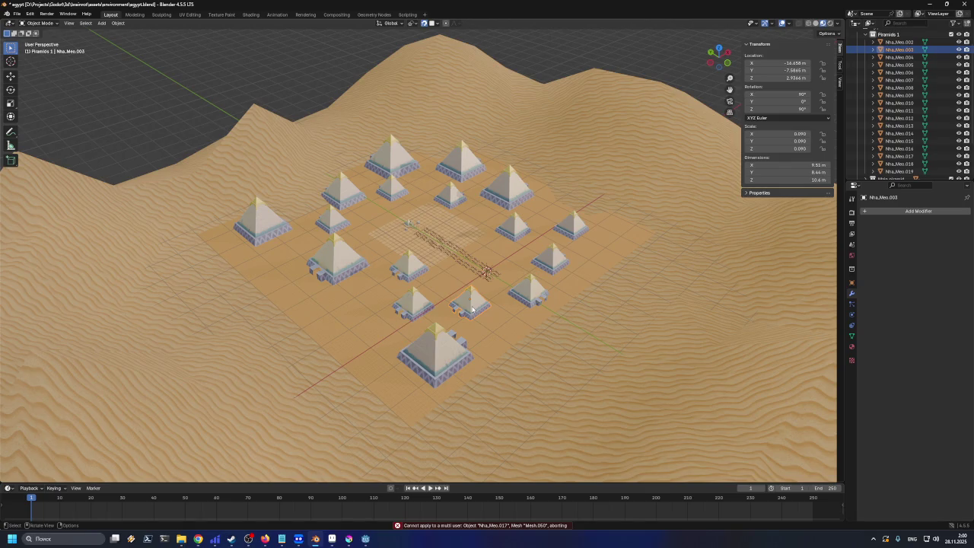
pyautogui.hotkey('ctrl', 'a')
pyautogui.click(472, 308)
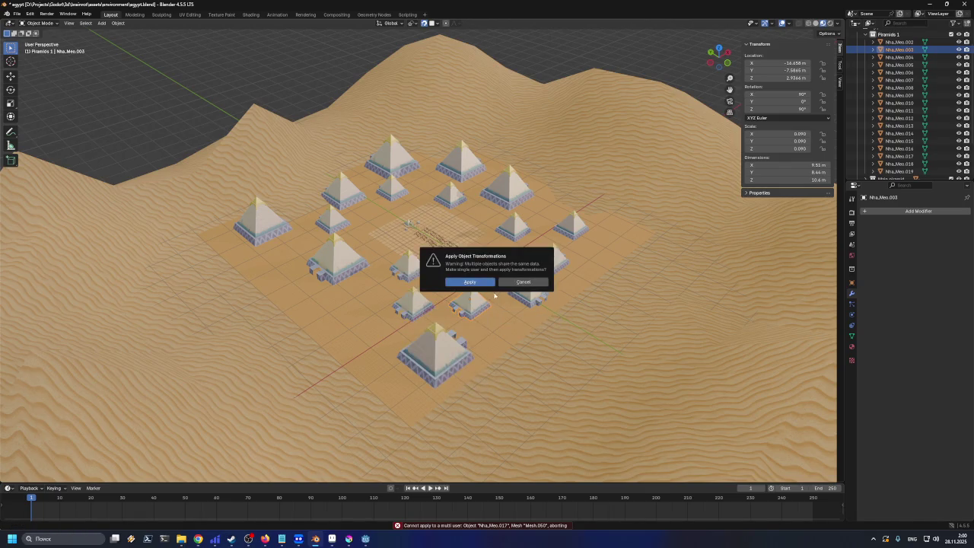
pyautogui.click(491, 283)
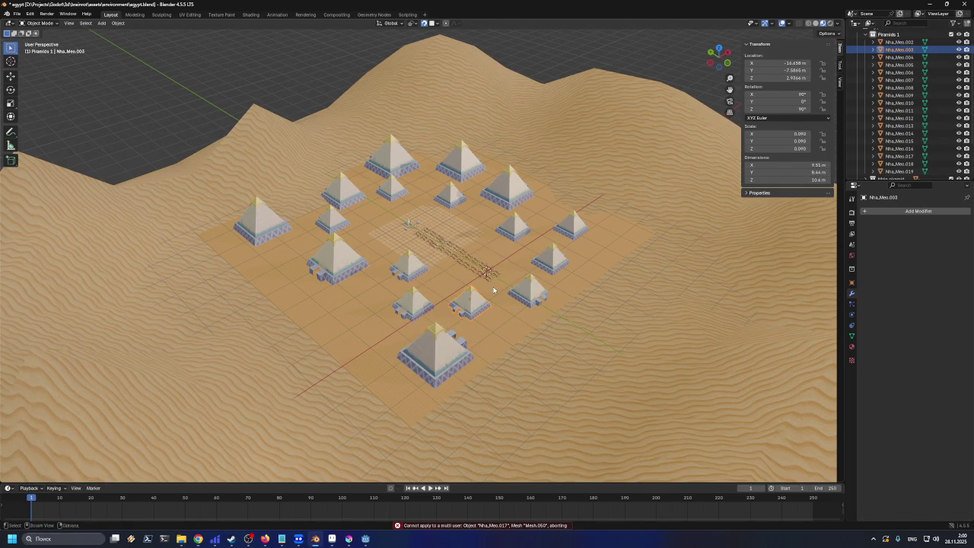
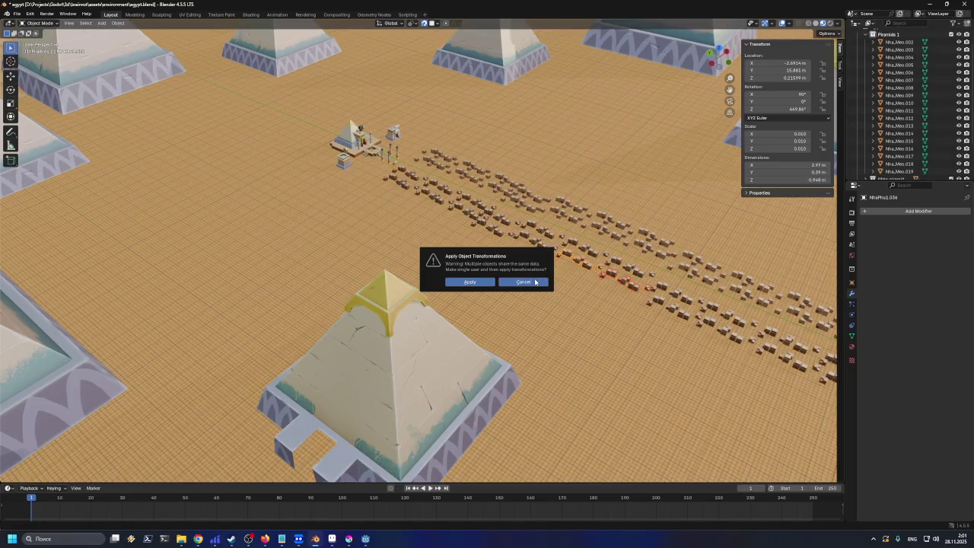
# Dismiss the multi-user apply warning and start the selection with pyramid Nha_Meo.003
pyautogui.click(535, 281)
pyautogui.scroll(-10, 531, 297)
pyautogui.click(469, 373)
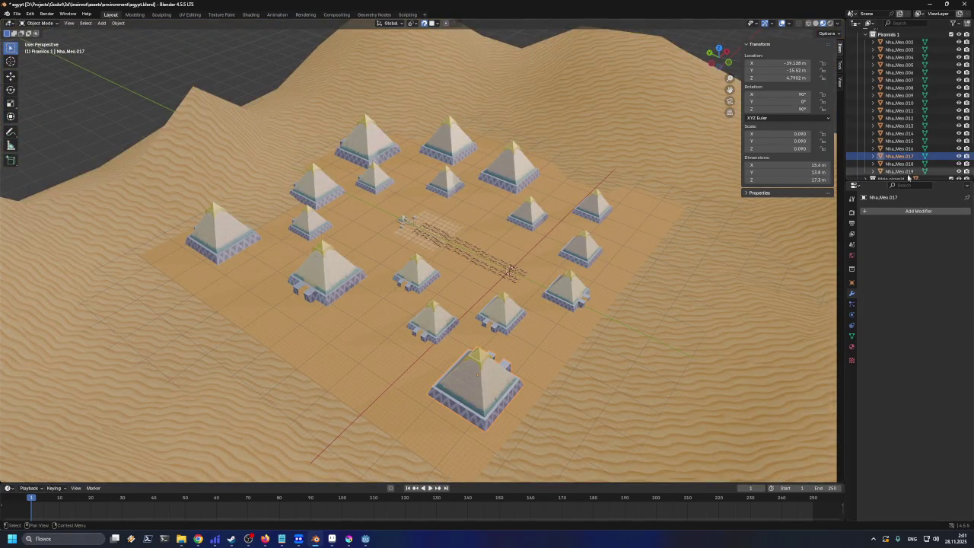
pyautogui.scroll(2, 914, 149)
pyautogui.scroll(-1, 890, 167)
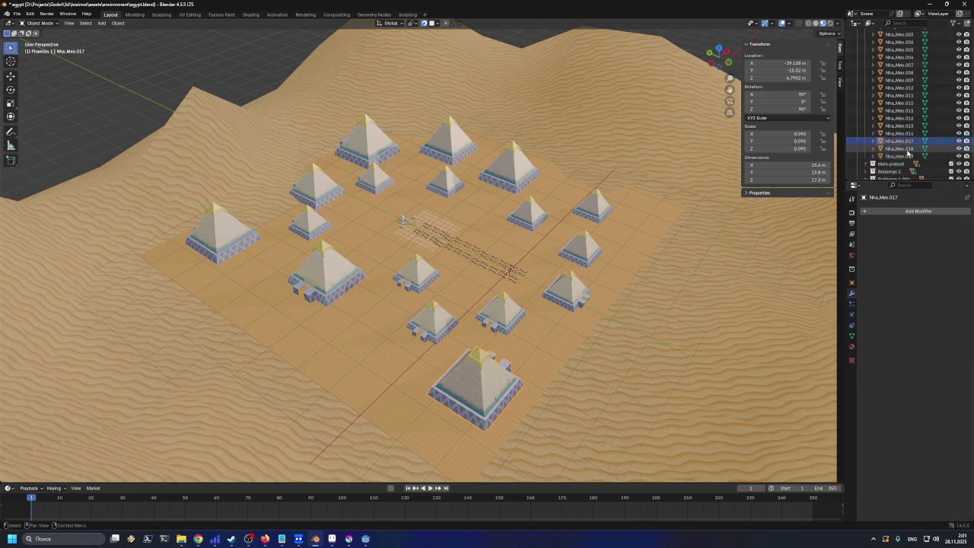
pyautogui.scroll(1, 905, 37)
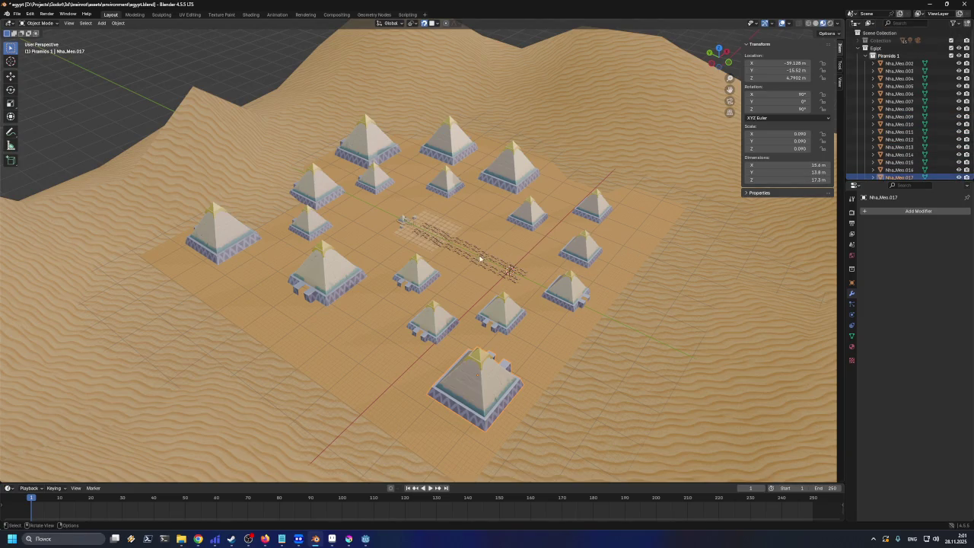
pyautogui.click(437, 326)
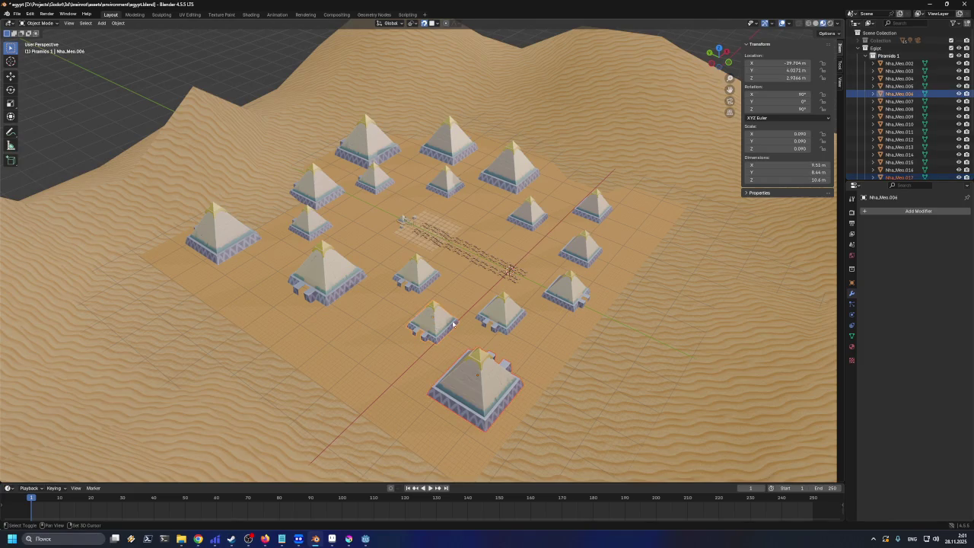
pyautogui.click(507, 316)
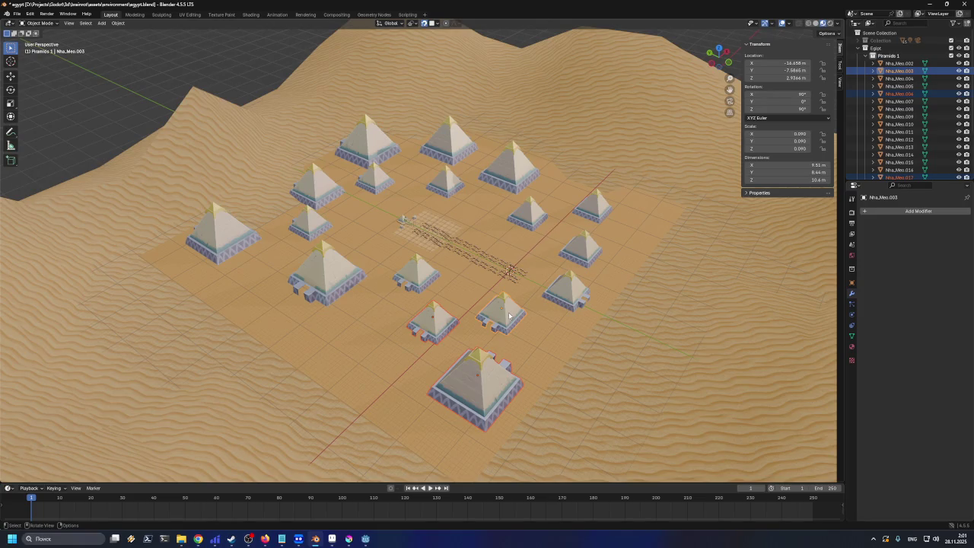
# Add every remaining pyramid across the field to the selection
pyautogui.keyDown('shift'); pyautogui.click(566, 285); pyautogui.keyUp('shift')
pyautogui.keyDown('shift'); pyautogui.click(582, 247); pyautogui.keyUp('shift')
pyautogui.keyDown('shift'); pyautogui.click(594, 212); pyautogui.keyUp('shift')
pyautogui.keyDown('shift'); pyautogui.click(542, 215); pyautogui.keyUp('shift')
pyautogui.keyDown('shift'); pyautogui.click(516, 164); pyautogui.keyUp('shift')
pyautogui.keyDown('shift'); pyautogui.click(440, 147); pyautogui.keyUp('shift')
pyautogui.keyDown('shift'); pyautogui.click(445, 181); pyautogui.keyUp('shift')
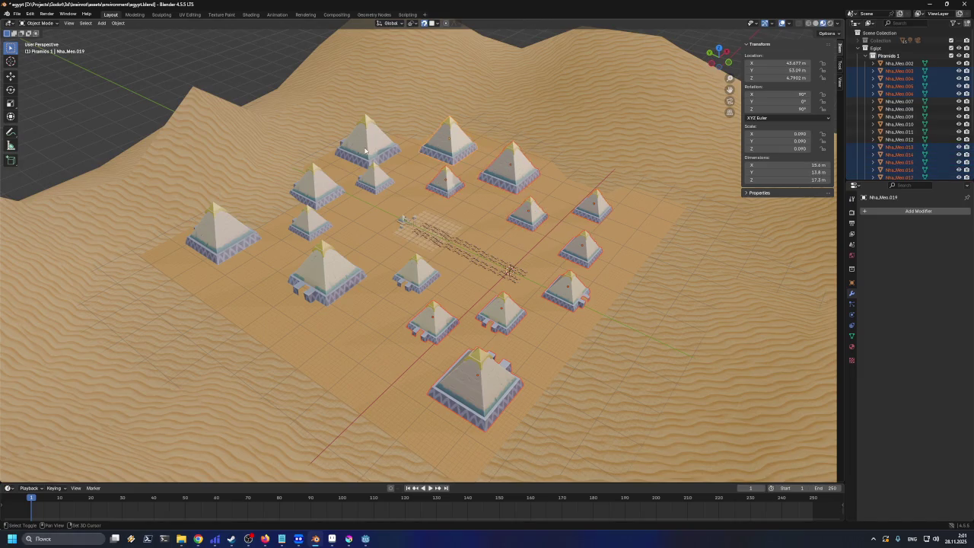
pyautogui.keyDown('shift'); pyautogui.click(367, 141); pyautogui.keyUp('shift')
pyautogui.keyDown('shift'); pyautogui.click(372, 179); pyautogui.keyUp('shift')
pyautogui.keyDown('shift'); pyautogui.click(311, 225); pyautogui.keyUp('shift')
pyautogui.keyDown('shift'); pyautogui.click(323, 266); pyautogui.keyUp('shift')
pyautogui.keyDown('shift'); pyautogui.click(224, 239); pyautogui.keyUp('shift')
pyautogui.keyDown('shift'); pyautogui.click(416, 271); pyautogui.keyUp('shift')
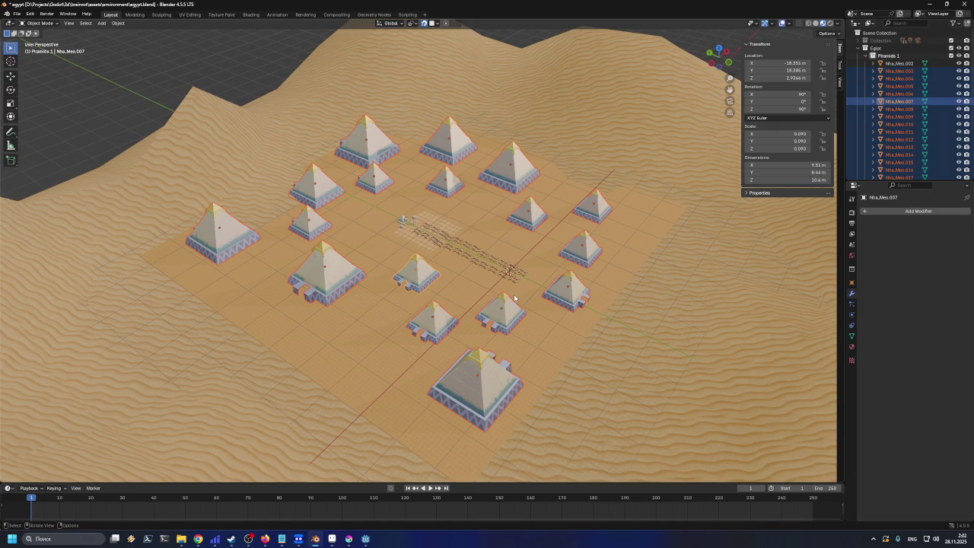
pyautogui.rightClick(476, 371)
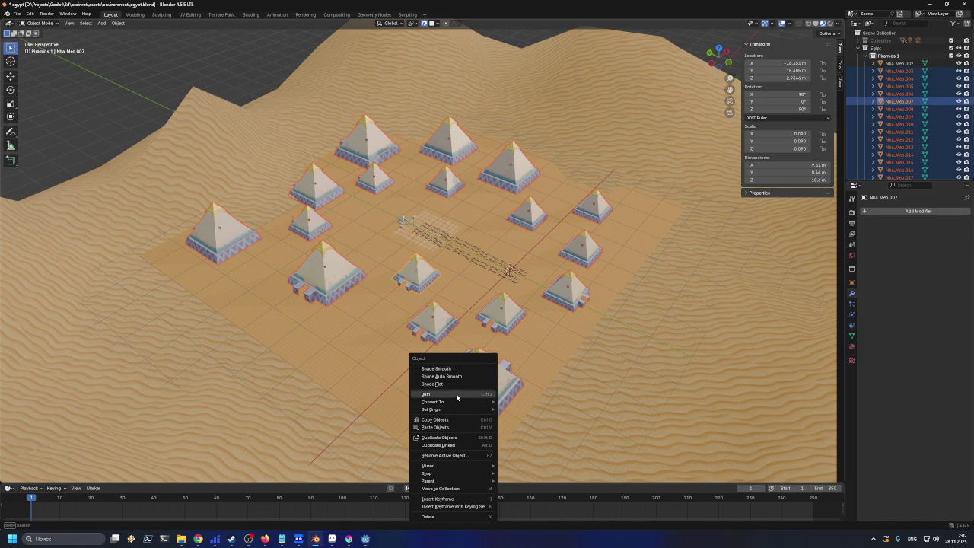
# Convert the selected pyramids to mesh objects and bring up the Apply menu
pyautogui.moveTo(455, 404)
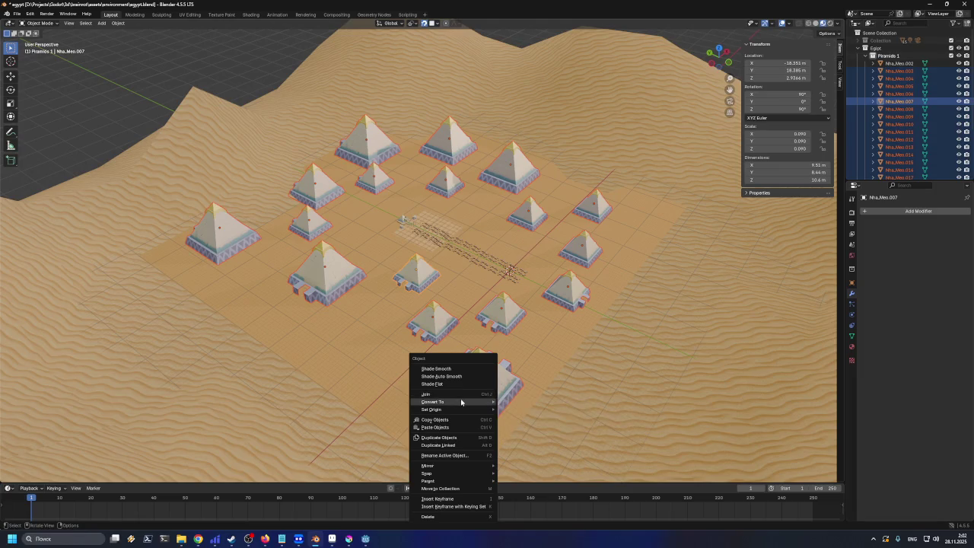
pyautogui.click(513, 402)
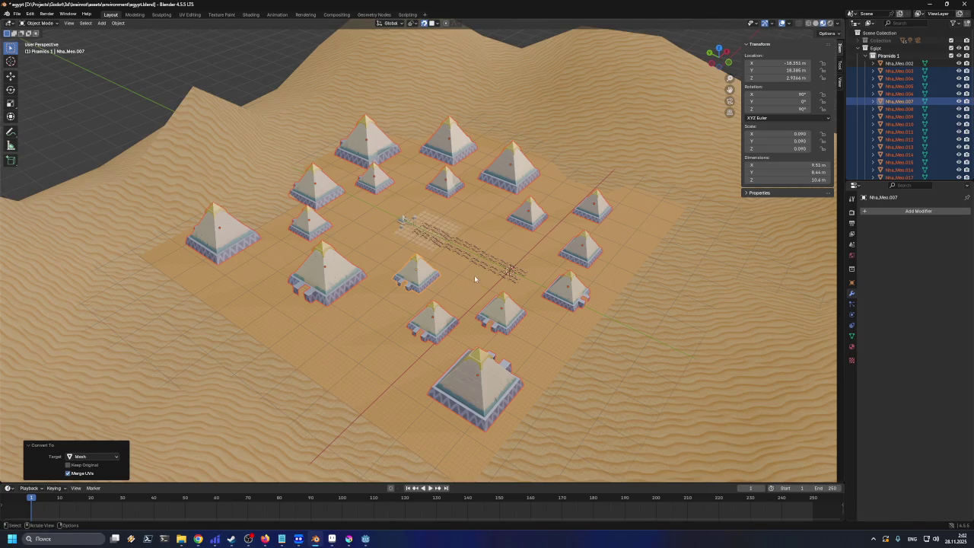
pyautogui.hotkey('ctrl', 'a')
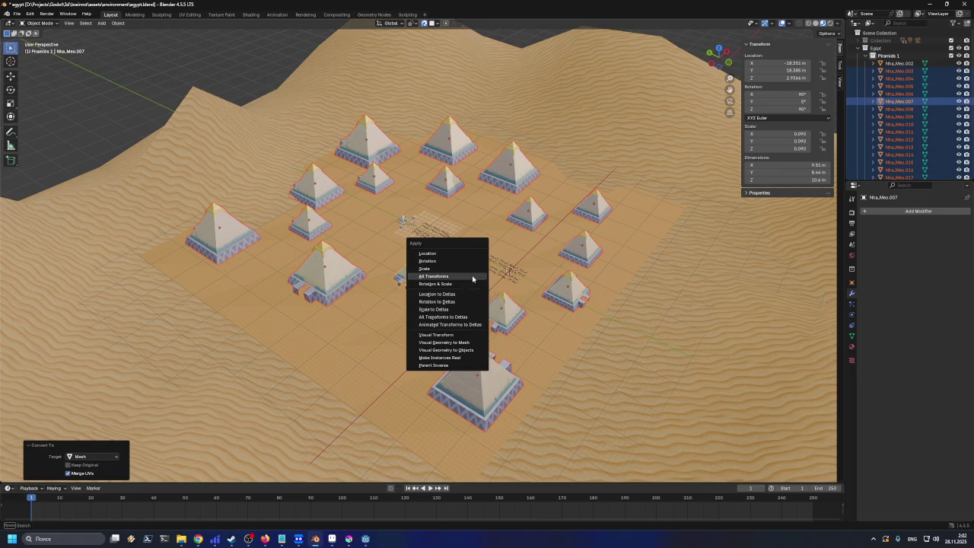
# Try All Transforms on the pyramids, which fails on multi-user data, then join them into one object
pyautogui.click(473, 279)
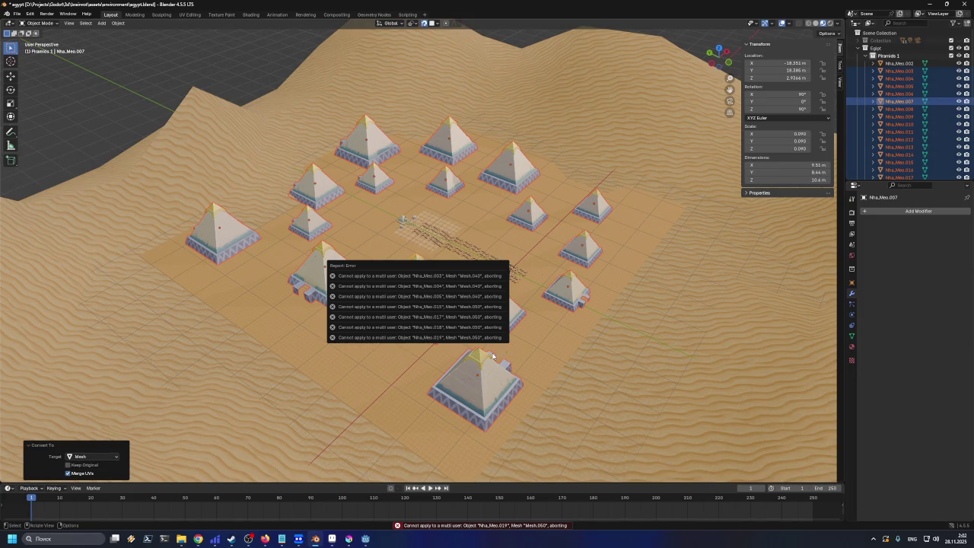
pyautogui.rightClick(475, 396)
pyautogui.moveTo(475, 394)
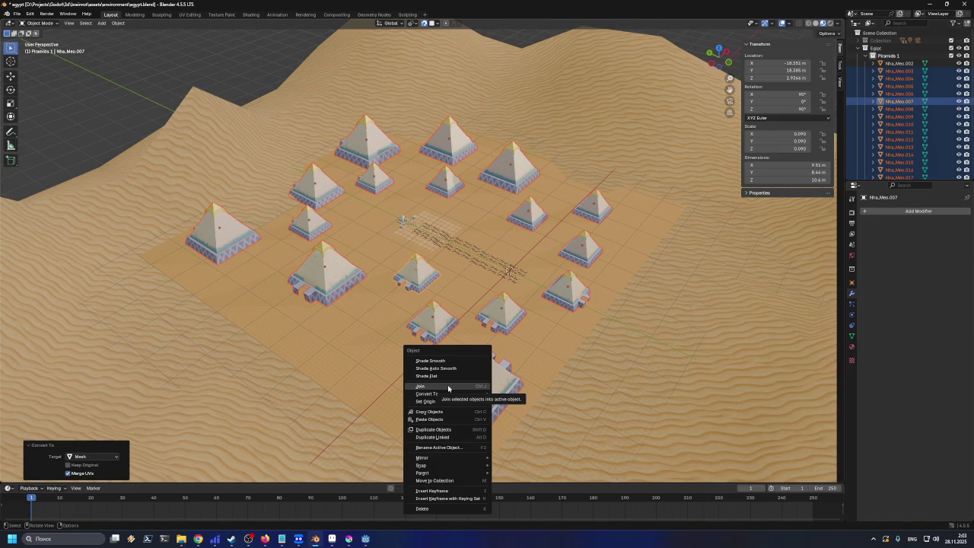
pyautogui.click(449, 386)
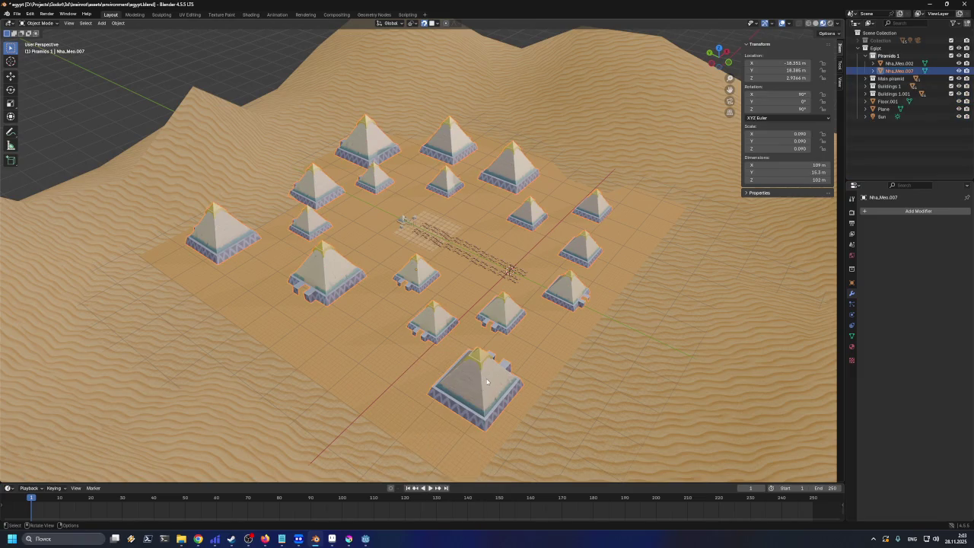
# Delete the leftover Nha_Meo.002 and apply all transforms to the joined Nha_Meo.007
pyautogui.click(897, 63)
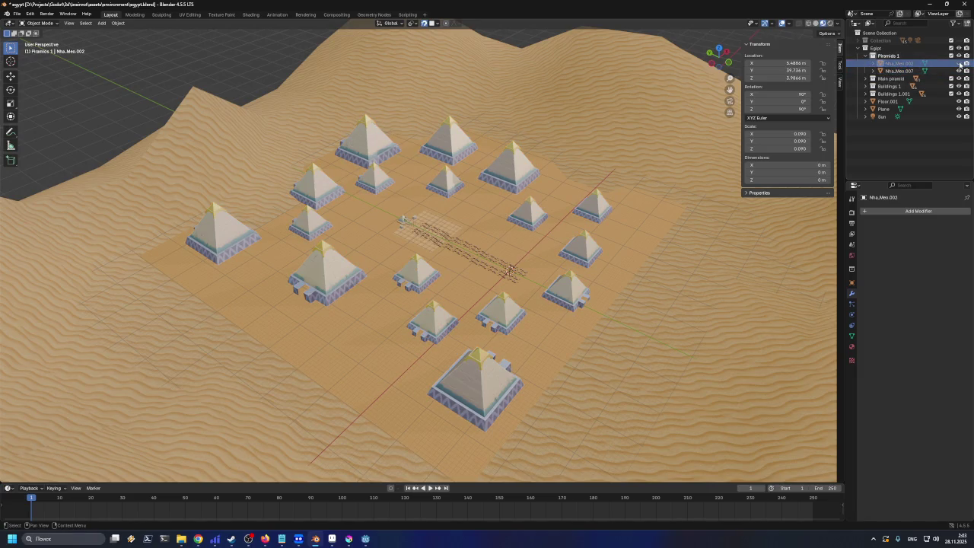
pyautogui.press('Delete')
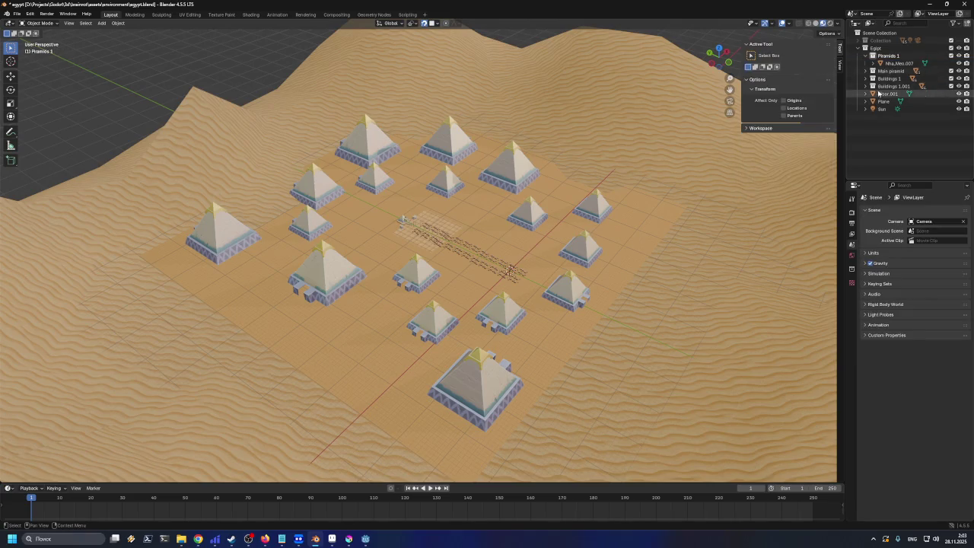
pyautogui.click(897, 64)
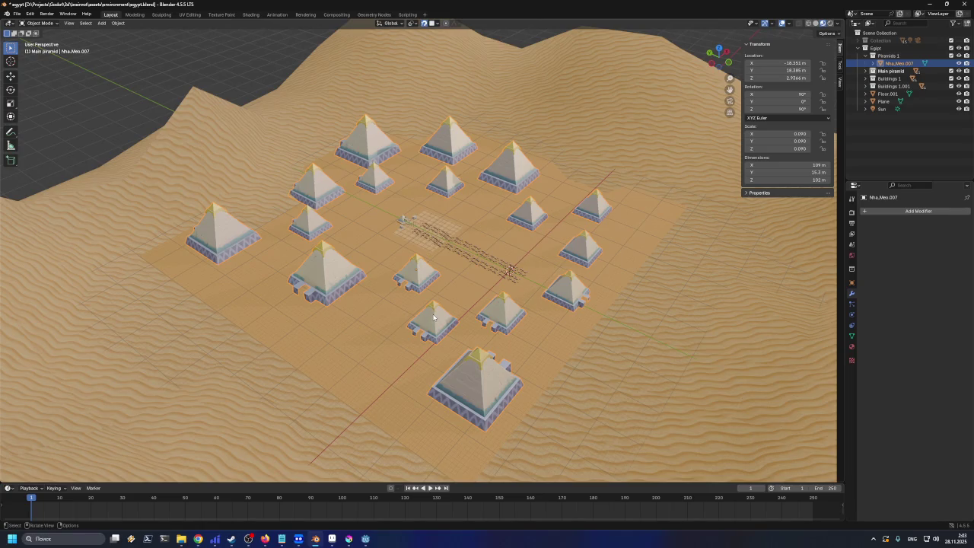
pyautogui.hotkey('ctrl', 'a')
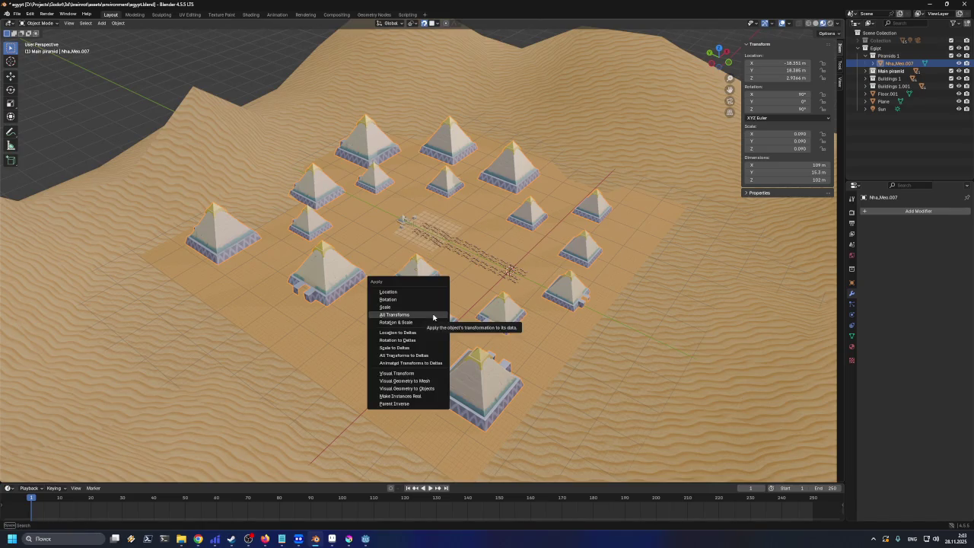
pyautogui.click(433, 315)
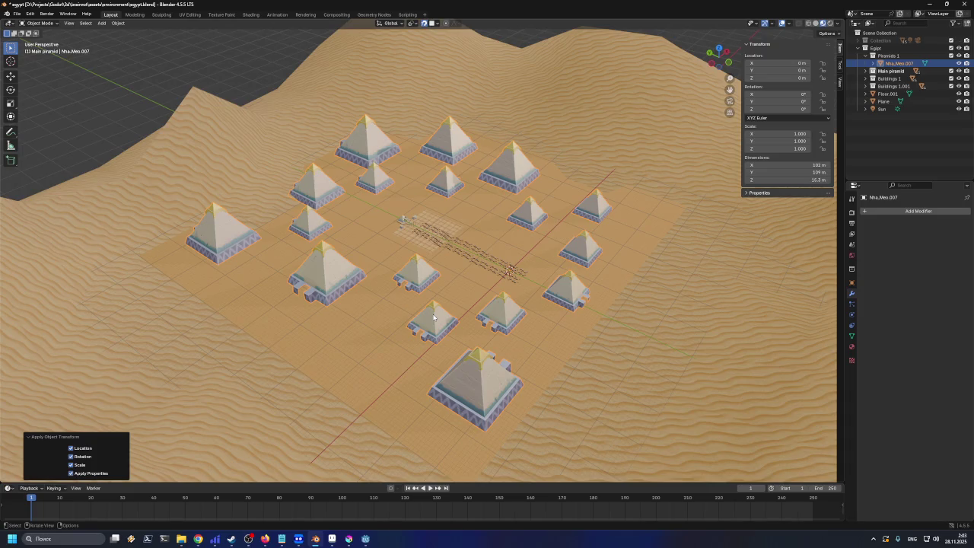
pyautogui.click(866, 71)
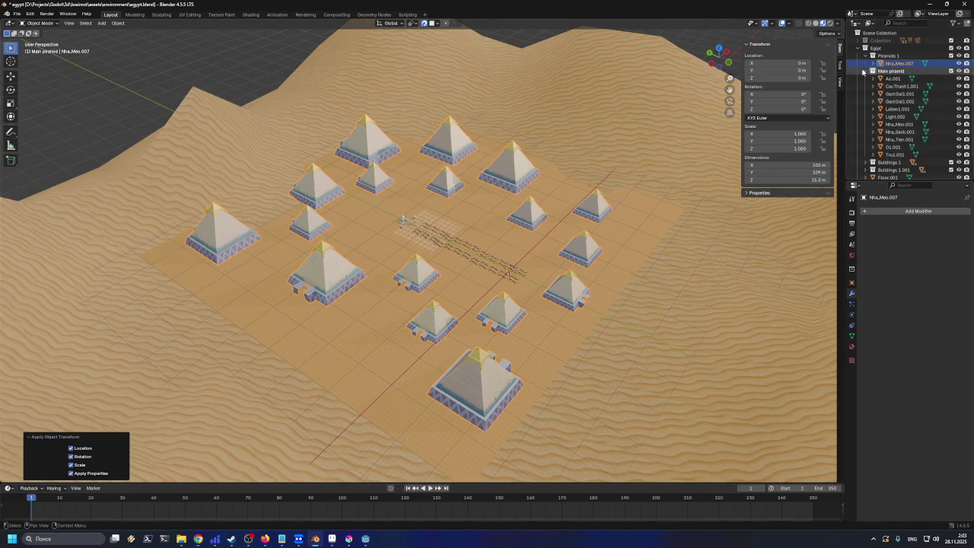
# Select Main piramid objects Ao.001 through Tru.001 and apply all transforms
pyautogui.click(882, 78)
pyautogui.keyDown('shift'); pyautogui.click(894, 155); pyautogui.keyUp('shift')
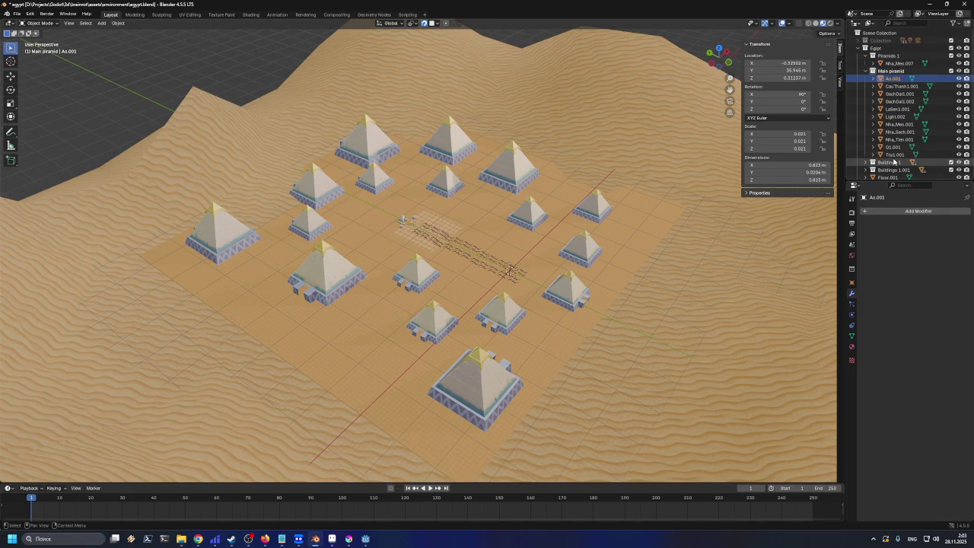
pyautogui.keyDown('shift'); pyautogui.click(437, 242); pyautogui.keyUp('shift')
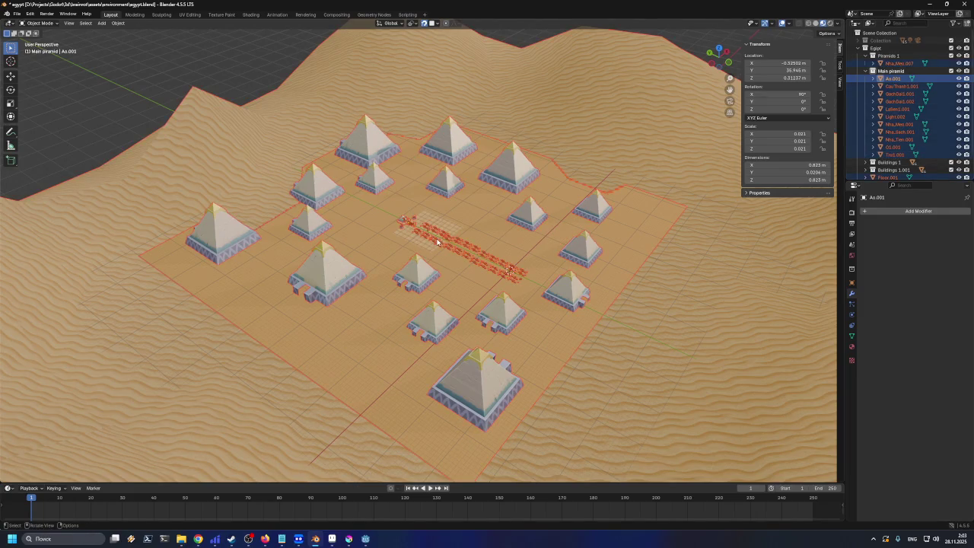
pyautogui.click(891, 78)
pyautogui.keyDown('shift'); pyautogui.click(895, 155); pyautogui.keyUp('shift')
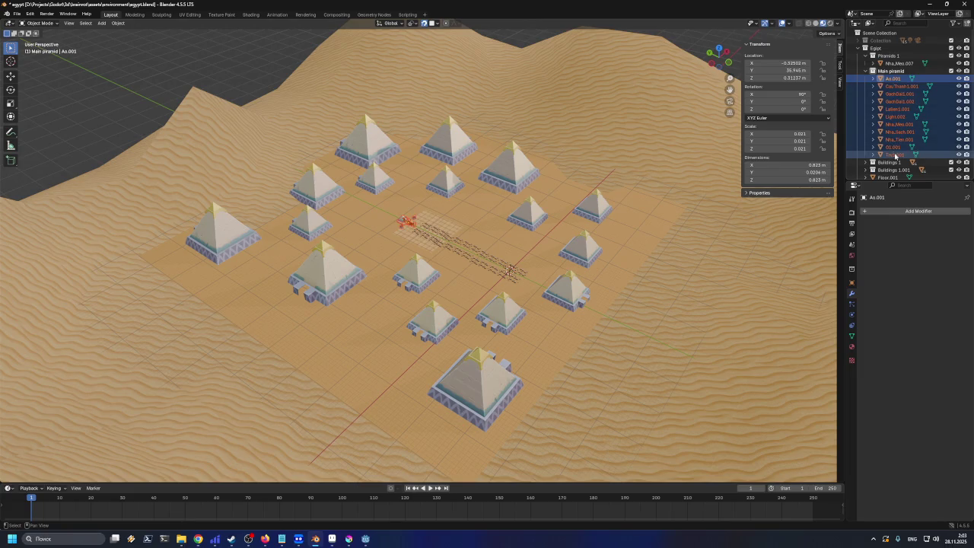
pyautogui.hotkey('ctrl', 'a')
pyautogui.click(412, 227)
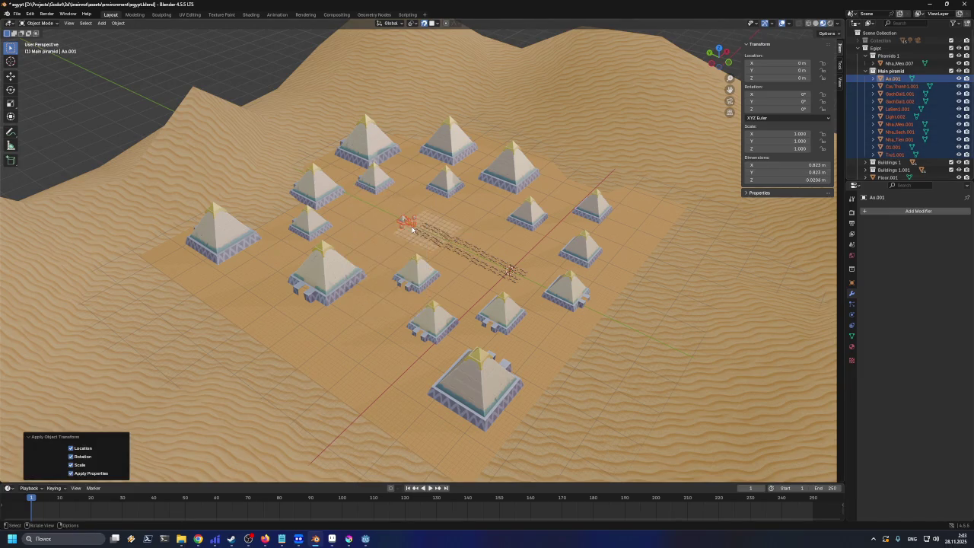
# Reapply all transforms to the Main piramid objects and save egypt.blend
pyautogui.hotkey('ctrl', 'a')
pyautogui.click(414, 229)
pyautogui.hotkey('ctrl', 's')
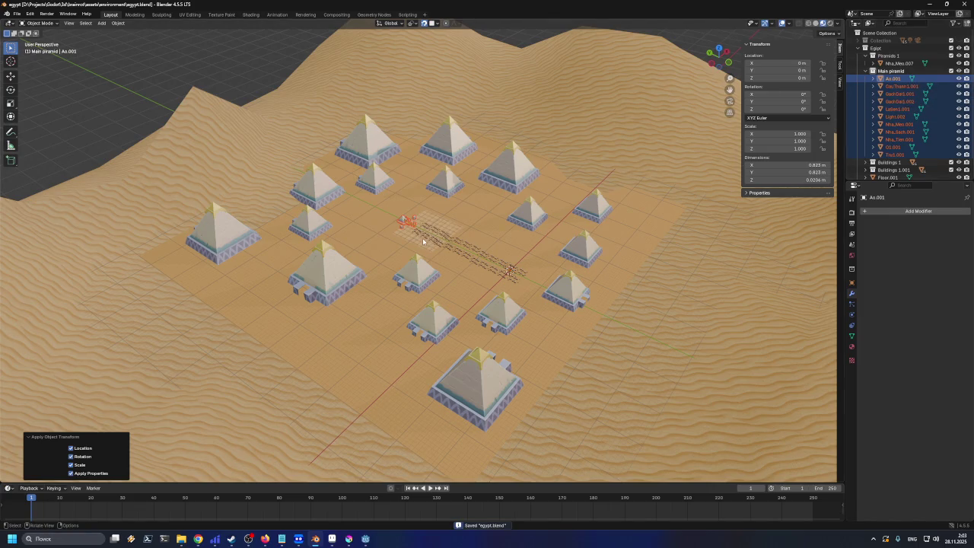
pyautogui.hotkey('ctrl', 'a')
pyautogui.click(423, 235)
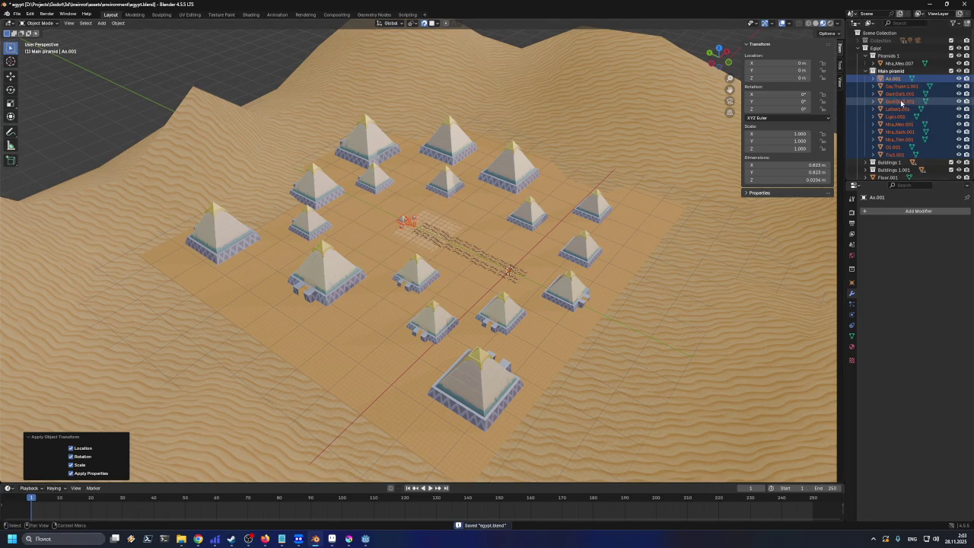
pyautogui.click(866, 70)
pyautogui.click(867, 79)
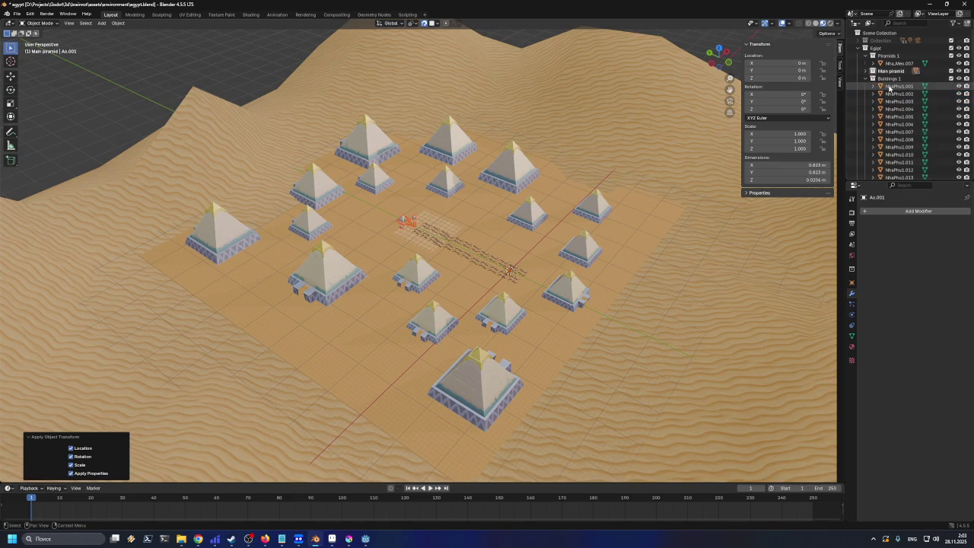
# Apply all transforms to NhaPhu1.001–NhaPhu1.024, then expand the Buildings 1.001 collection
pyautogui.click(890, 86)
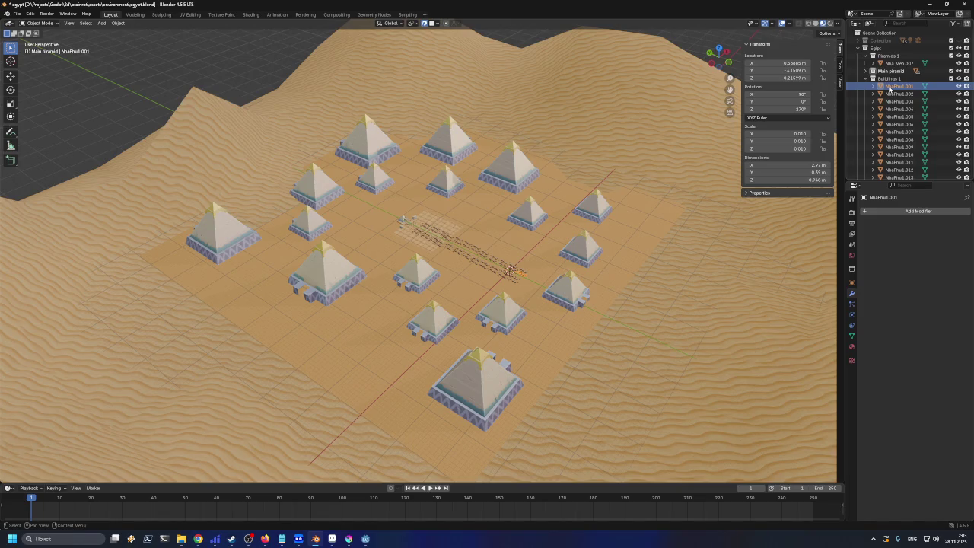
pyautogui.scroll(-6, 889, 87)
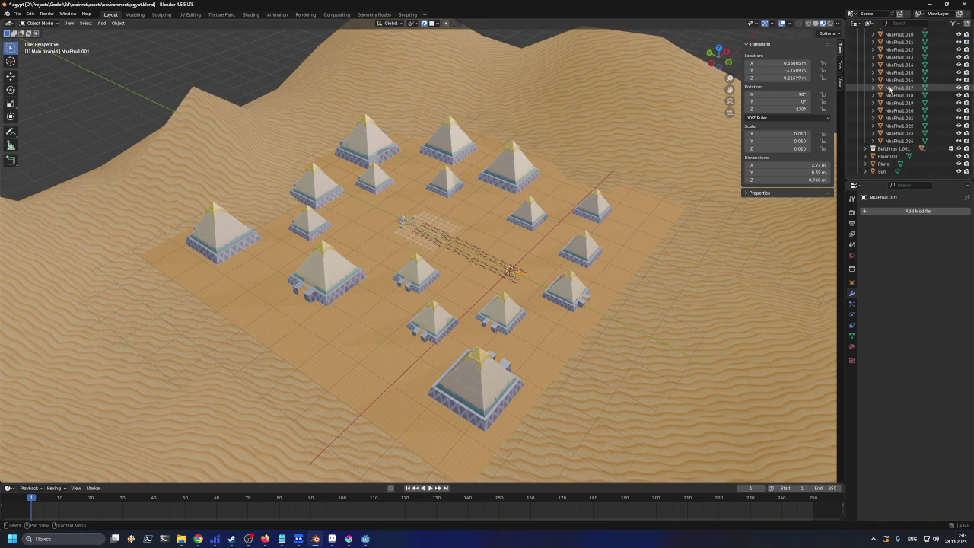
pyautogui.keyDown('shift'); pyautogui.click(900, 140); pyautogui.keyUp('shift')
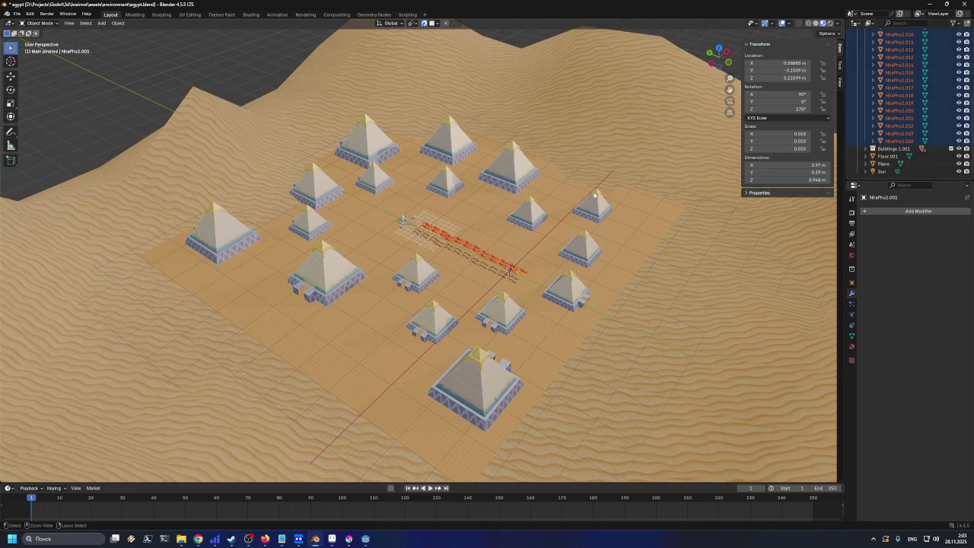
pyautogui.hotkey('ctrl', 'a')
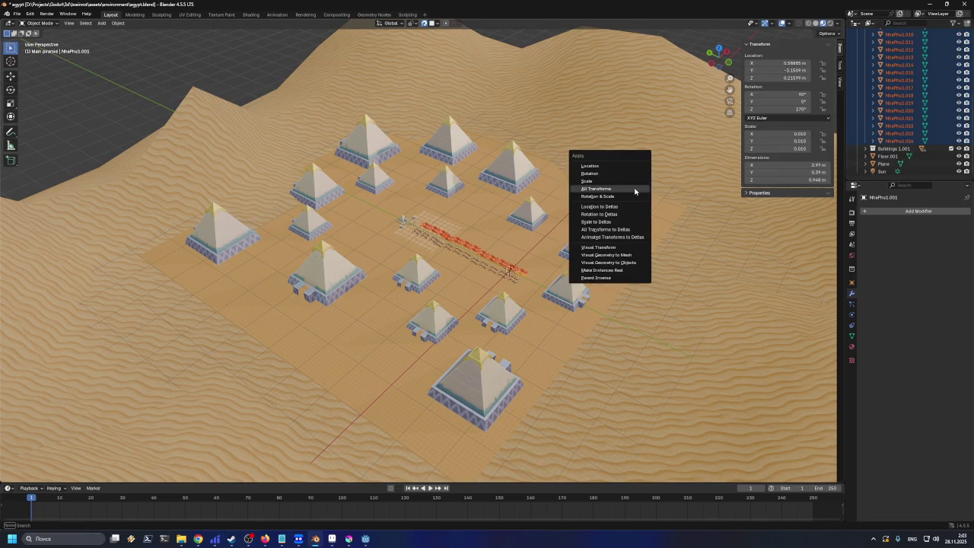
pyautogui.click(634, 189)
pyautogui.click(488, 283)
pyautogui.scroll(5, 902, 99)
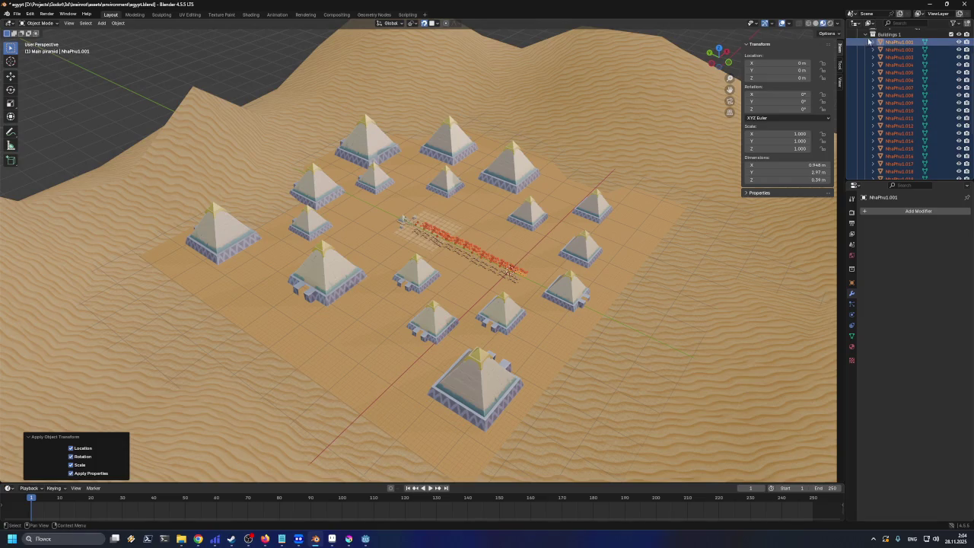
pyautogui.click(865, 35)
pyautogui.click(866, 86)
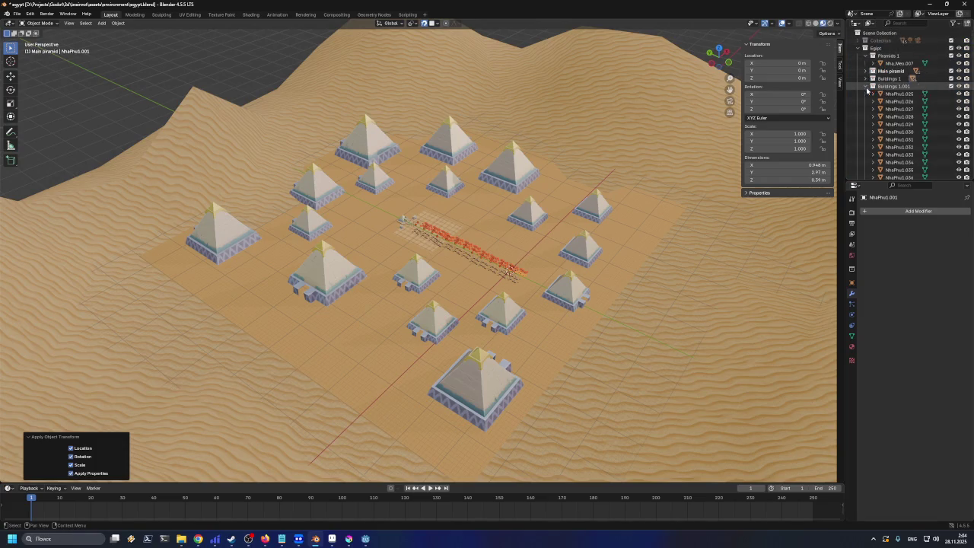
# Select NhaPhu1.025 through NhaPhu1.048 and apply all transforms
pyautogui.click(891, 95)
pyautogui.scroll(-6, 898, 122)
pyautogui.keyDown('shift'); pyautogui.click(901, 150); pyautogui.keyUp('shift')
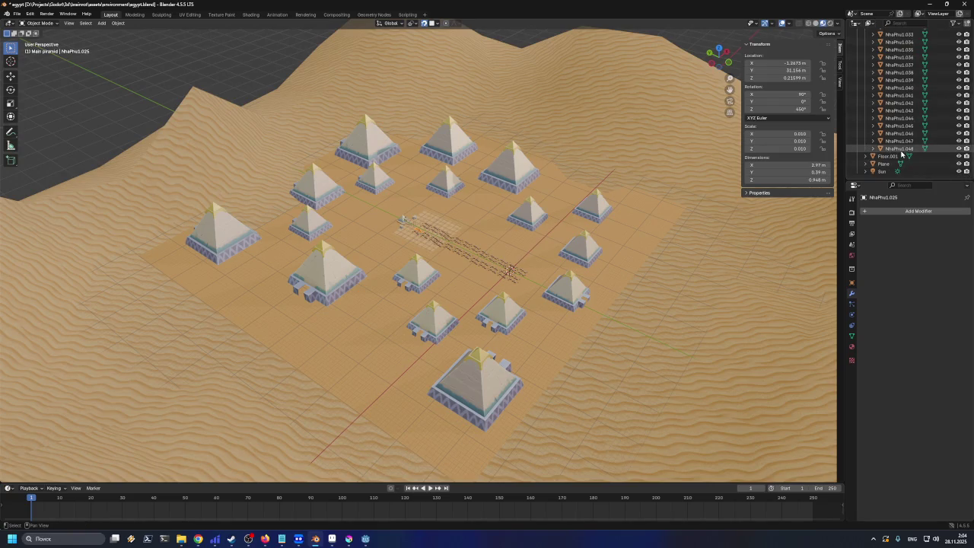
pyautogui.hotkey('ctrl', 'a')
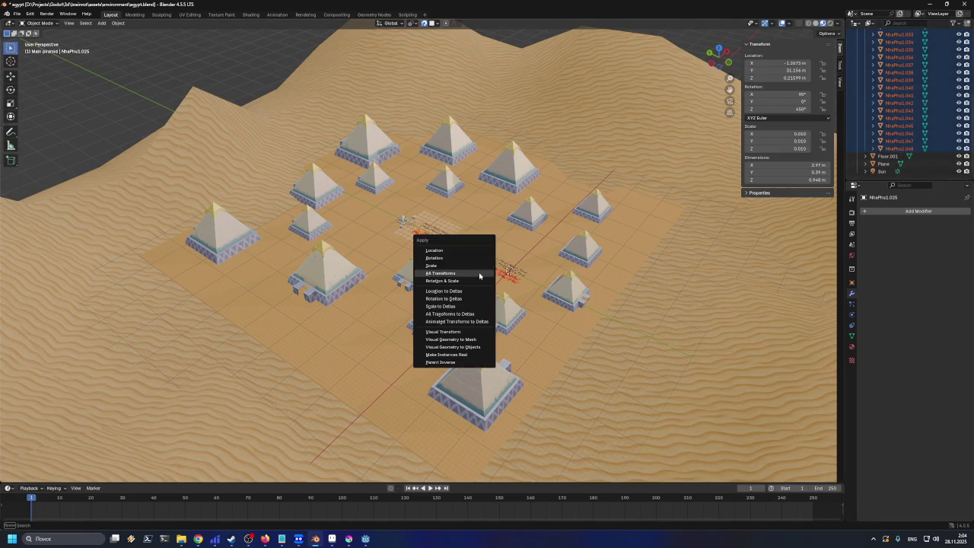
pyautogui.click(479, 275)
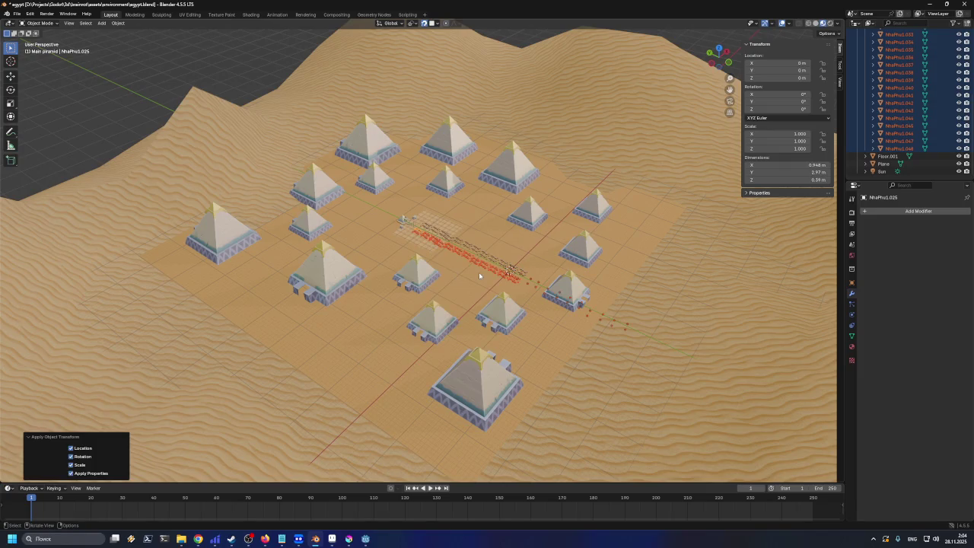
# Inspect the pyramid field, undo the transforms, and apply all transforms again
pyautogui.scroll(2, 557, 292)
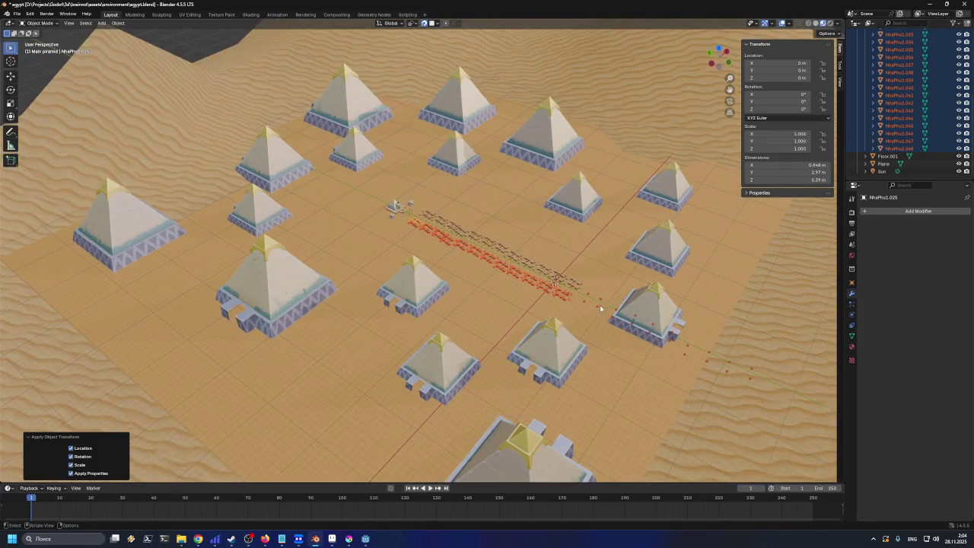
pyautogui.scroll(3, 620, 331)
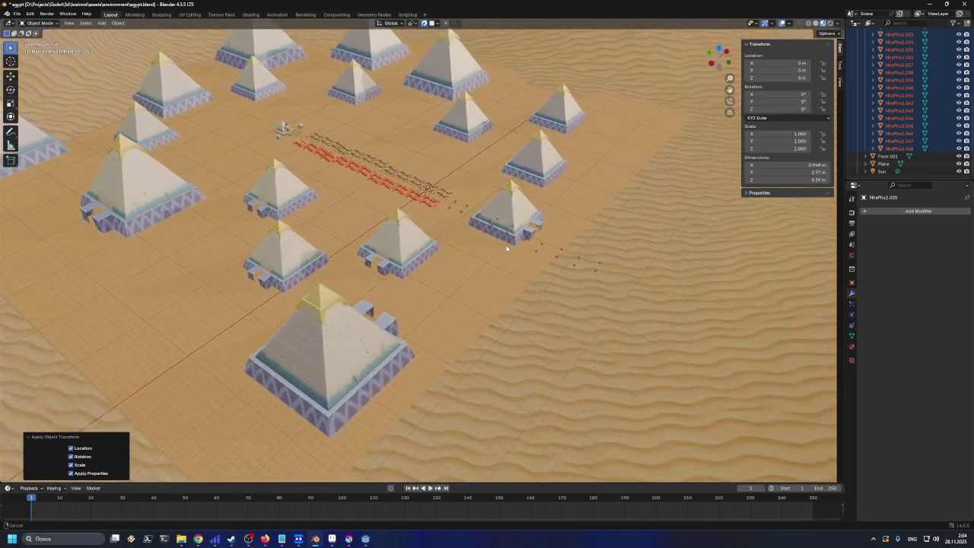
pyautogui.scroll(3, 505, 248)
pyautogui.moveTo(517, 233)
pyautogui.mouseDown()
pyautogui.moveTo(541, 246)
pyautogui.moveTo(551, 232)
pyautogui.moveTo(504, 179)
pyautogui.mouseUp()
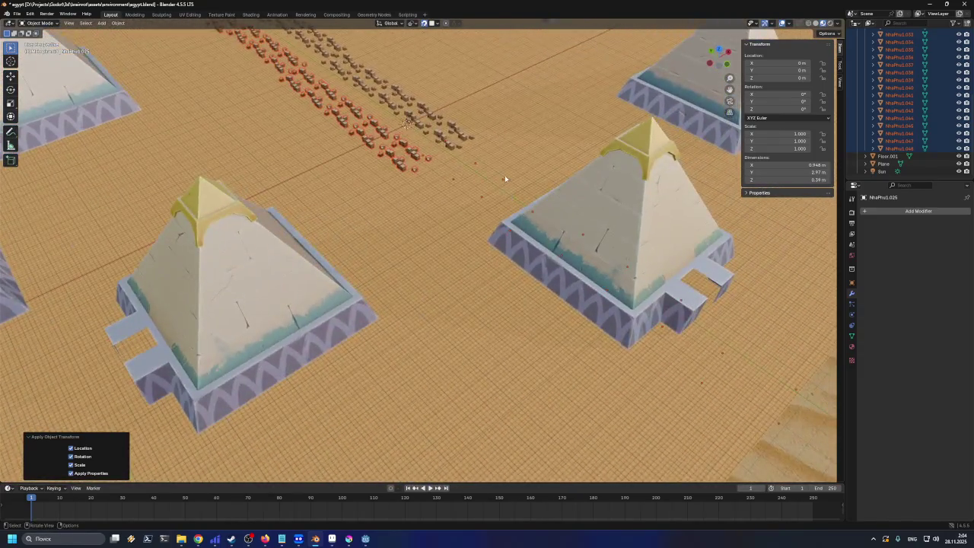
pyautogui.scroll(5, 505, 178)
pyautogui.scroll(-5, 504, 179)
pyautogui.scroll(-4, 546, 144)
pyautogui.moveTo(487, 232); pyautogui.dragTo(529, 281)
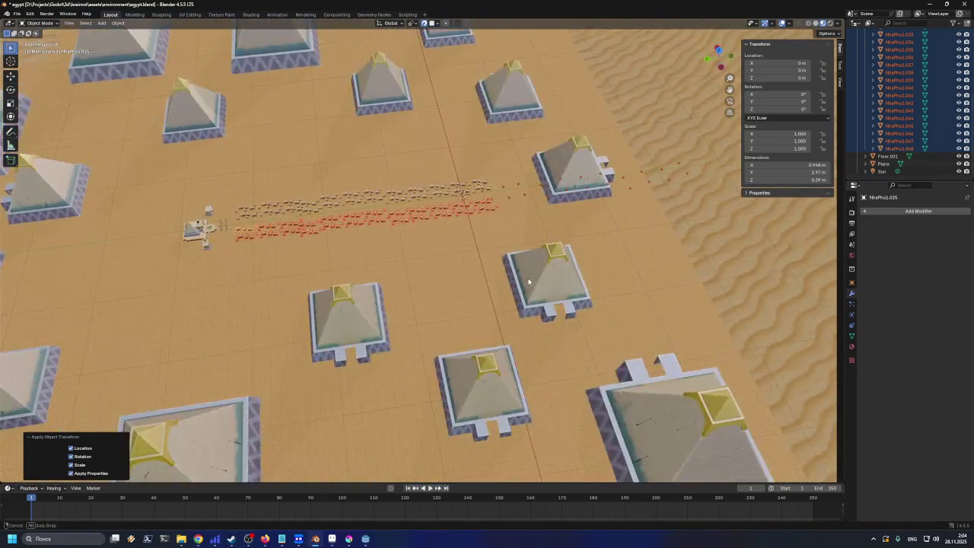
pyautogui.hotkey('ctrl', 'z')
pyautogui.scroll(2, 449, 214)
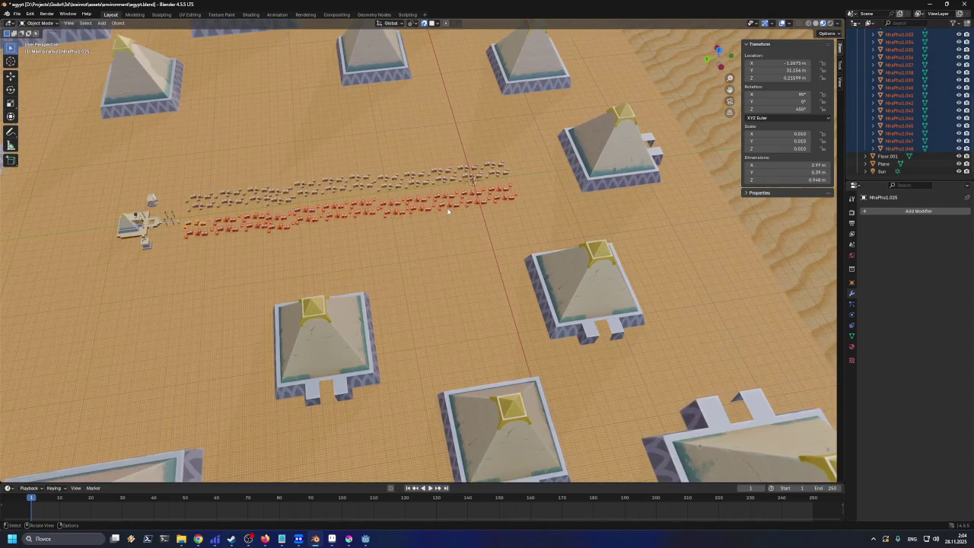
pyautogui.hotkey('ctrl', 'a')
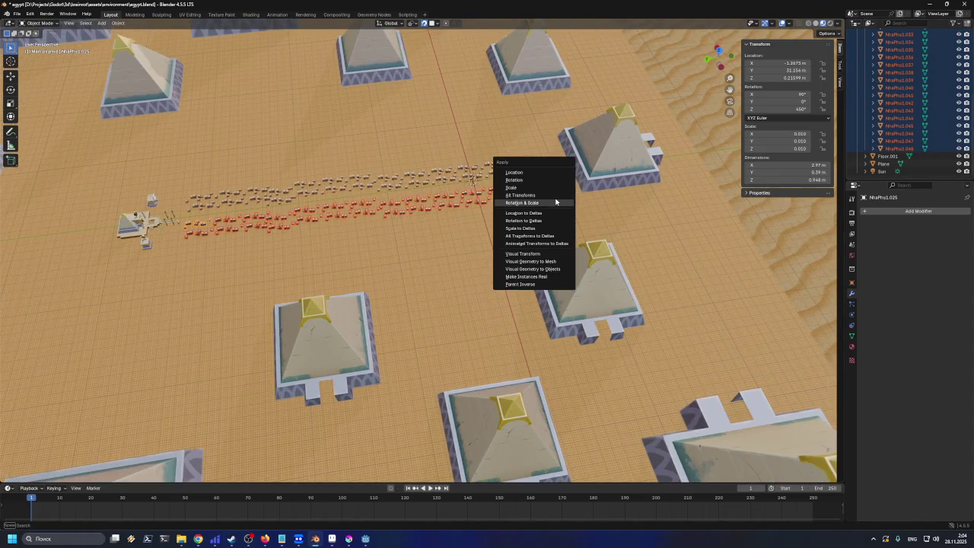
pyautogui.click(555, 196)
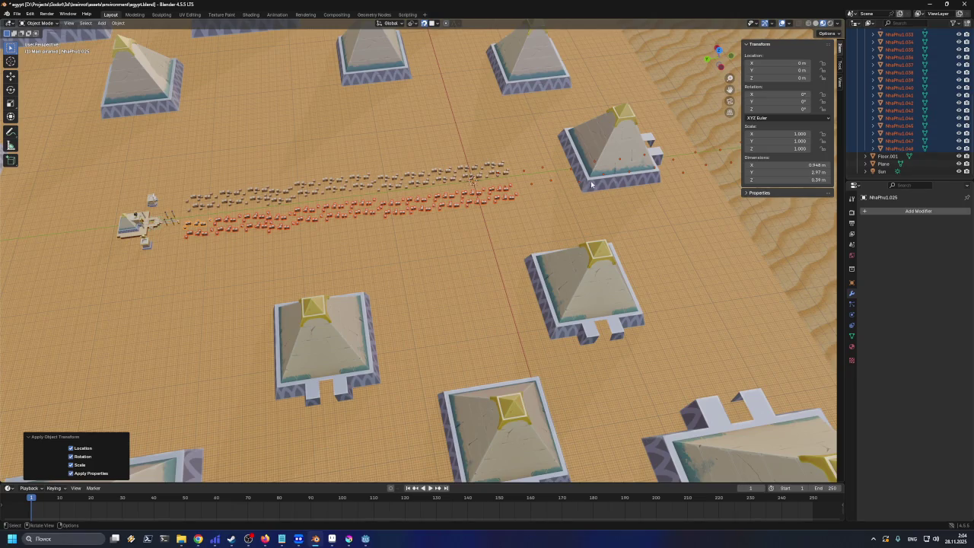
# Reselect the range NhaPhu1.025 through NhaPhu1.048, starting from NhaPhu1.042
pyautogui.scroll(3, 554, 189)
pyautogui.scroll(-4, 597, 191)
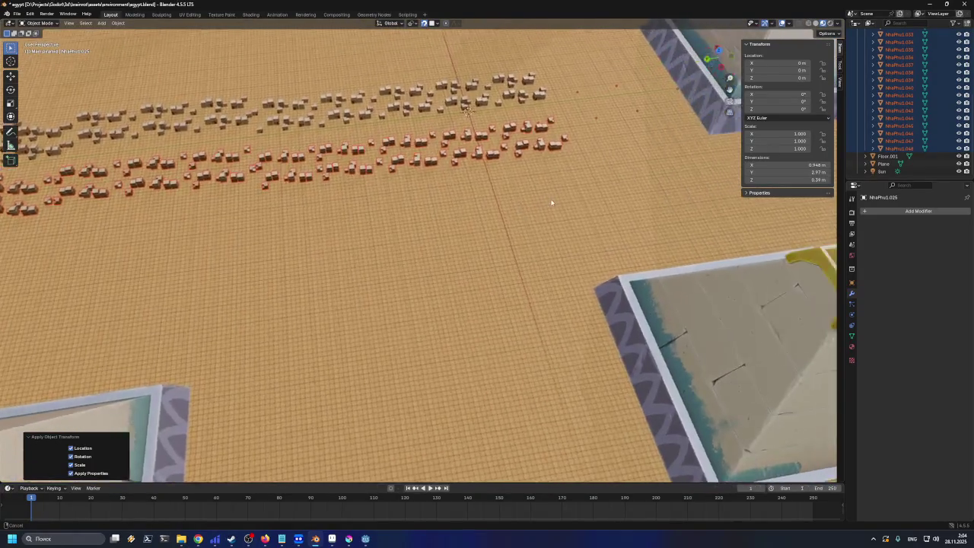
pyautogui.scroll(8, 418, 283)
pyautogui.scroll(-3, 386, 272)
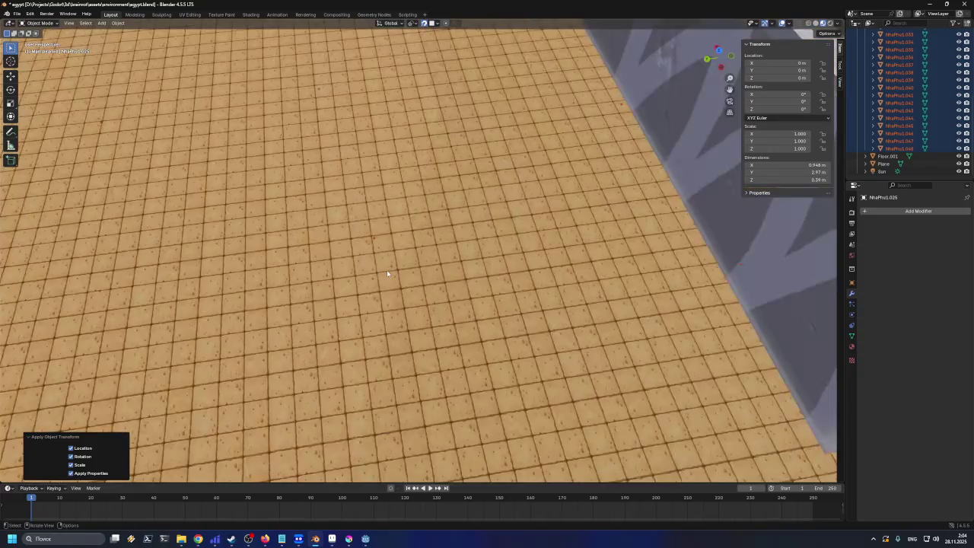
pyautogui.scroll(-10, 386, 269)
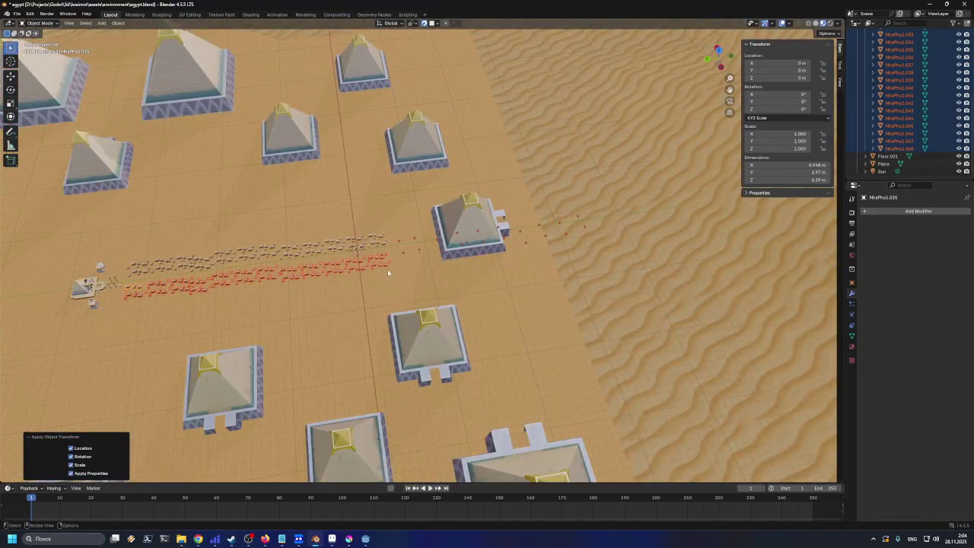
pyautogui.scroll(-2, 523, 254)
pyautogui.scroll(3, 506, 257)
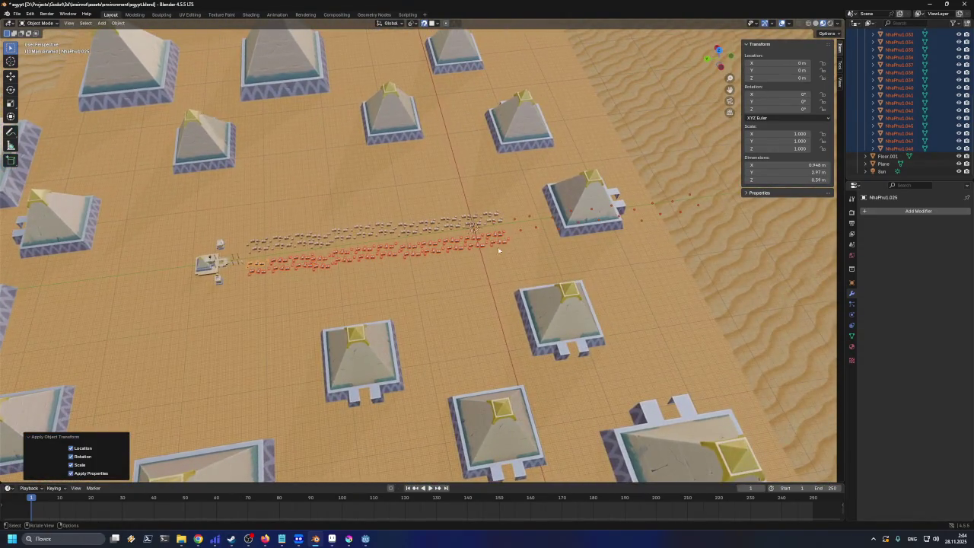
pyautogui.click(446, 228)
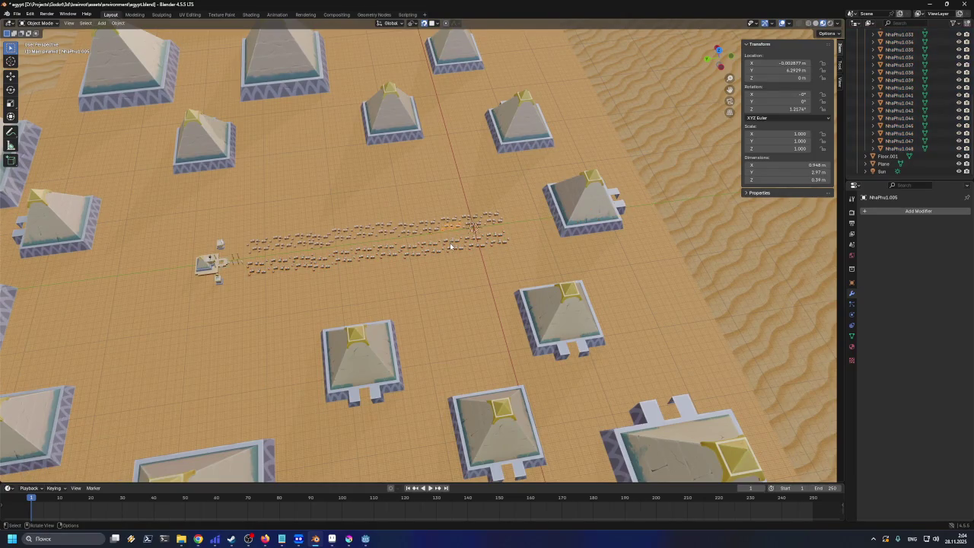
pyautogui.click(450, 245)
pyautogui.scroll(2, 426, 242)
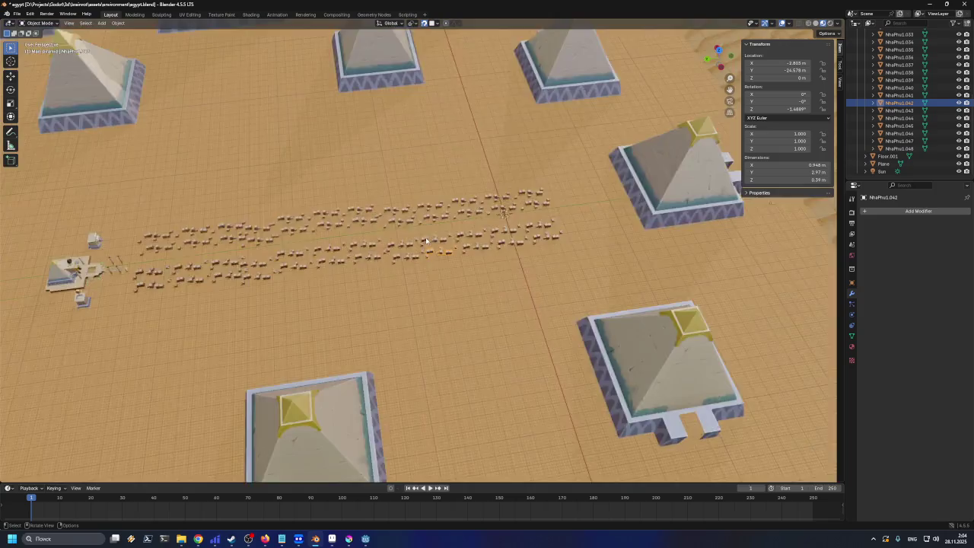
pyautogui.scroll(2, 426, 242)
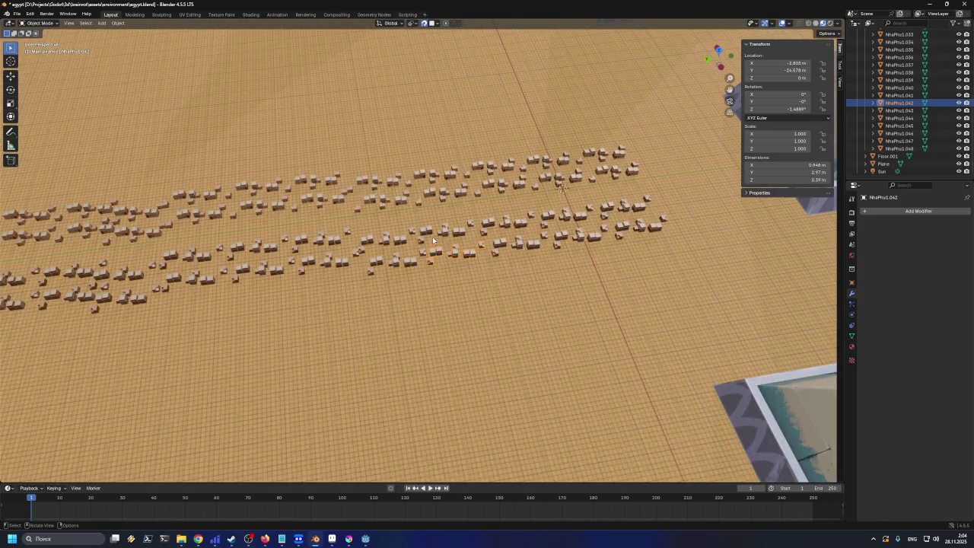
pyautogui.keyDown('shift'); pyautogui.click(899, 148); pyautogui.keyUp('shift')
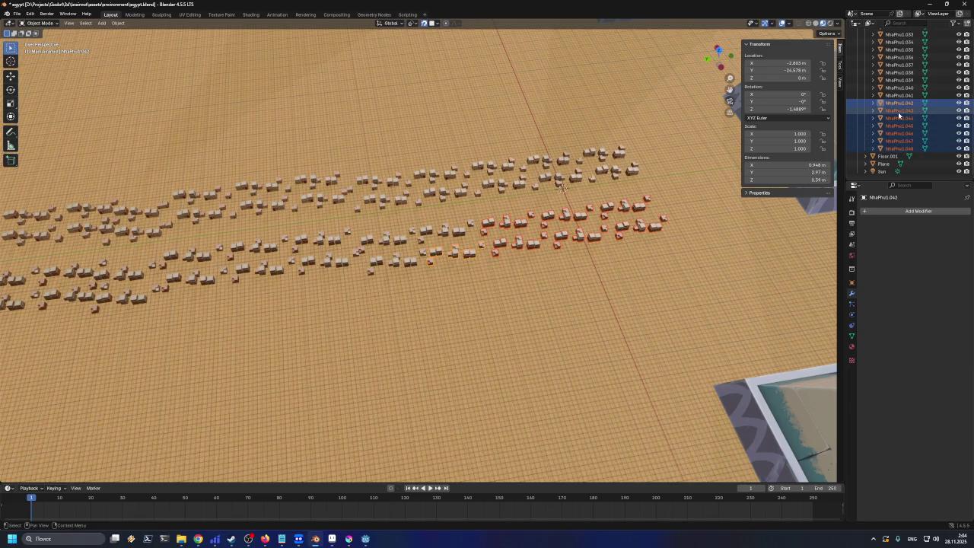
pyautogui.scroll(6, 895, 107)
pyautogui.keyDown('shift'); pyautogui.click(886, 95); pyautogui.keyUp('shift')
pyautogui.scroll(-6, 894, 114)
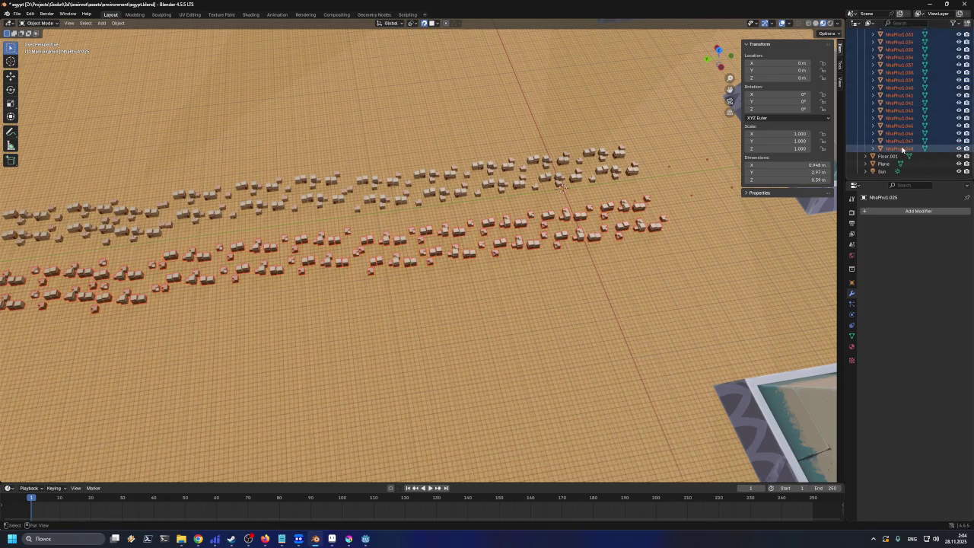
pyautogui.scroll(-4, 664, 223)
pyautogui.scroll(5, 898, 91)
# Select NhaPhu1.001 through NhaPhu1.024 in Buildings 1, then collapse the collections
pyautogui.click(866, 86)
pyautogui.click(867, 79)
pyautogui.click(881, 86)
pyautogui.scroll(-5, 883, 114)
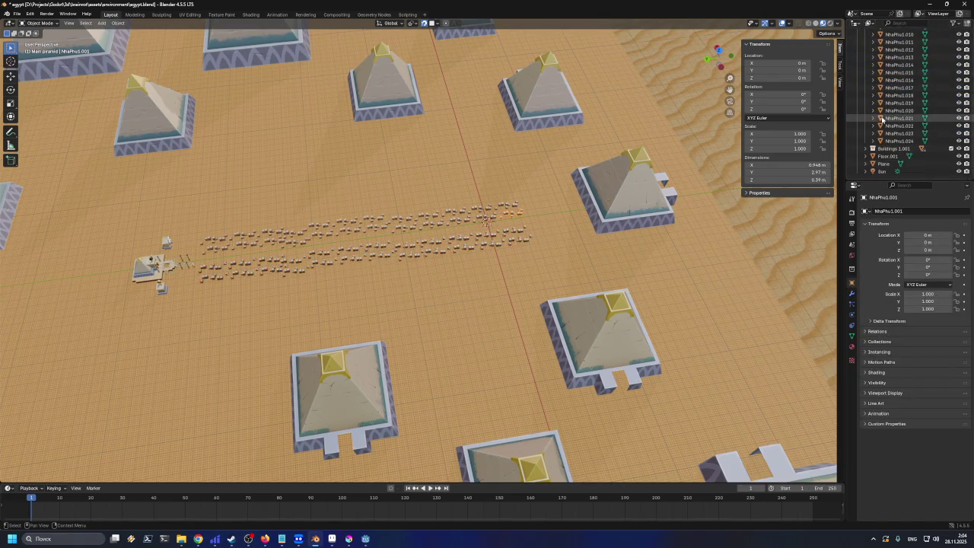
pyautogui.click(901, 142)
pyautogui.scroll(5, 900, 141)
pyautogui.scroll(2, 900, 141)
pyautogui.keyDown('shift'); pyautogui.click(883, 86); pyautogui.keyUp('shift')
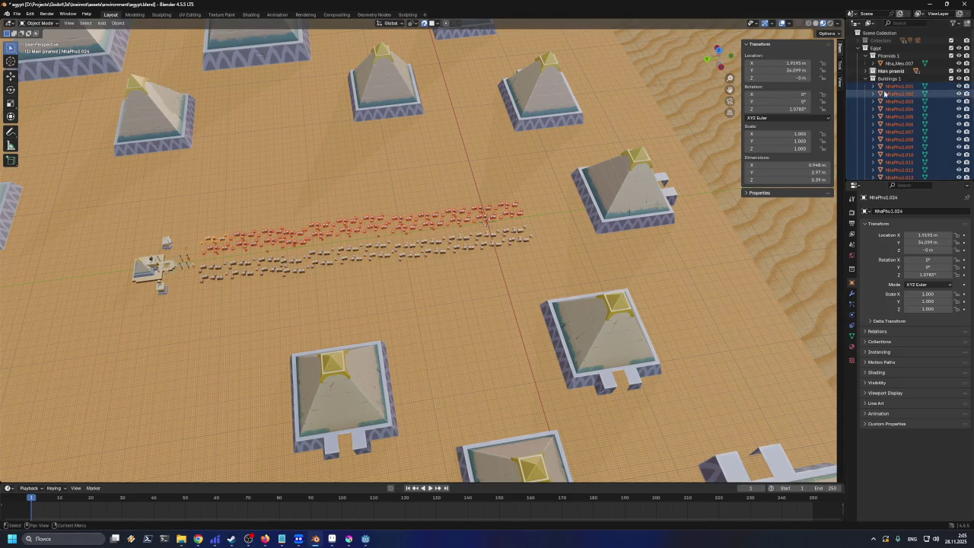
pyautogui.click(869, 79)
pyautogui.click(869, 87)
pyautogui.click(869, 87)
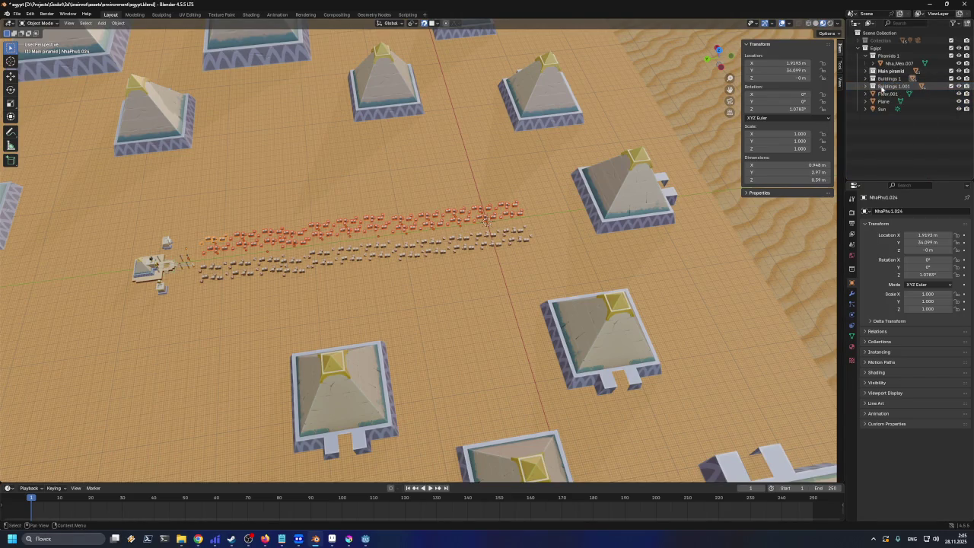
pyautogui.click(883, 87)
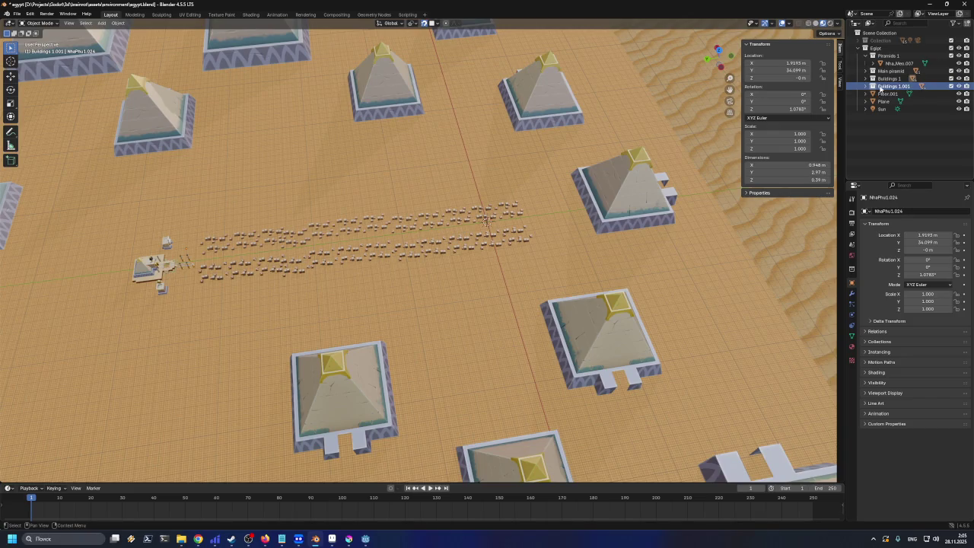
pyautogui.press('x')
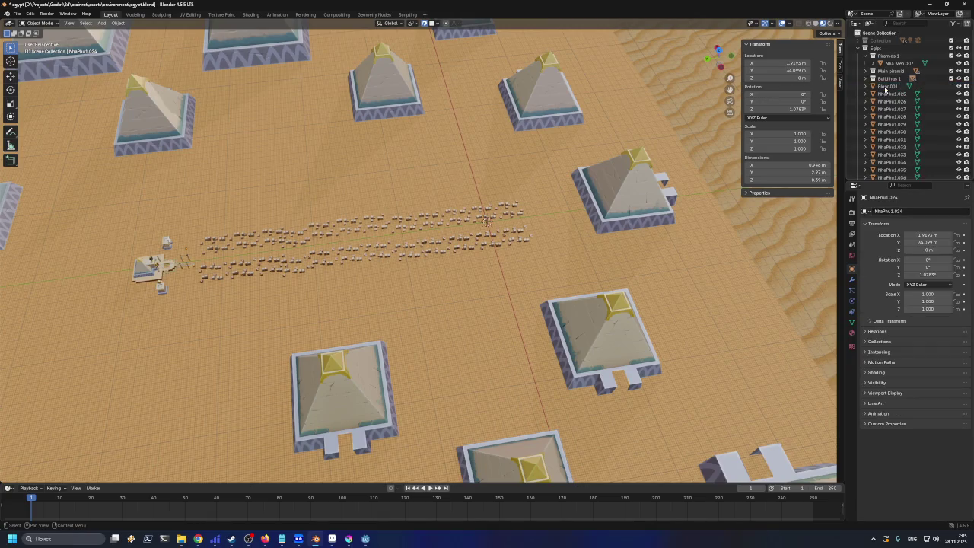
pyautogui.click(888, 79)
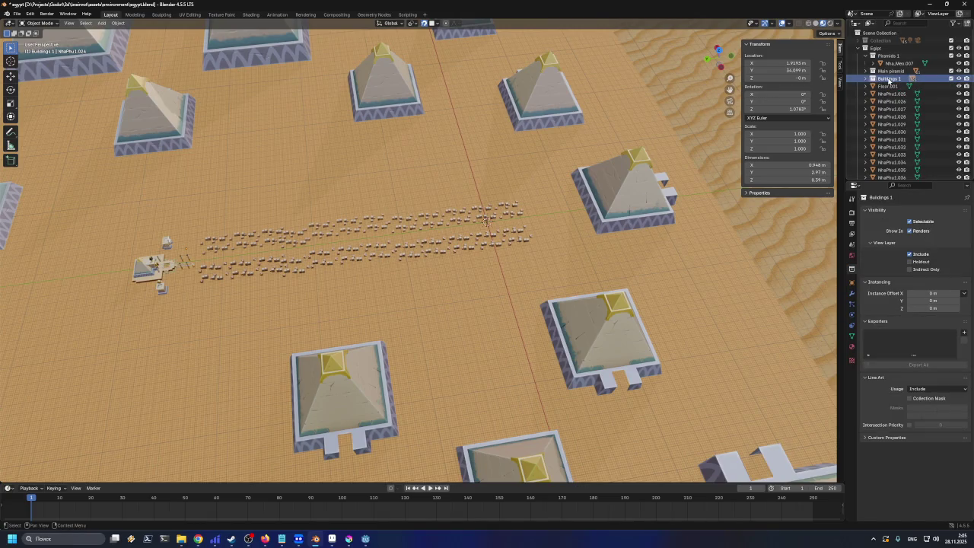
pyautogui.moveTo(890, 81); pyautogui.dragTo(892, 102)
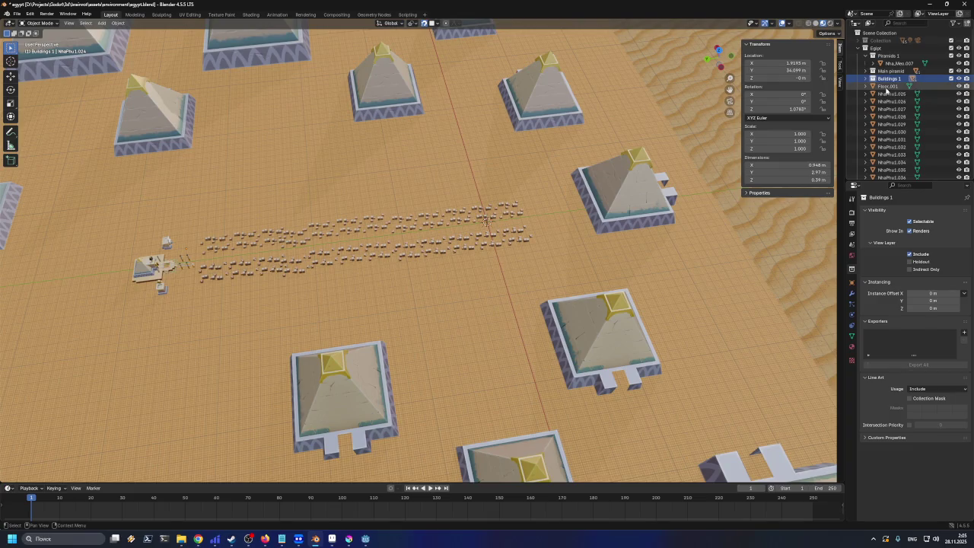
pyautogui.press('c')
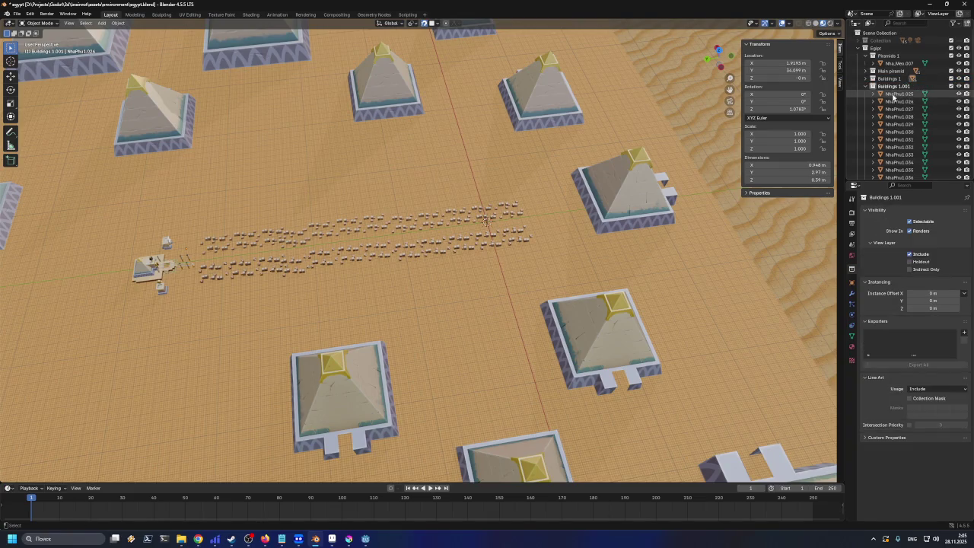
pyautogui.click(887, 88)
pyautogui.moveTo(895, 94)
pyautogui.mouseDown()
pyautogui.moveTo(904, 103)
pyautogui.moveTo(905, 166)
pyautogui.mouseUp()
pyautogui.hotkey('ctrl', 'z')
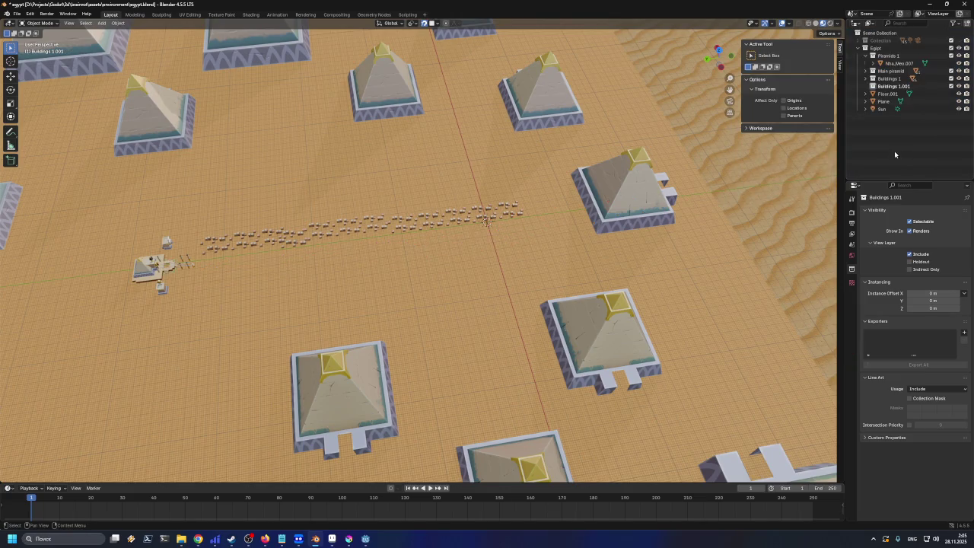
pyautogui.rightClick(892, 82)
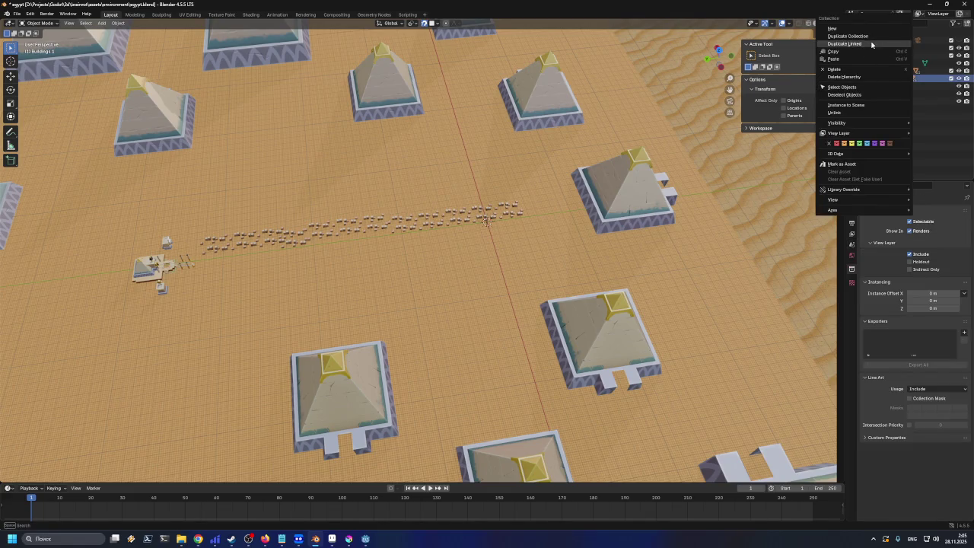
pyautogui.click(873, 86)
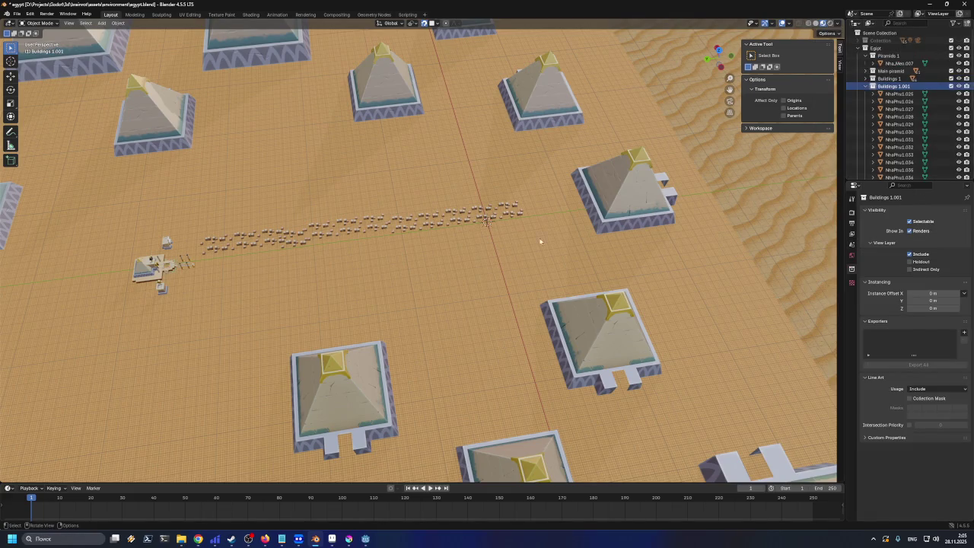
pyautogui.scroll(3, 285, 232)
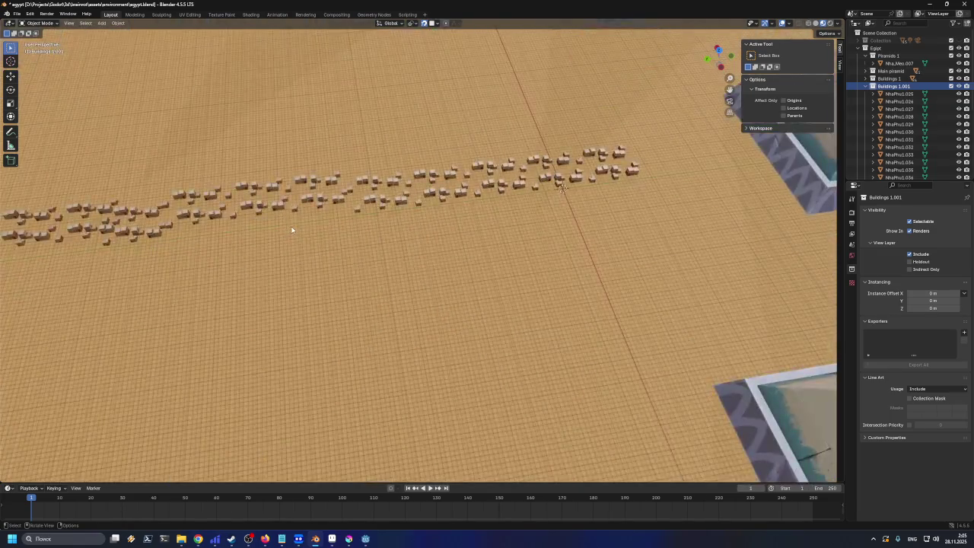
pyautogui.scroll(-1, 293, 228)
pyautogui.click(898, 94)
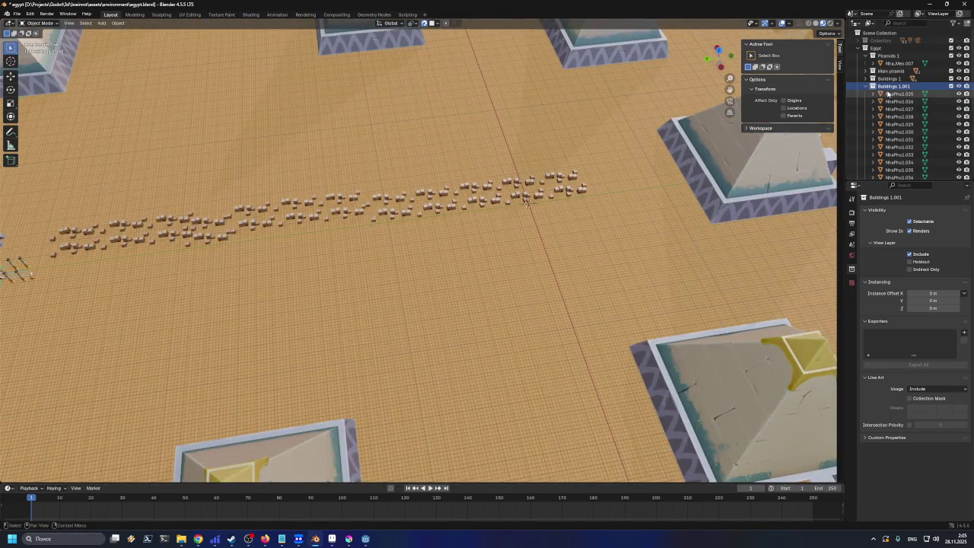
pyautogui.scroll(-2, 888, 133)
pyautogui.scroll(-5, 888, 133)
pyautogui.keyDown('shift'); pyautogui.click(898, 148); pyautogui.keyUp('shift')
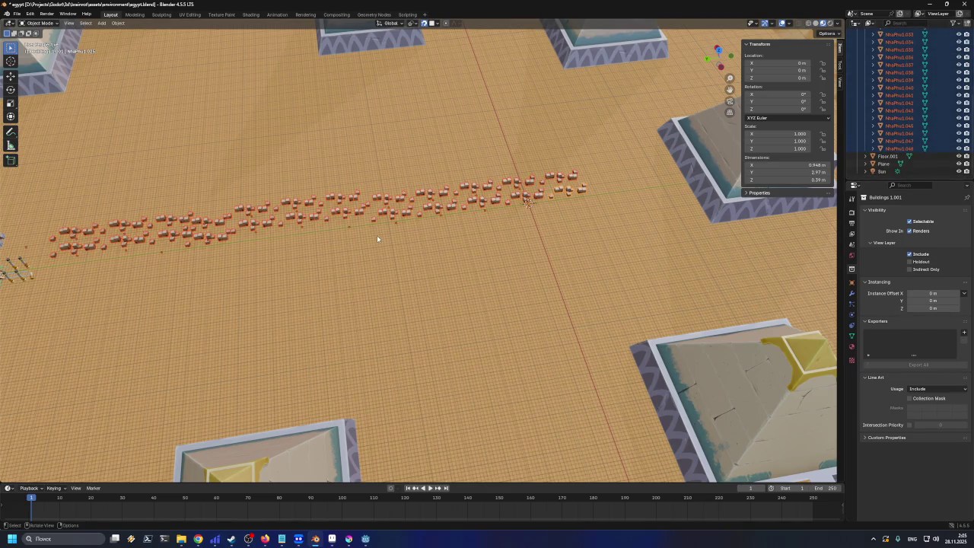
pyautogui.hotkey('shift', 'd')
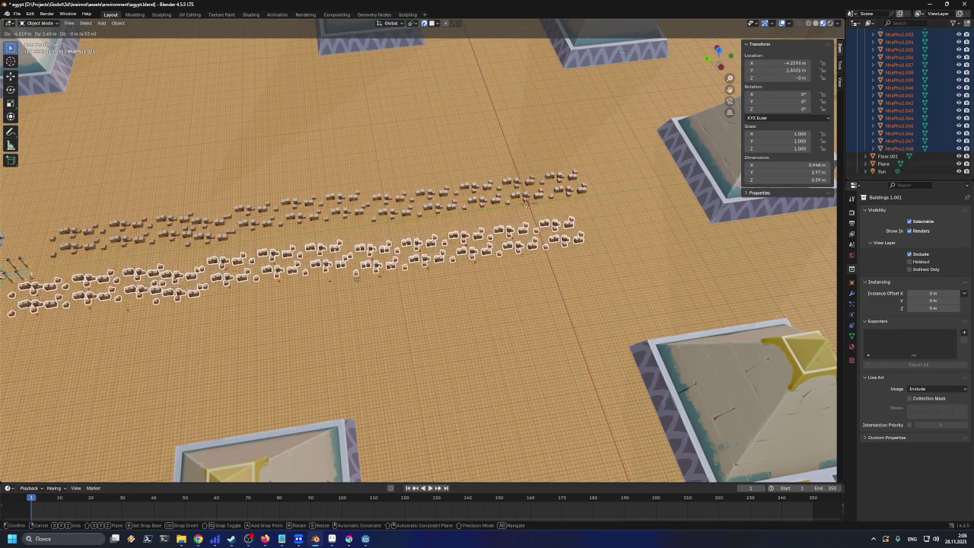
pyautogui.click(384, 272)
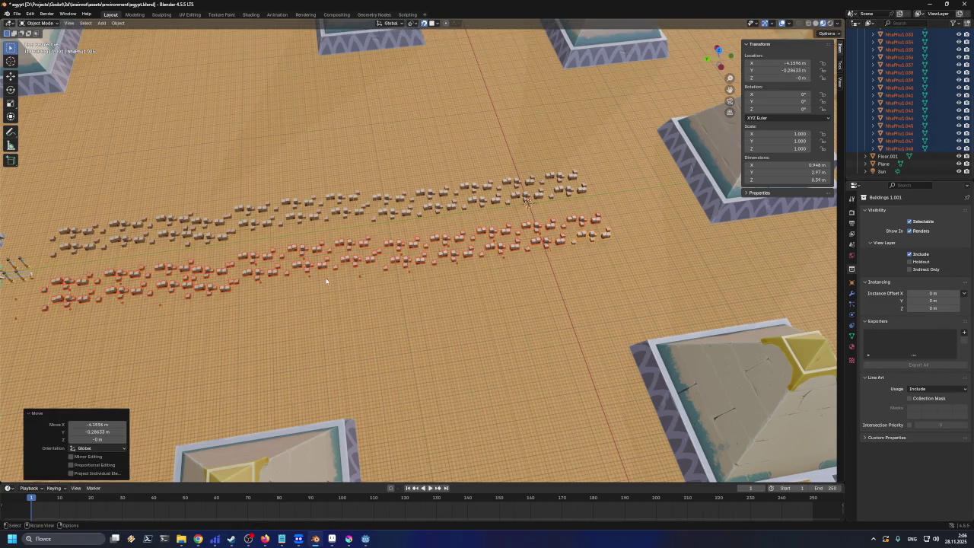
pyautogui.scroll(5, 256, 231)
pyautogui.scroll(5, 257, 232)
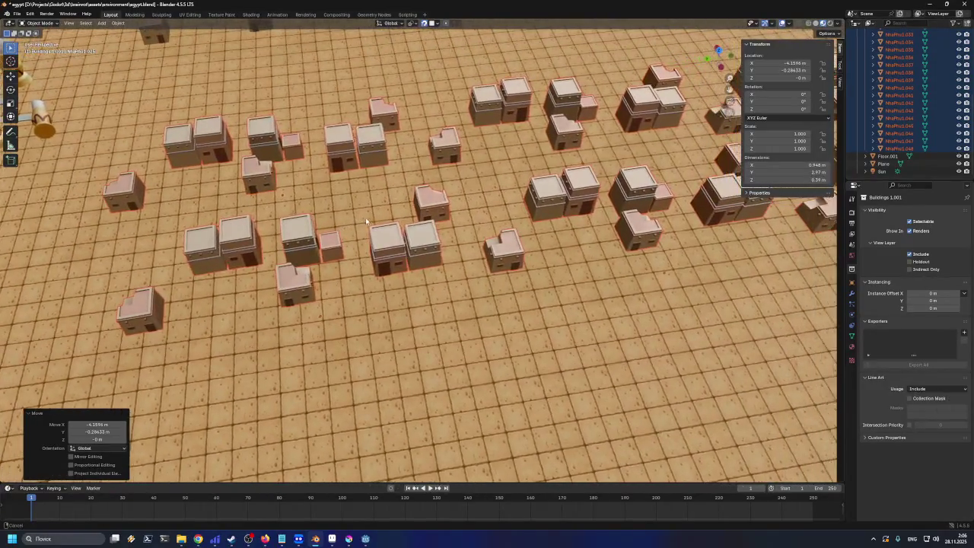
pyautogui.scroll(-10, 367, 219)
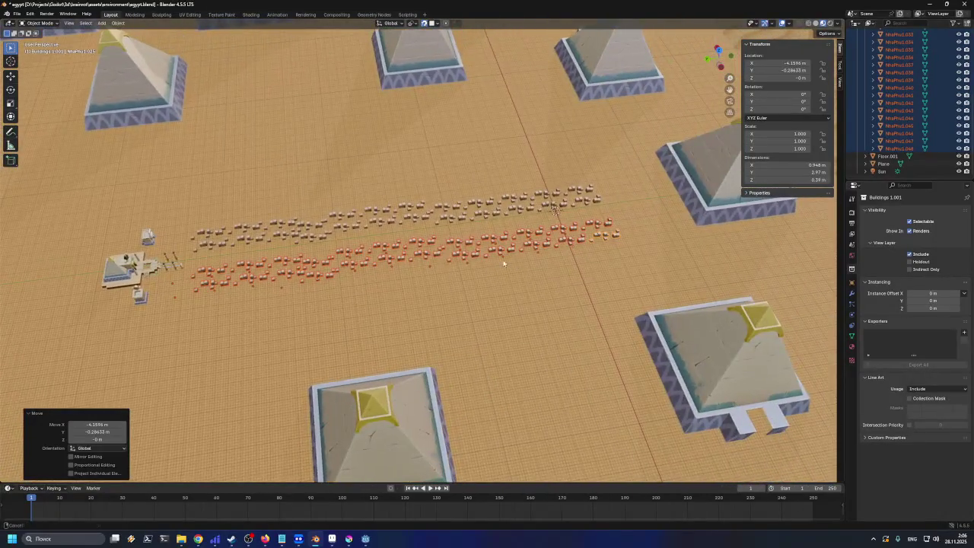
pyautogui.press('r')
pyautogui.press('z')
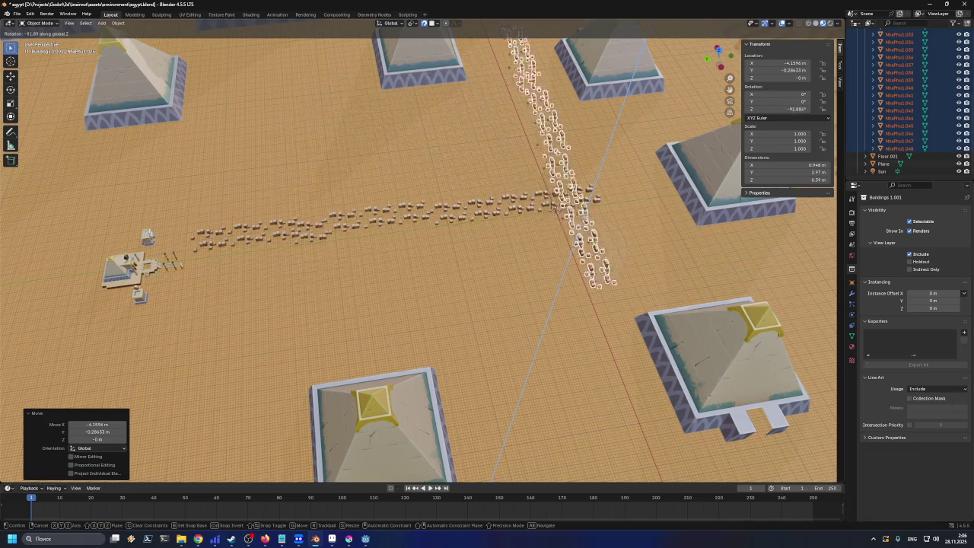
pyautogui.press('Escape')
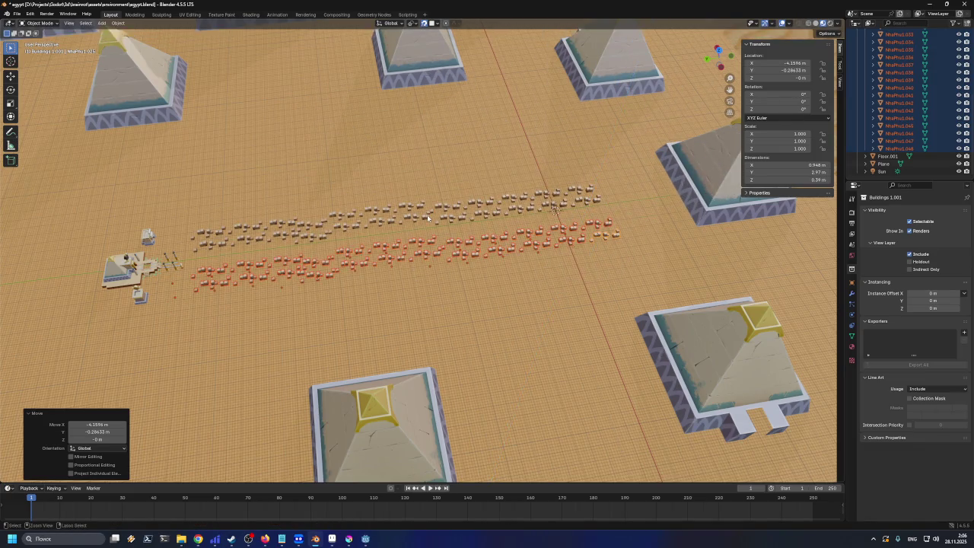
pyautogui.hotkey('ctrl', 'z')
pyautogui.hotkey('ctrl', 'z')
pyautogui.scroll(6, 932, 135)
pyautogui.hotkey('ctrl', 'z')
pyautogui.hotkey('ctrl', 'z')
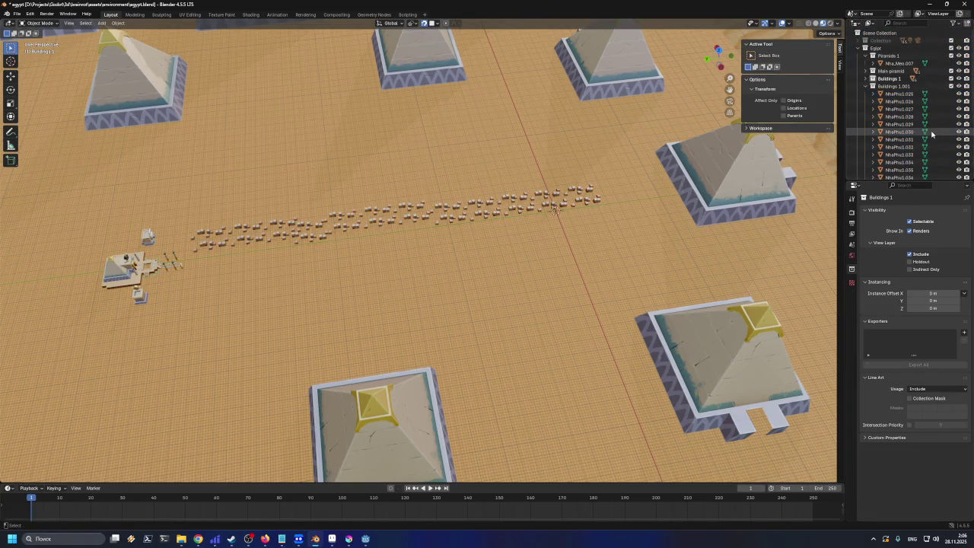
# Save egypt.blend and select every object in Buildings 1
pyautogui.hotkey('ctrl', 's')
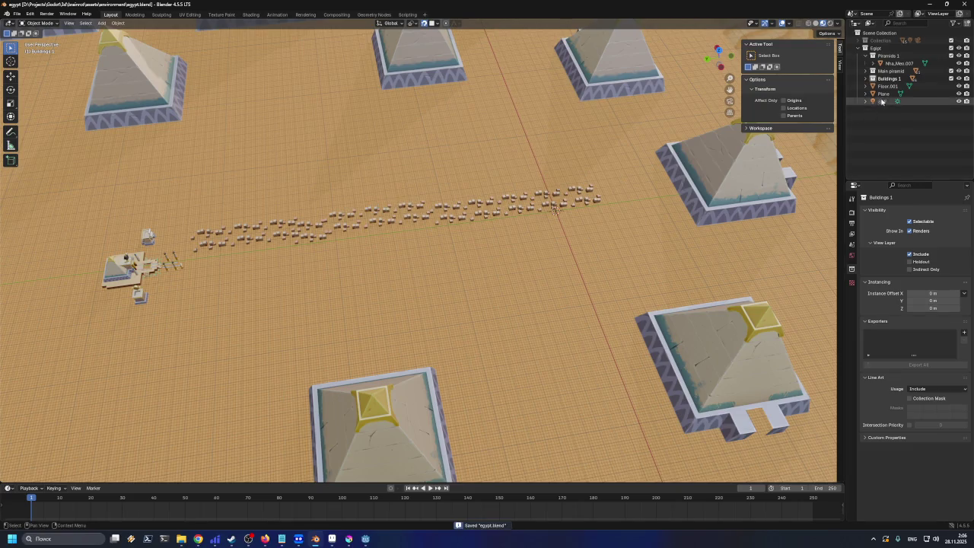
pyautogui.click(868, 79)
pyautogui.rightClick(884, 82)
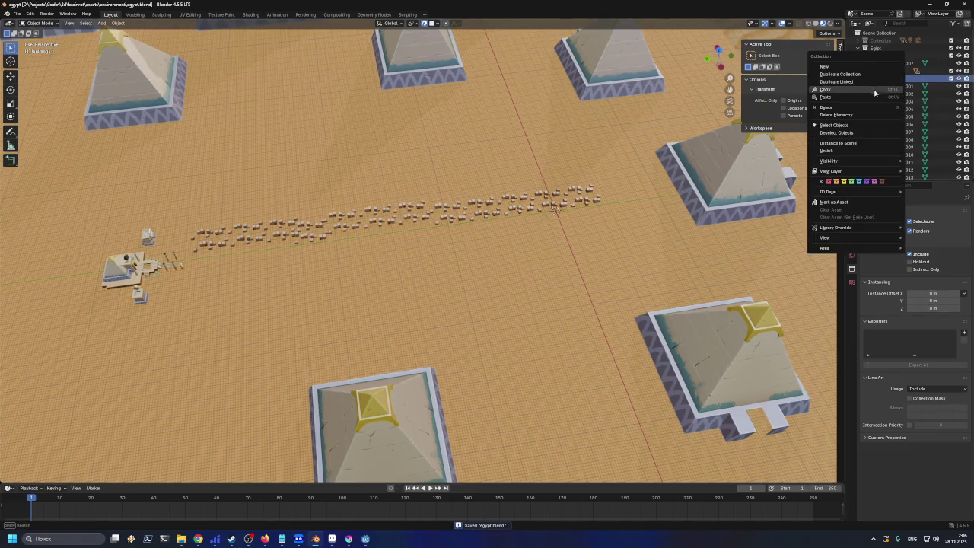
pyautogui.click(850, 126)
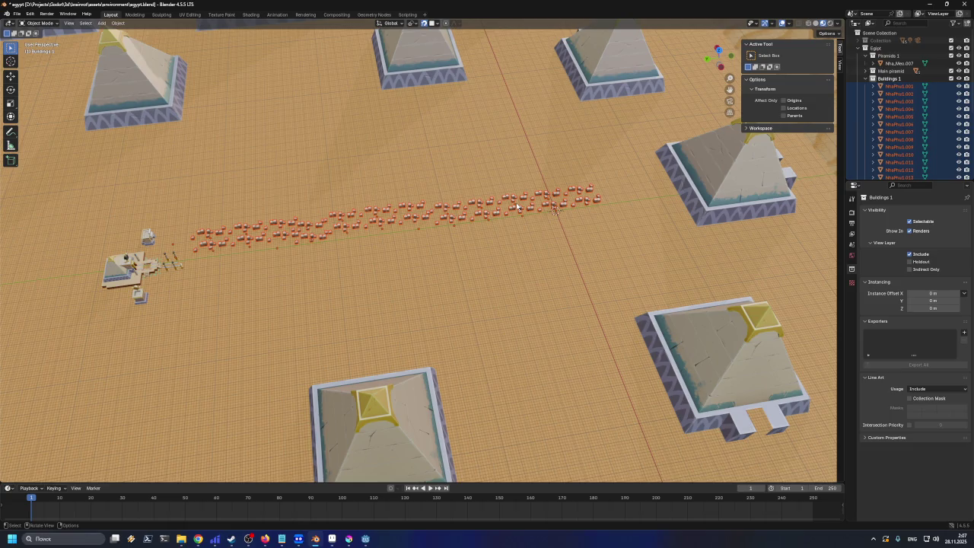
# Try rotating the Buildings 1 houses twice, cancelling each time so the row stays unchanged
pyautogui.press('r')
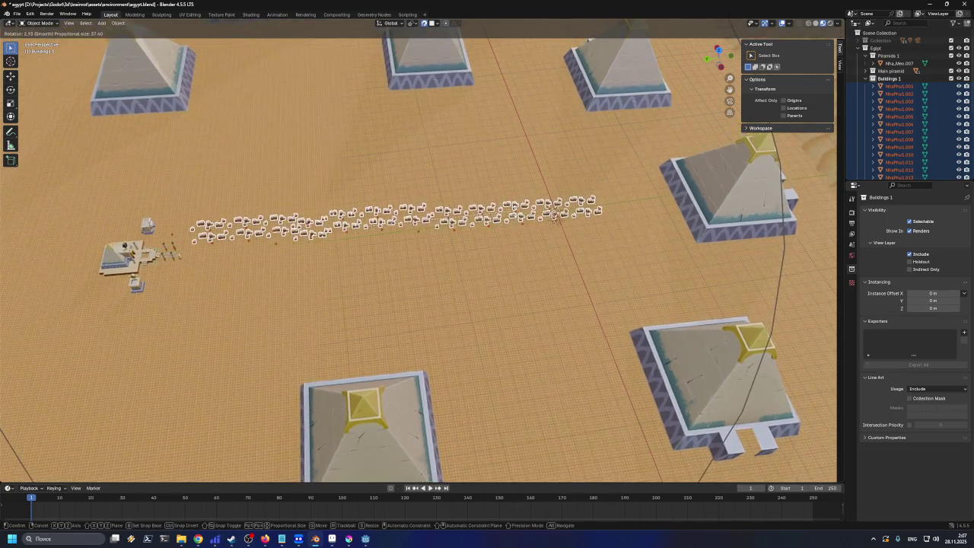
pyautogui.press('Escape')
pyautogui.scroll(-5, 905, 114)
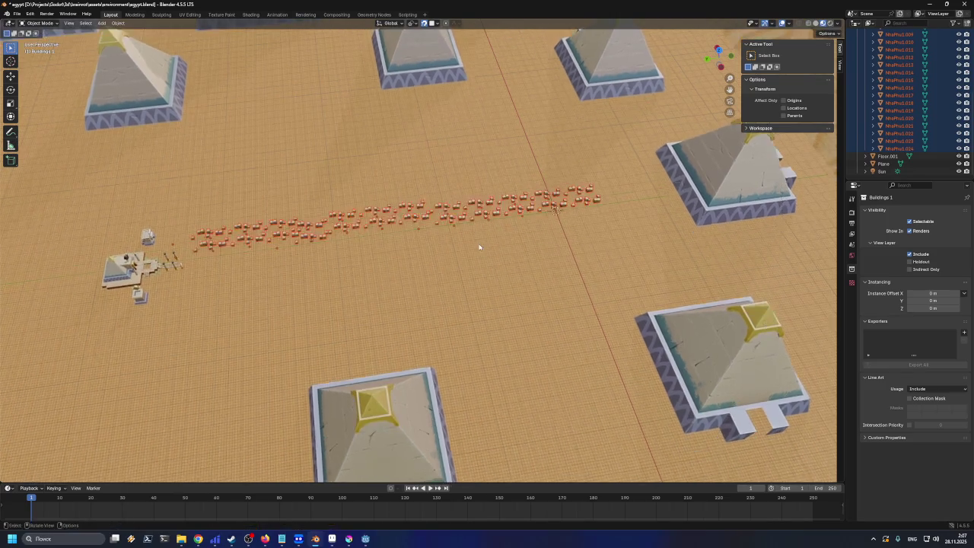
pyautogui.scroll(-4, 478, 231)
pyautogui.scroll(2, 460, 235)
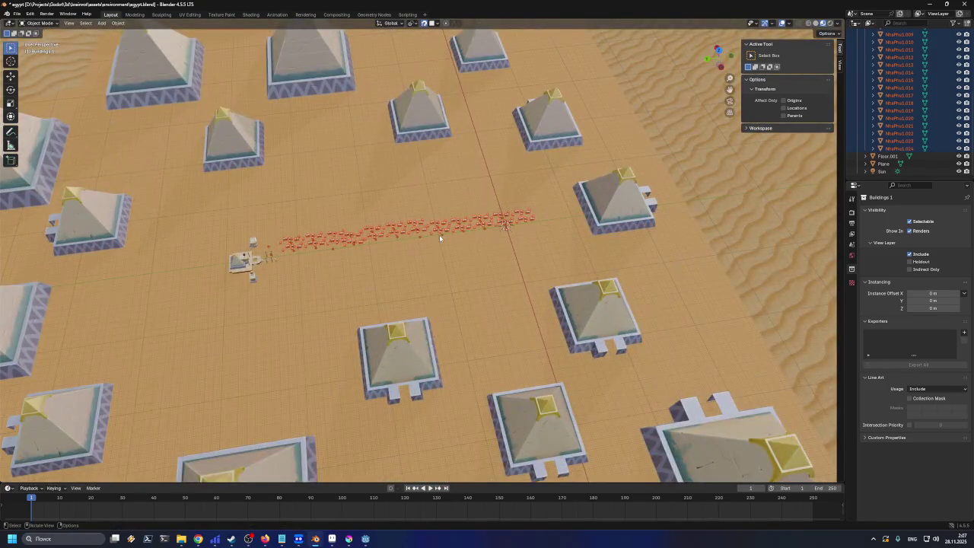
pyautogui.scroll(3, 421, 207)
pyautogui.click(900, 149)
pyautogui.scroll(5, 898, 115)
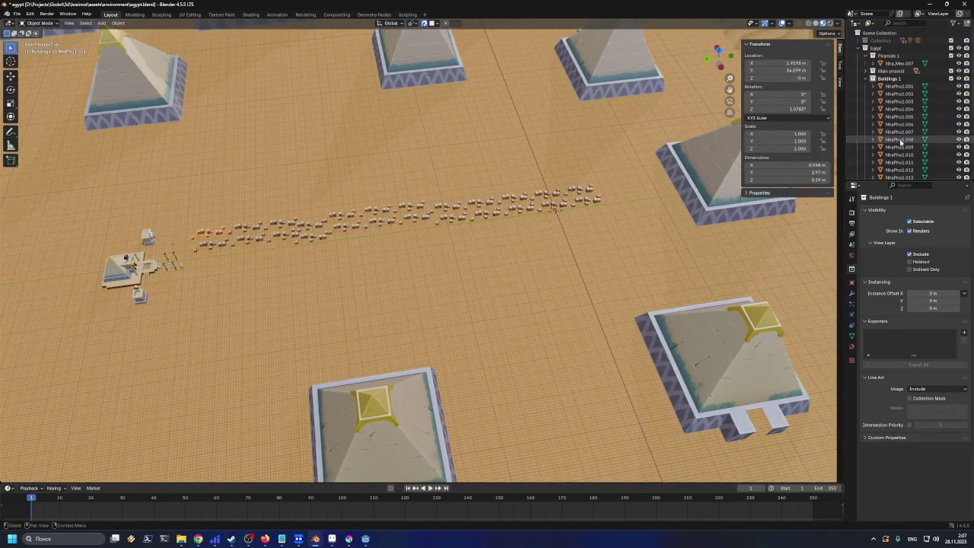
pyautogui.press('r')
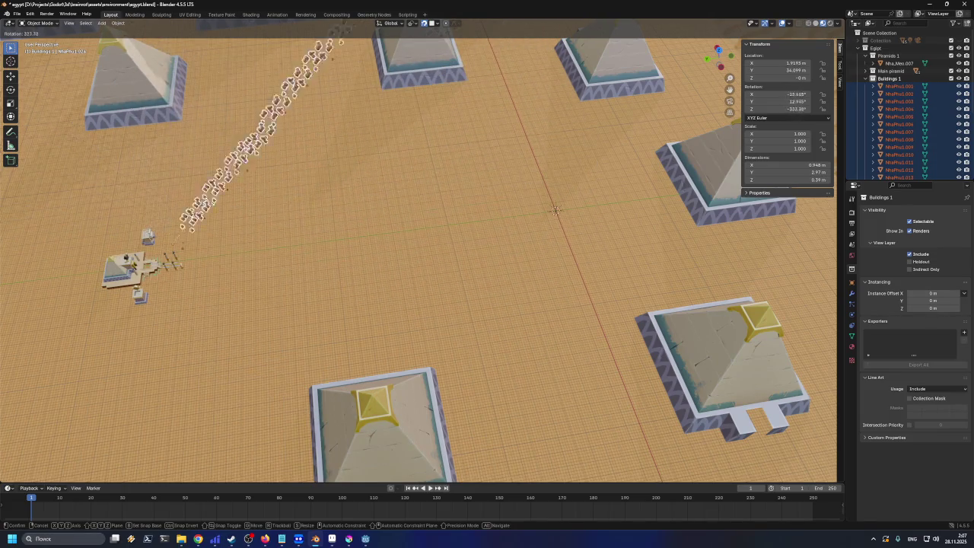
pyautogui.click(220, 244)
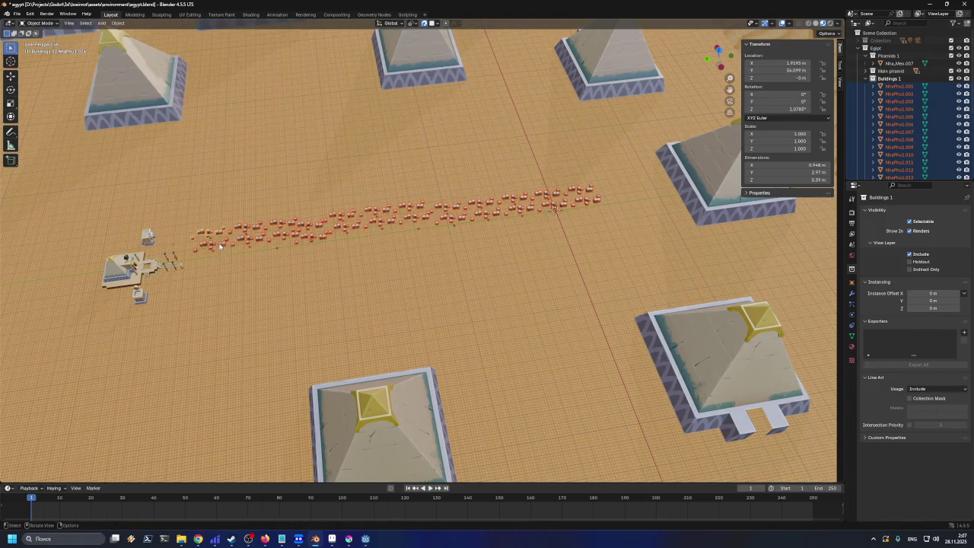
pyautogui.scroll(2, 196, 244)
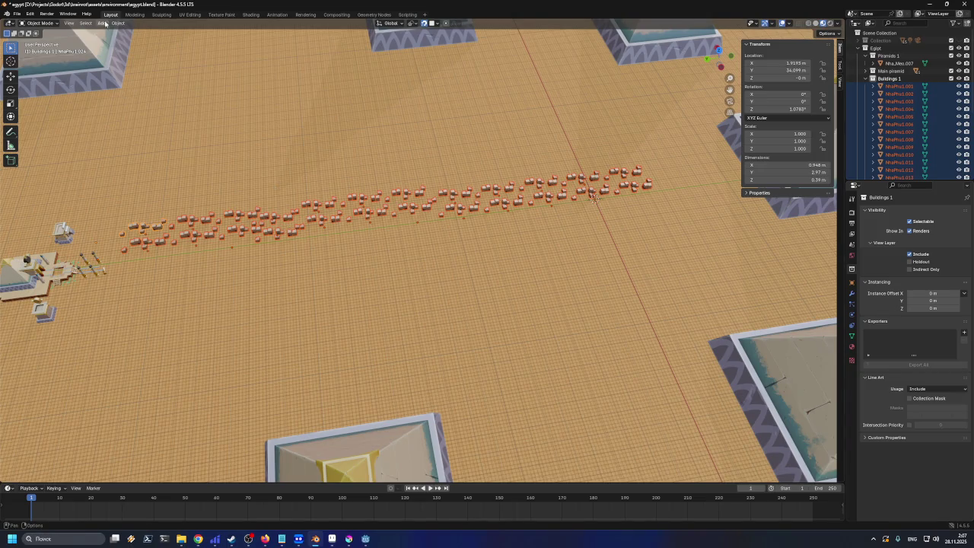
pyautogui.click(115, 24)
# Set each building's origin to Center of Mass (Surface), then try a Z rotation and cancel it
pyautogui.moveTo(123, 40)
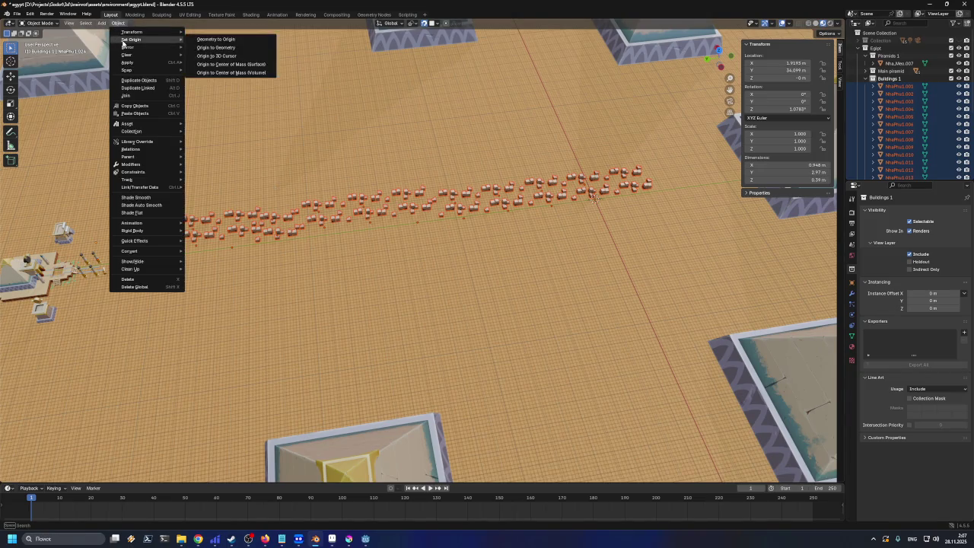
pyautogui.click(217, 64)
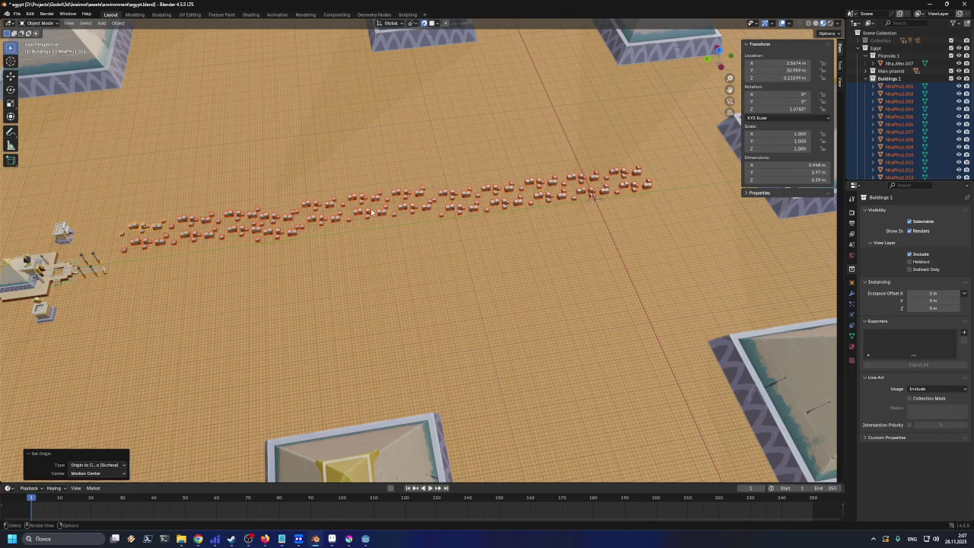
pyautogui.press('r')
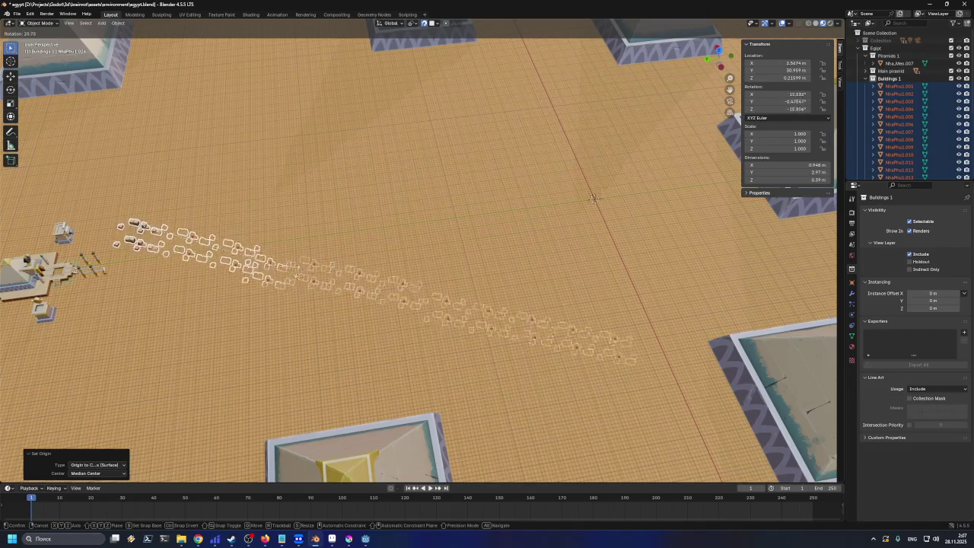
pyautogui.press('z')
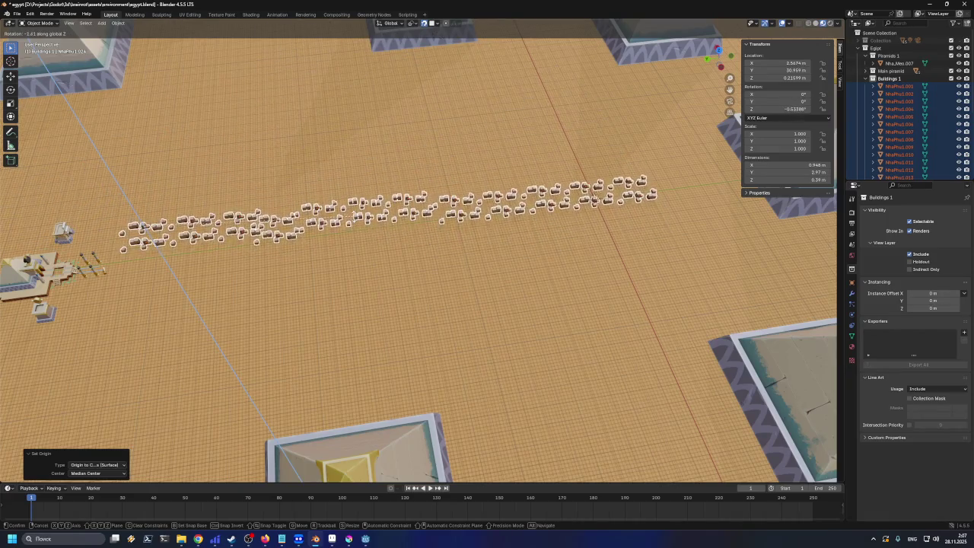
pyautogui.click(353, 216)
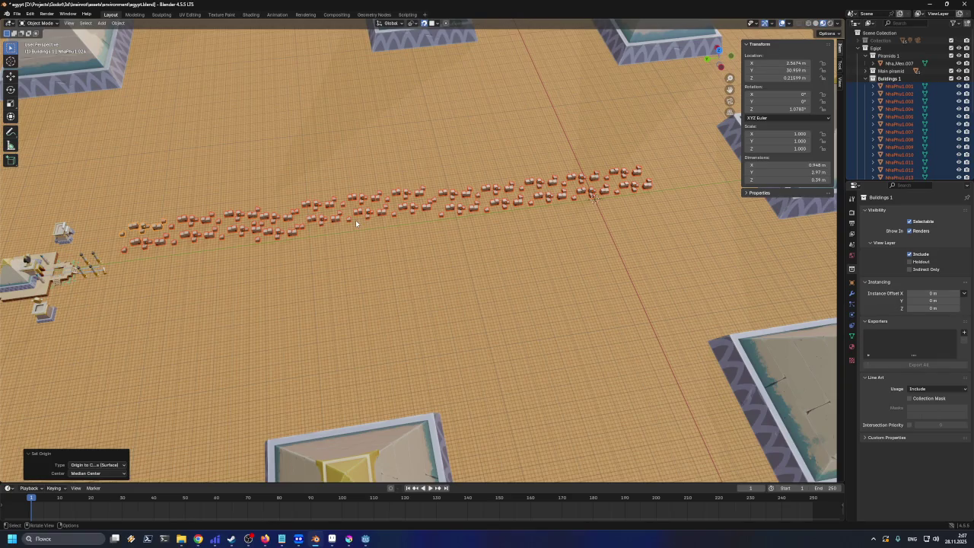
# Make Buildings 1 active and browse its object list and context menu without changes
pyautogui.click(875, 80)
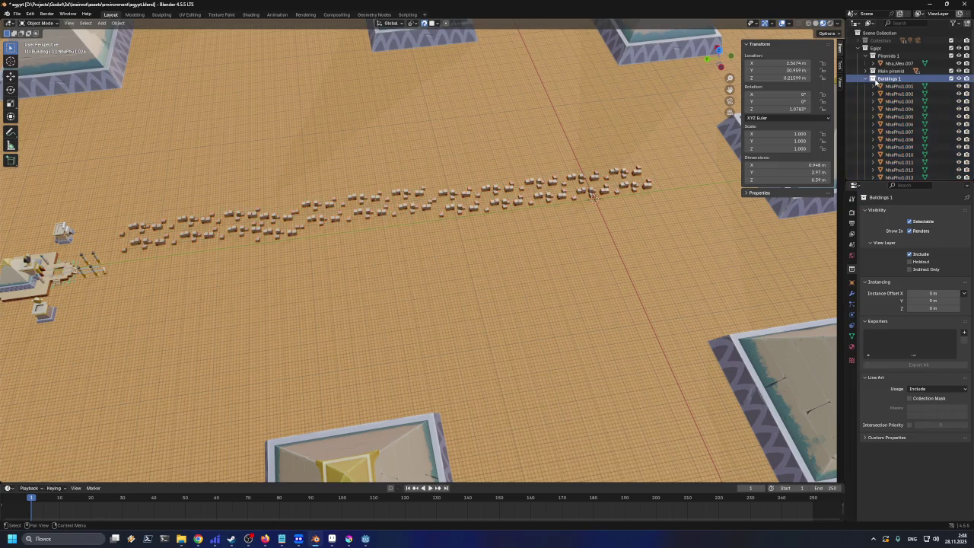
pyautogui.rightClick(876, 81)
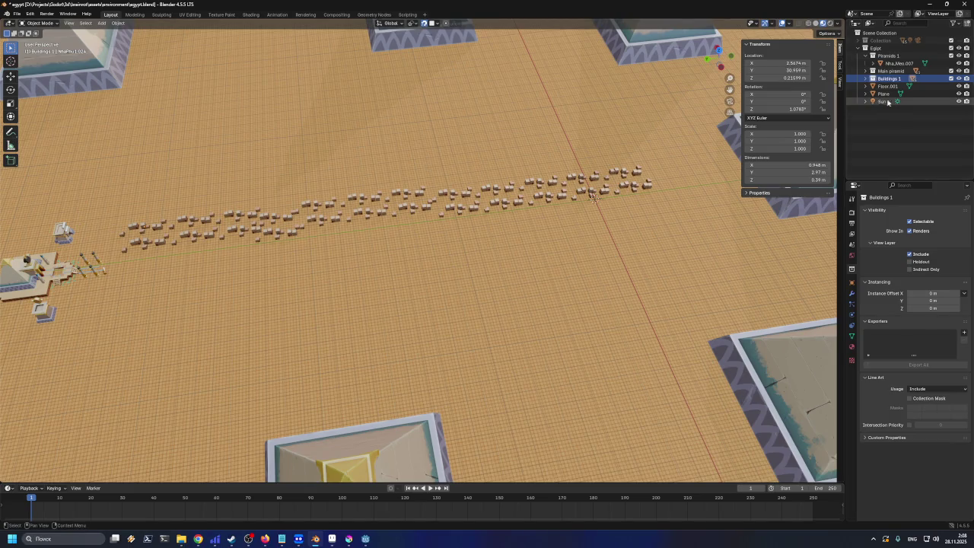
pyautogui.click(872, 78)
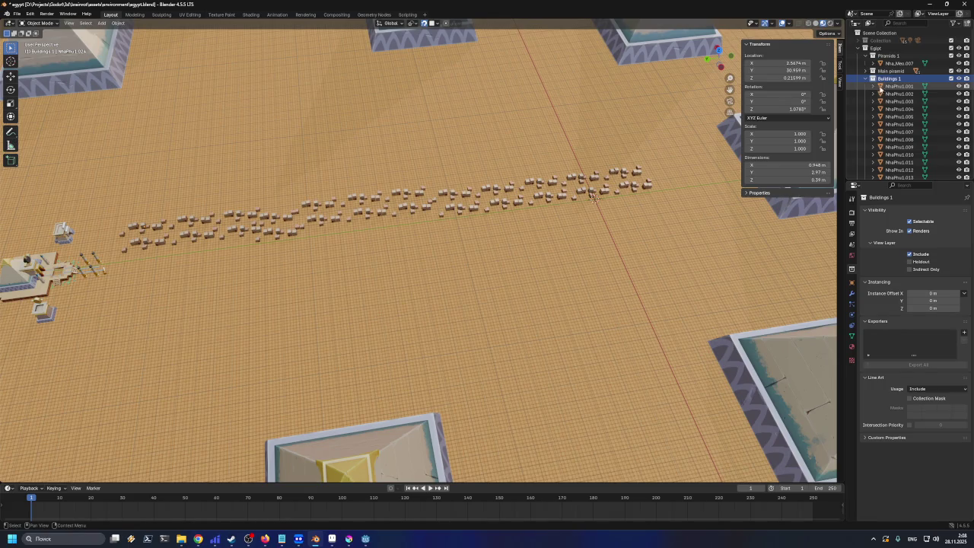
pyautogui.click(887, 85)
pyautogui.click(873, 78)
pyautogui.rightClick(890, 71)
pyautogui.press('Escape')
pyautogui.rightClick(890, 78)
pyautogui.press('Escape')
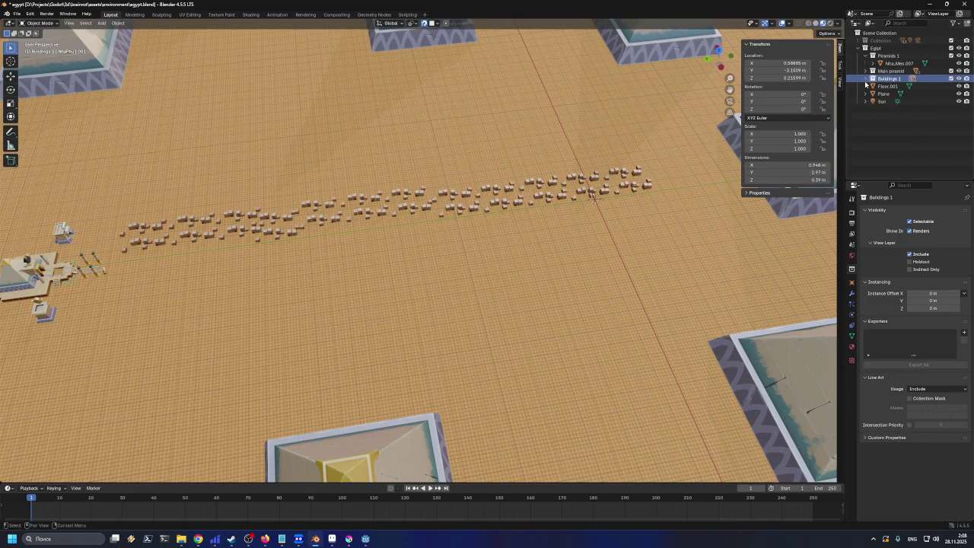
# Duplicate the Buildings 1 collection and select the new Buildings 1.001 copy
pyautogui.click(865, 79)
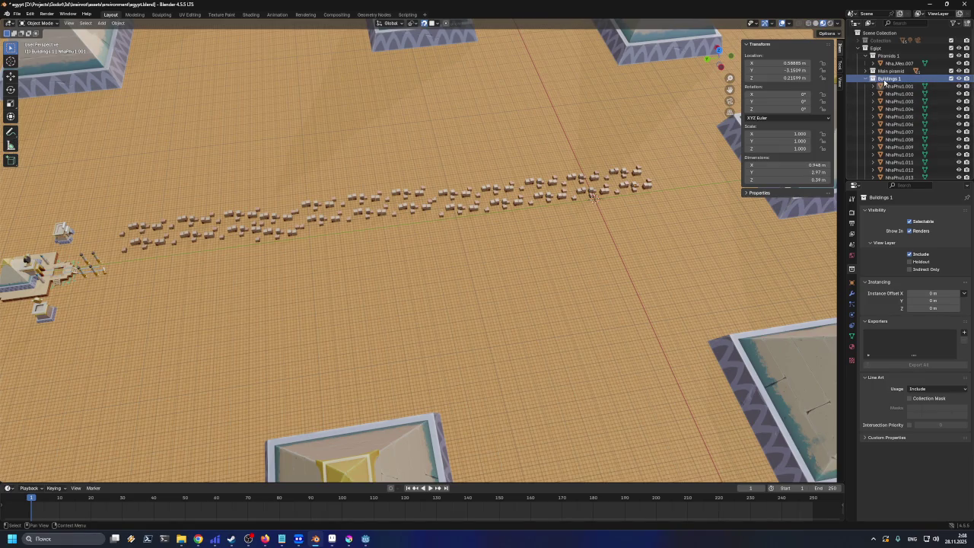
pyautogui.rightClick(887, 80)
pyautogui.press('Escape')
pyautogui.rightClick(898, 81)
pyautogui.click(854, 48)
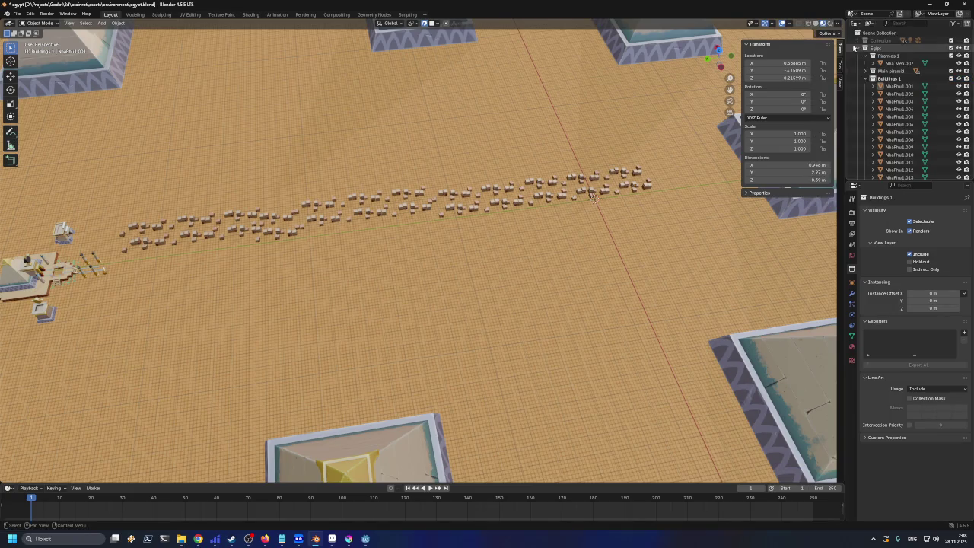
pyautogui.click(869, 81)
pyautogui.click(882, 86)
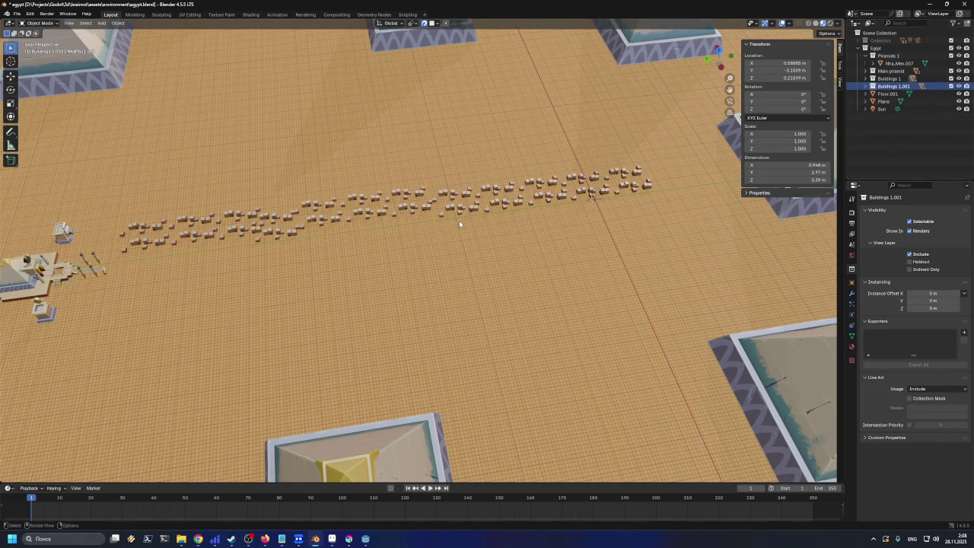
# Duplicate every object in the Buildings collection and drop the copy as a second row below
pyautogui.rightClick(876, 89)
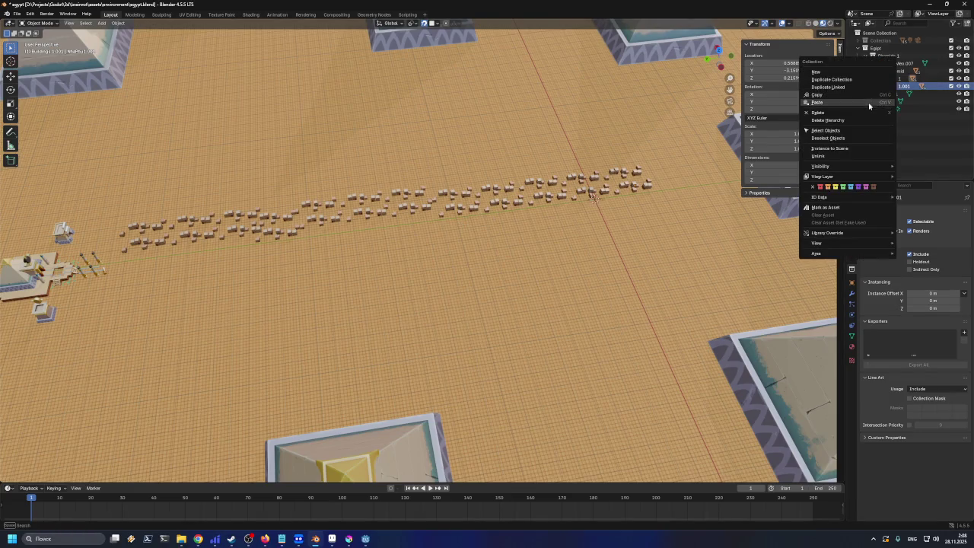
pyautogui.click(849, 132)
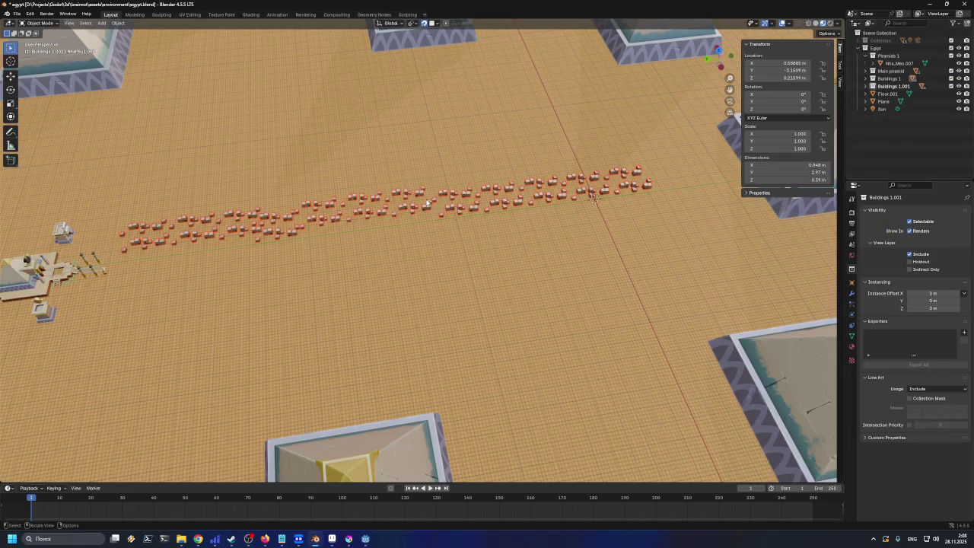
pyautogui.hotkey('shift', 'd')
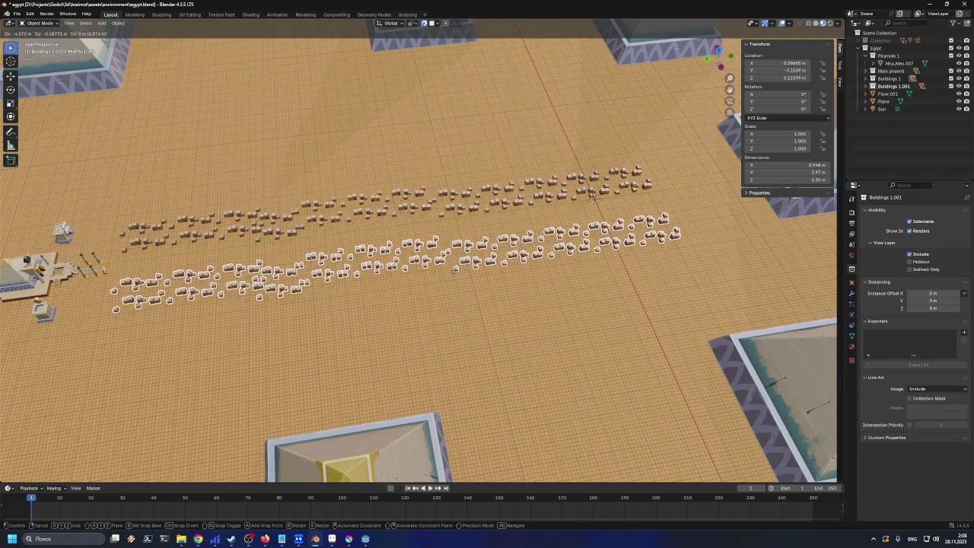
pyautogui.click(455, 274)
pyautogui.press('r')
pyautogui.press('z')
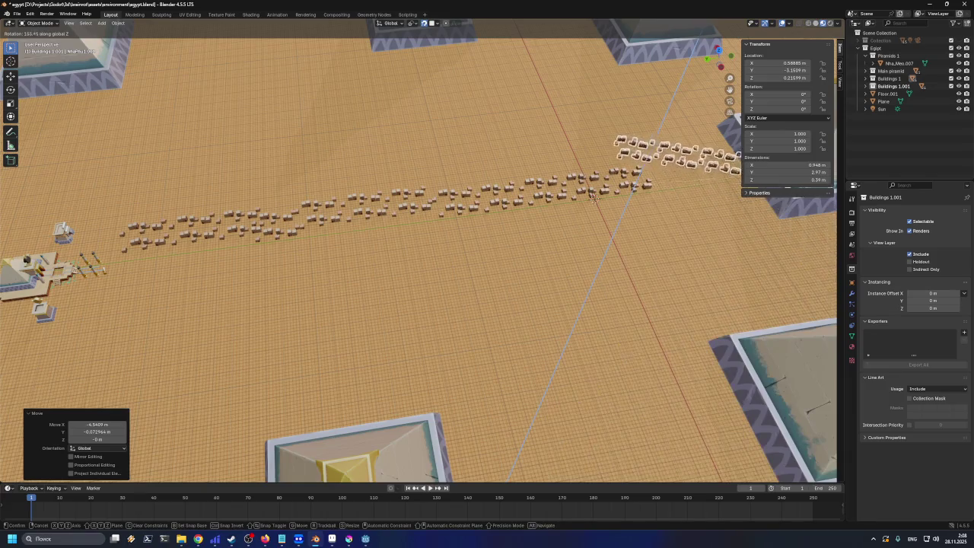
pyautogui.press('Escape')
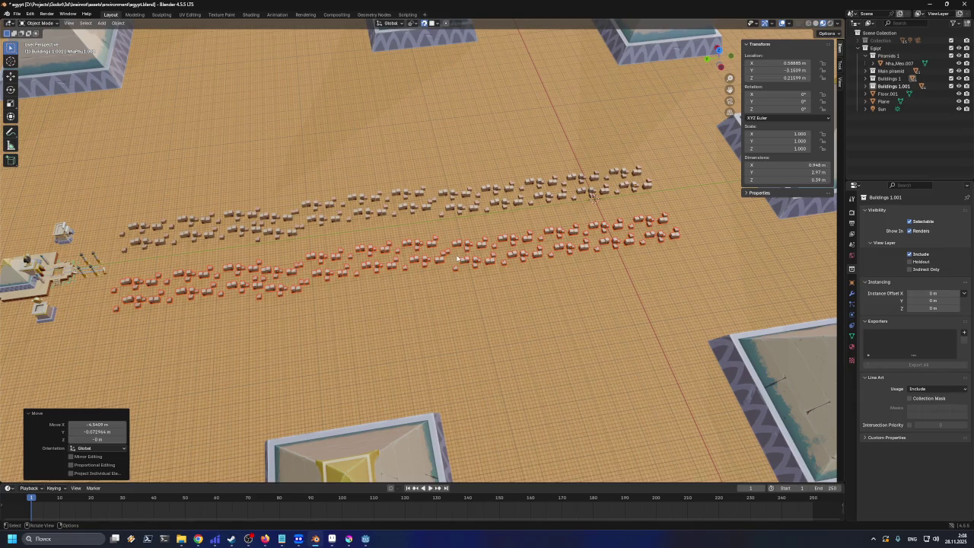
# Set the copied buildings' origin to Center of Mass (Surface), then undo that change
pyautogui.click(118, 23)
pyautogui.moveTo(135, 70)
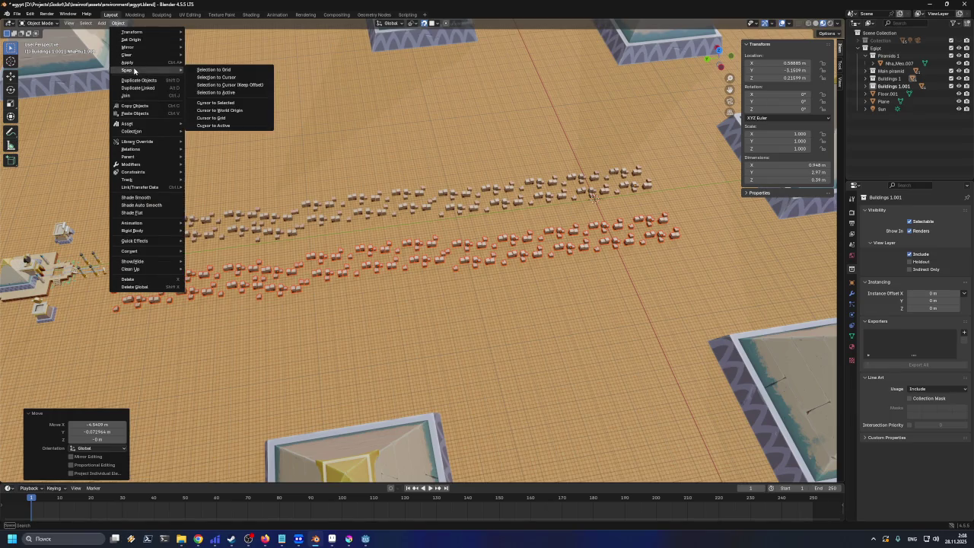
pyautogui.moveTo(163, 40)
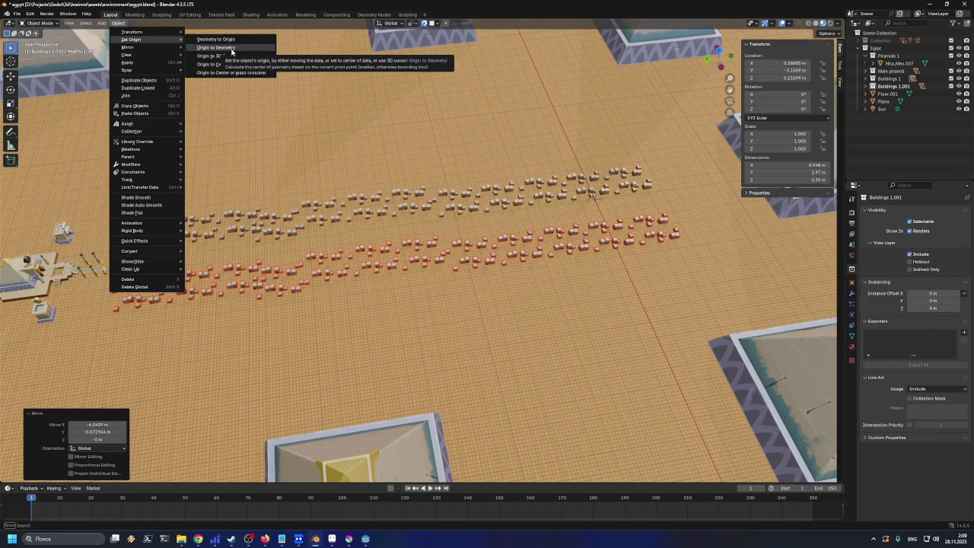
pyautogui.click(246, 66)
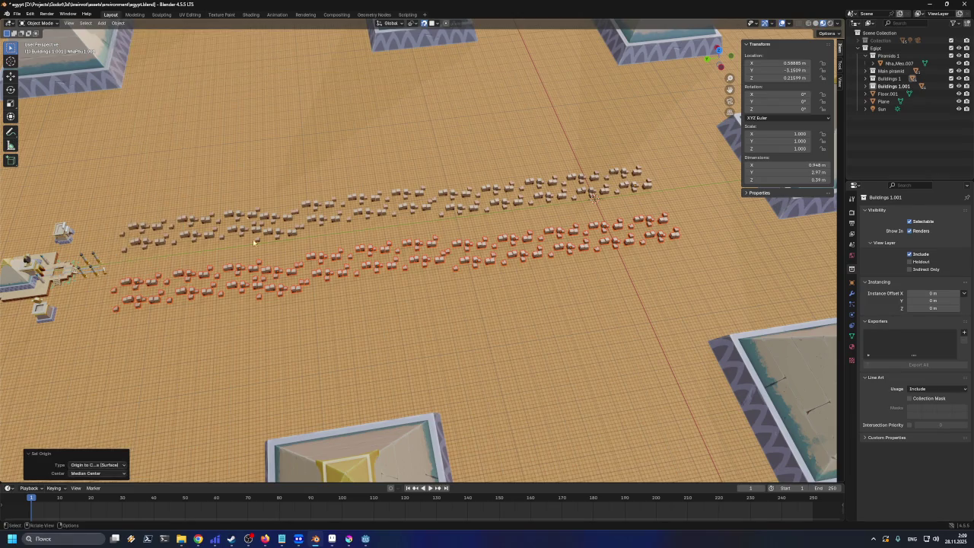
pyautogui.press('g')
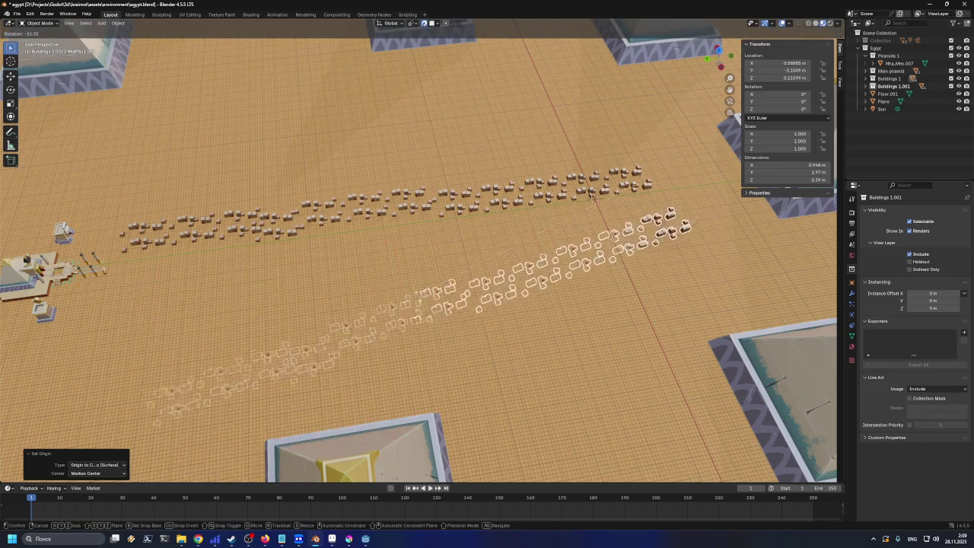
pyautogui.rightClick(392, 259)
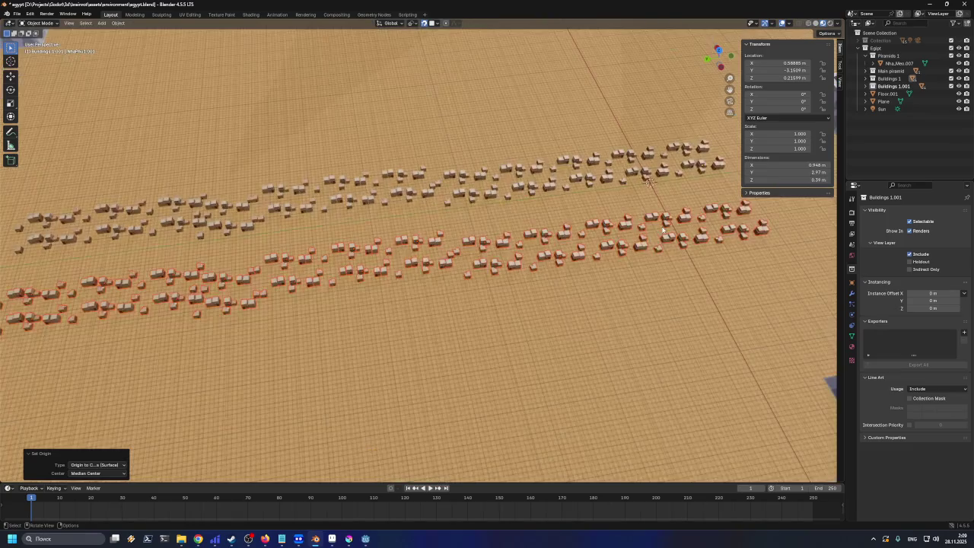
pyautogui.hotkey('ctrl', 'z')
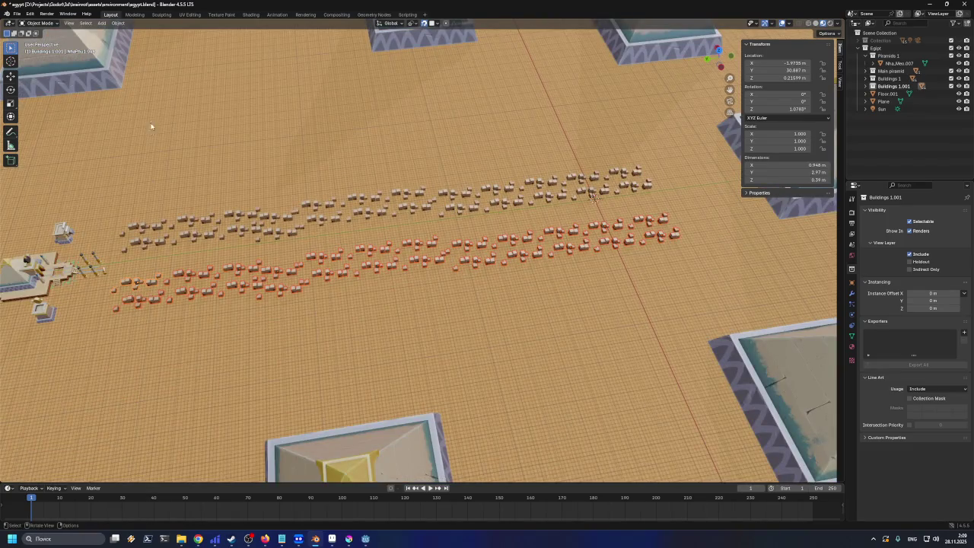
# Reapply Origin to Center of Mass (Surface) to the copied buildings with a different active building
pyautogui.click(118, 23)
pyautogui.moveTo(133, 39)
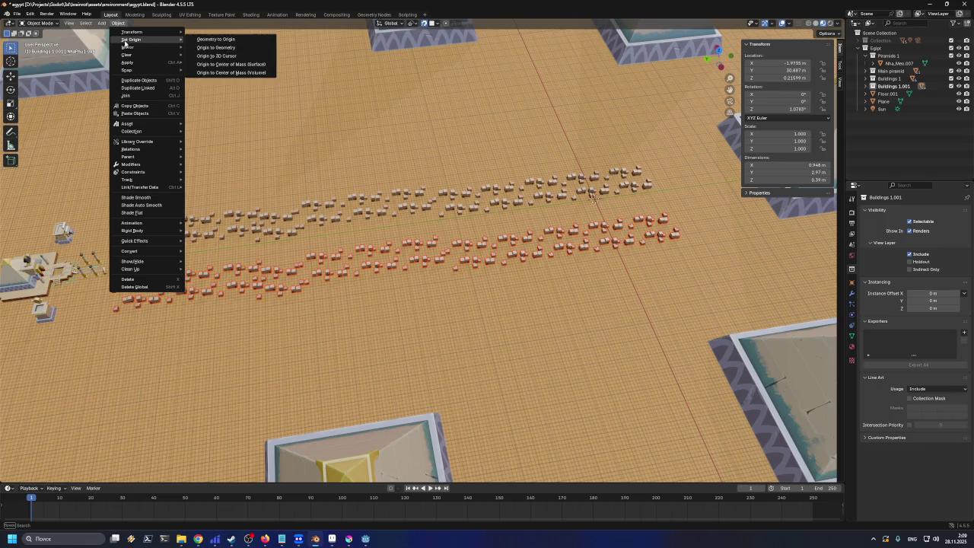
pyautogui.click(238, 65)
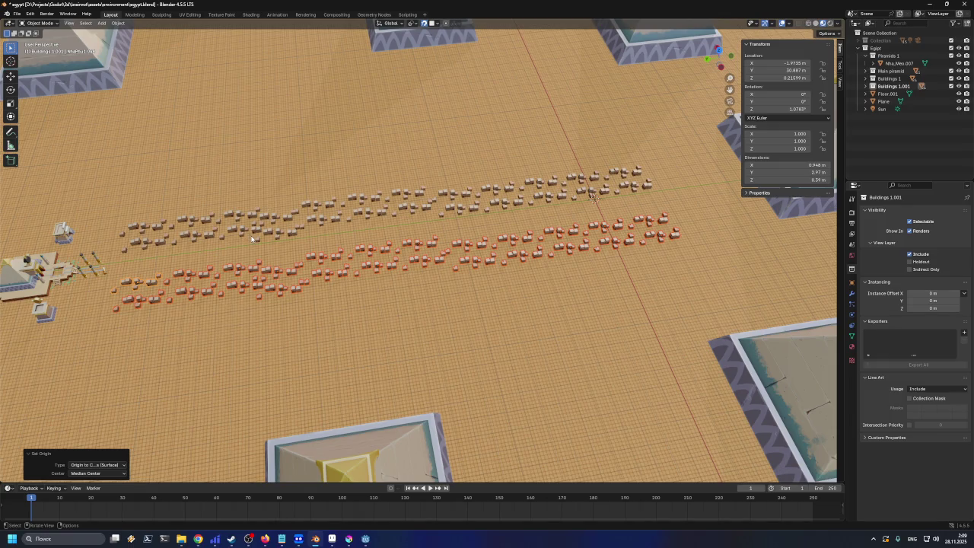
pyautogui.keyDown('shift'); pyautogui.click(439, 263); pyautogui.keyUp('shift')
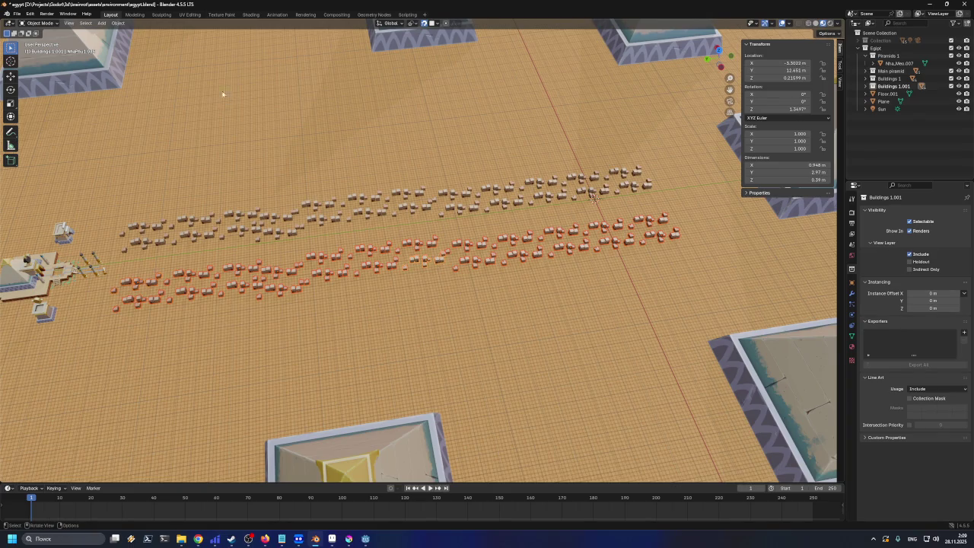
pyautogui.click(118, 23)
pyautogui.moveTo(137, 39)
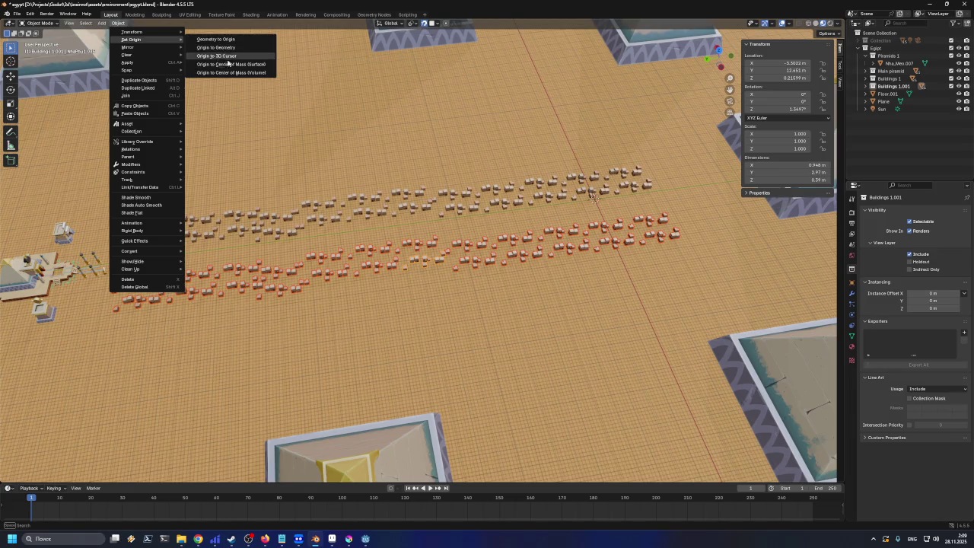
pyautogui.click(230, 65)
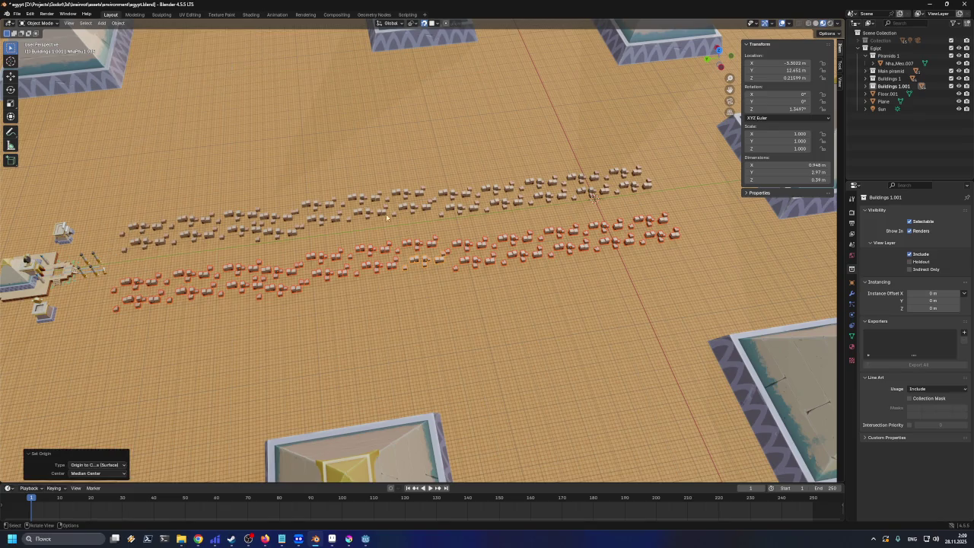
pyautogui.press('r')
pyautogui.press('z')
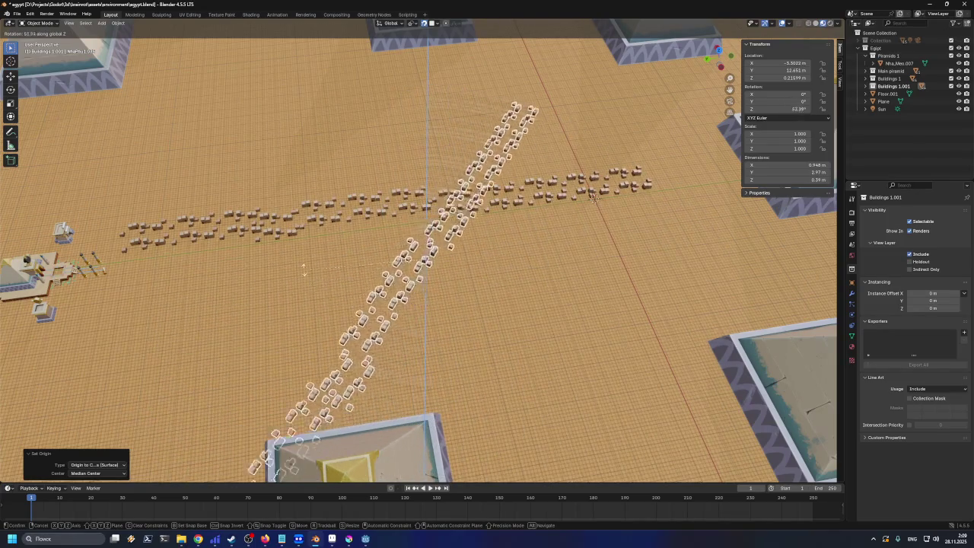
# Confirm a slight 0.644° Z rotation of the copied row, comparing it with undo and redo
pyautogui.click(354, 184)
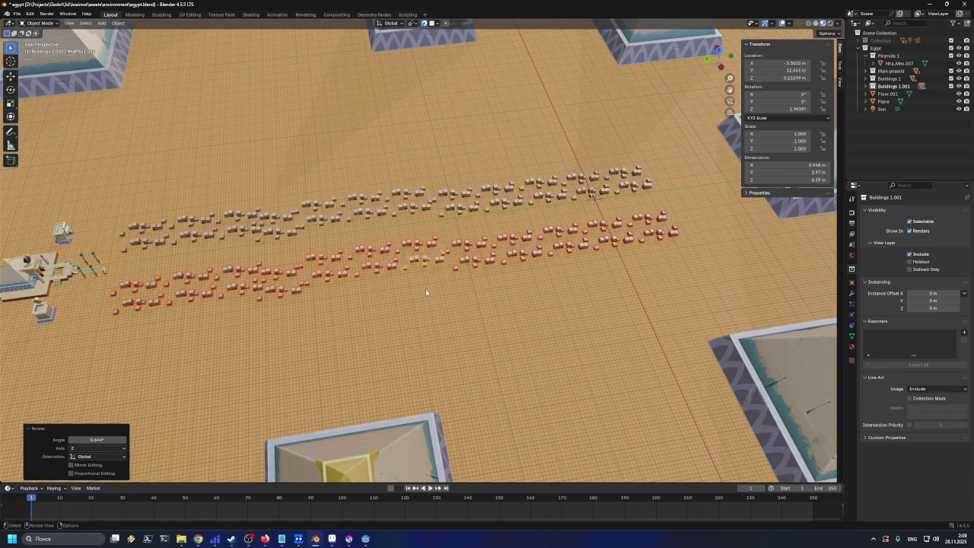
pyautogui.scroll(10, 444, 245)
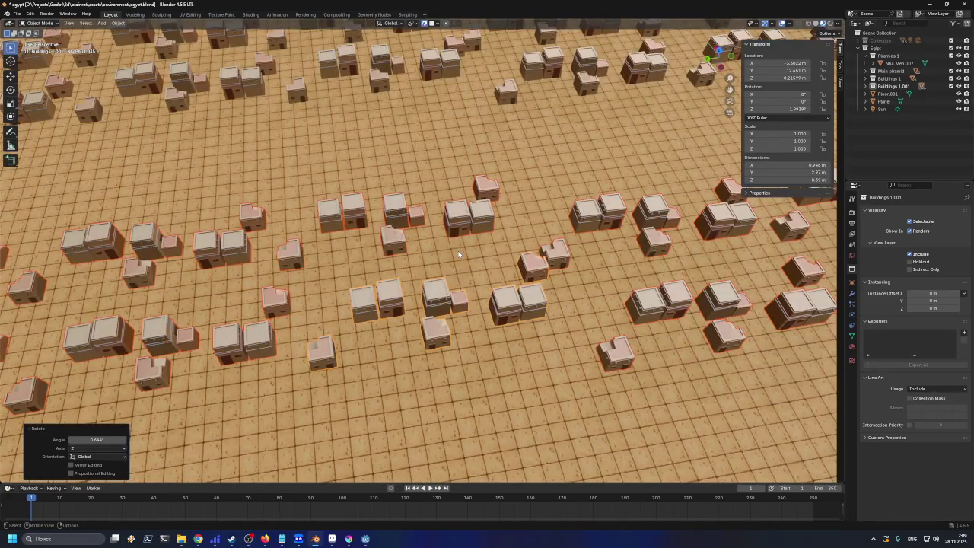
pyautogui.scroll(-5, 459, 253)
pyautogui.scroll(5, 457, 259)
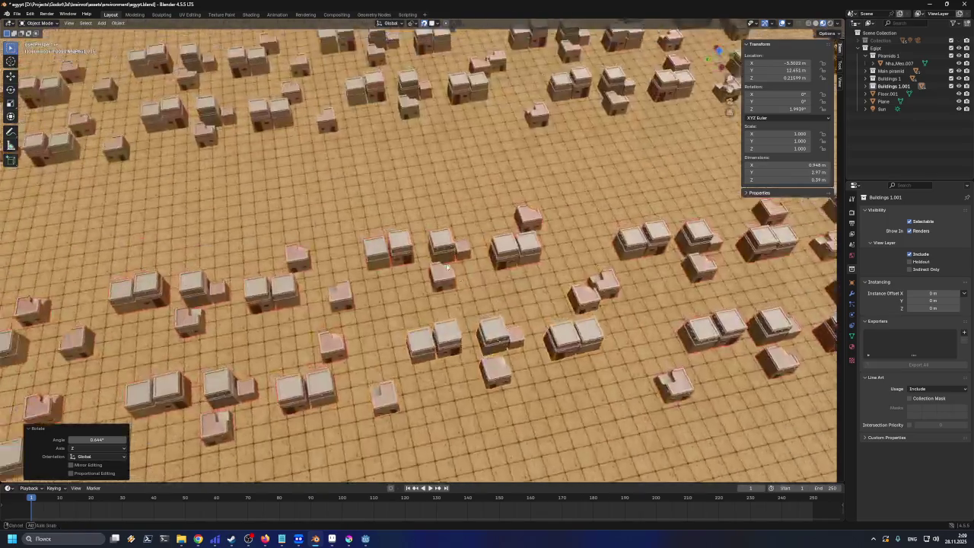
pyautogui.scroll(-8, 453, 270)
pyautogui.hotkey('ctrl', 'z')
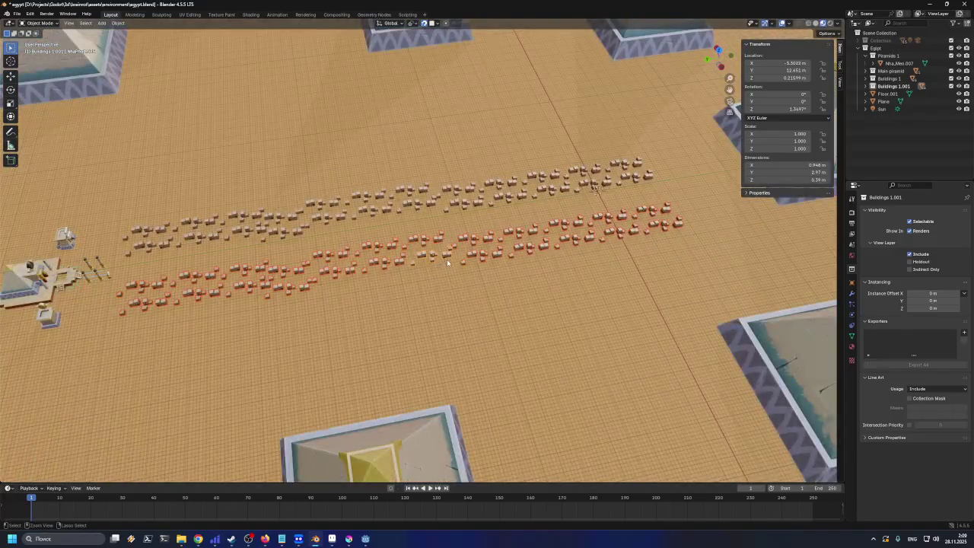
pyautogui.hotkey('ctrl', 'z')
pyautogui.hotkey('ctrl', 'z')
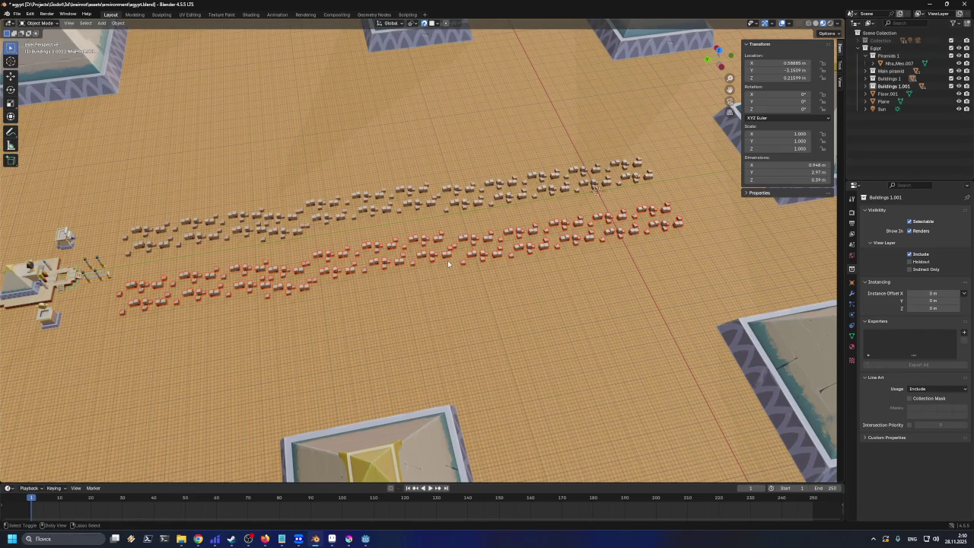
pyautogui.hotkey('ctrl', 'shift', 'z')
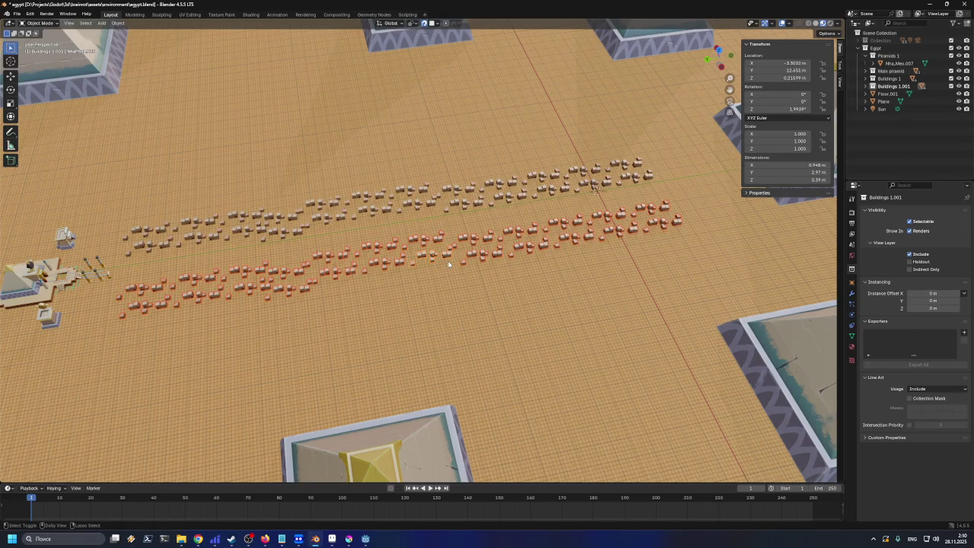
# Rotate the copied Buildings 1.001 row 180° about the Z axis
pyautogui.press('r')
pyautogui.press('z')
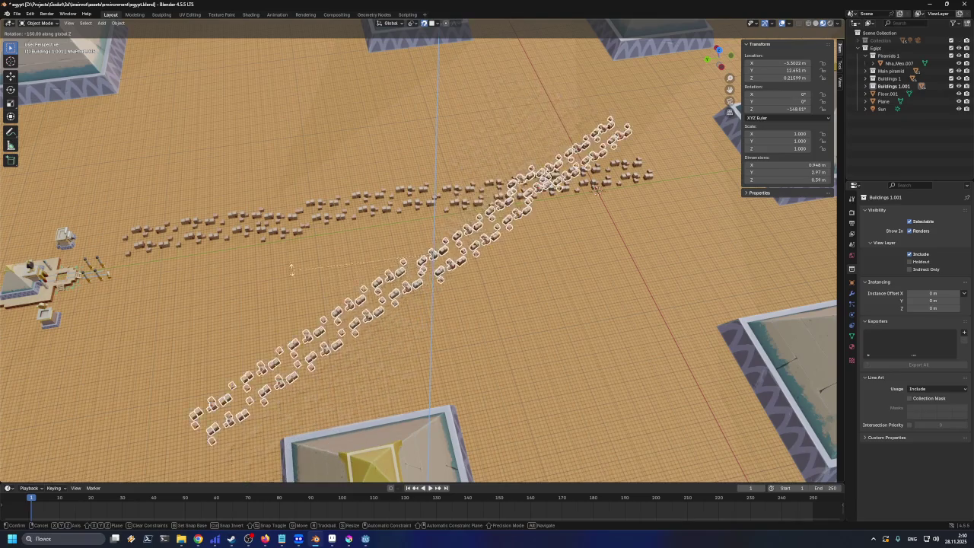
pyautogui.write('90')
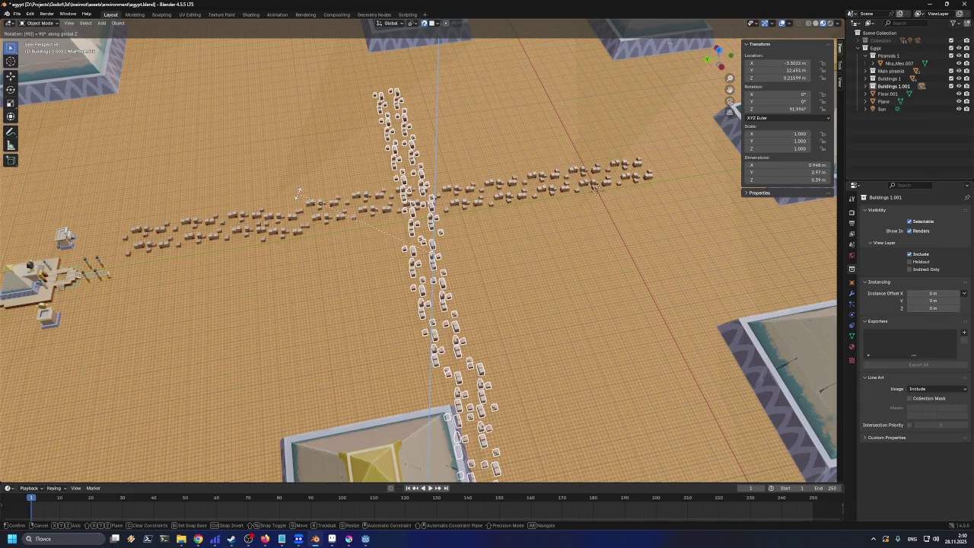
pyautogui.press('BackSpace')
pyautogui.press('BackSpace')
pyautogui.write('180')
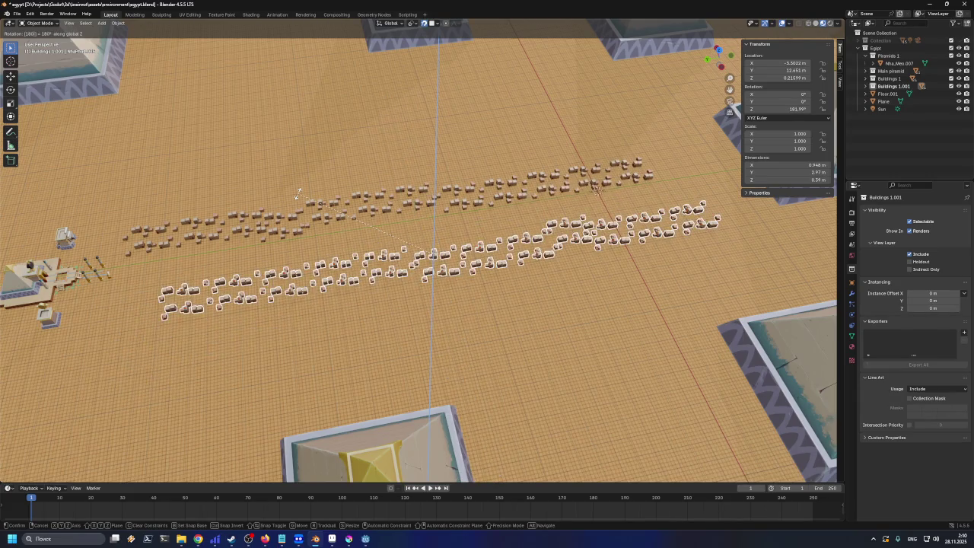
pyautogui.press('Return')
pyautogui.scroll(8, 417, 270)
pyautogui.scroll(-5, 417, 270)
# Shift the rotated row 0.5739 m in X and 2.4071 m in Y beside the original
pyautogui.press('g')
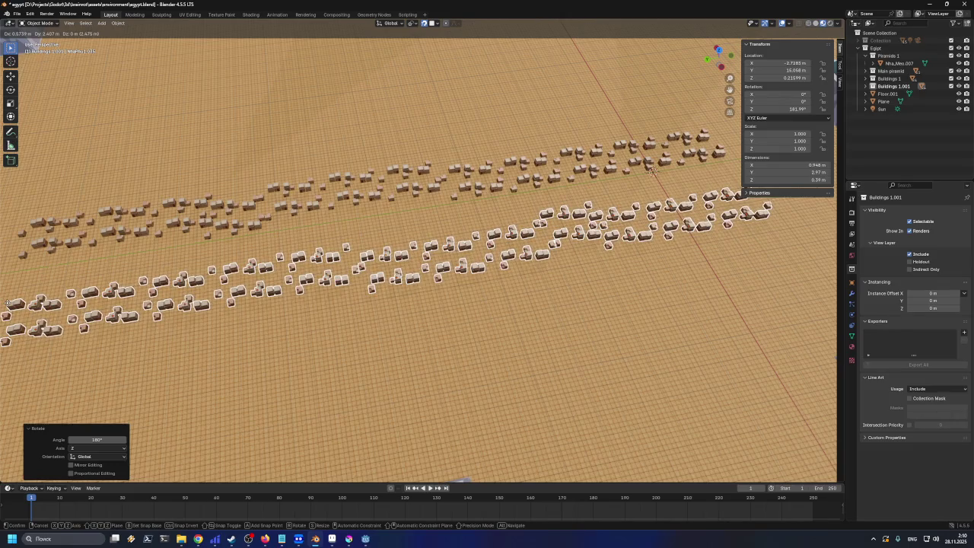
pyautogui.click(8, 304)
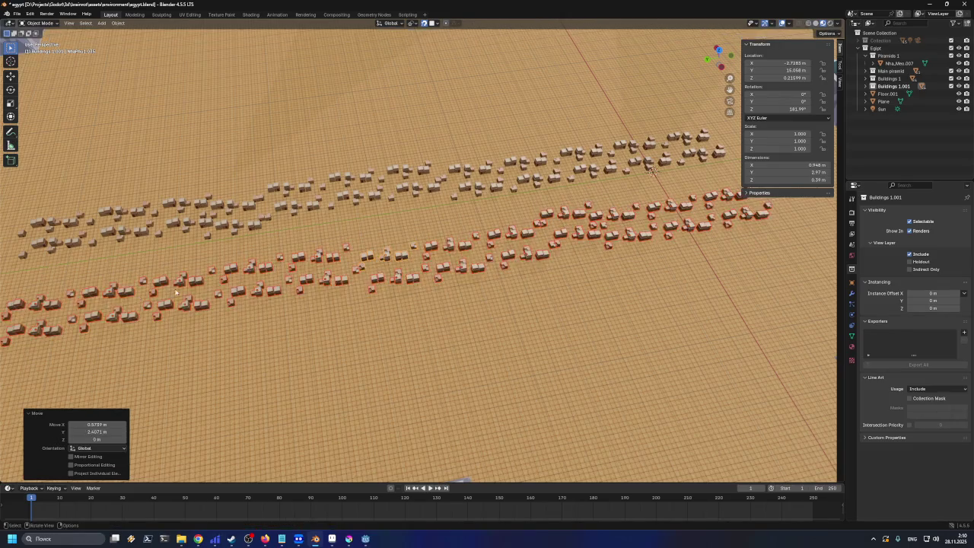
pyautogui.click(412, 298)
# Orbit around the building rows and expand Buildings 1.001 in the Outliner, selecting NhaPhu1.025
pyautogui.scroll(5, 413, 328)
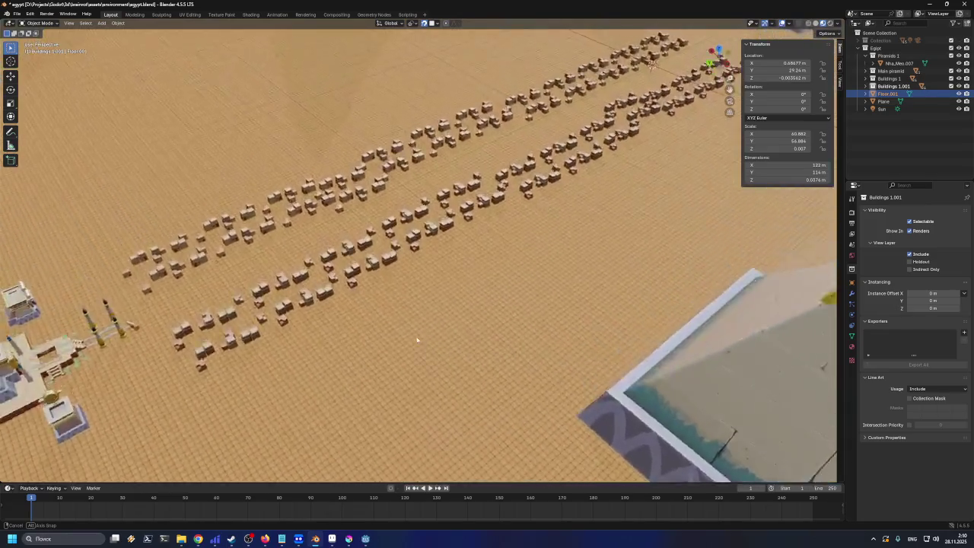
pyautogui.scroll(-3, 417, 338)
pyautogui.scroll(2, 374, 347)
pyautogui.scroll(2, 326, 333)
pyautogui.moveTo(339, 342); pyautogui.dragTo(375, 346)
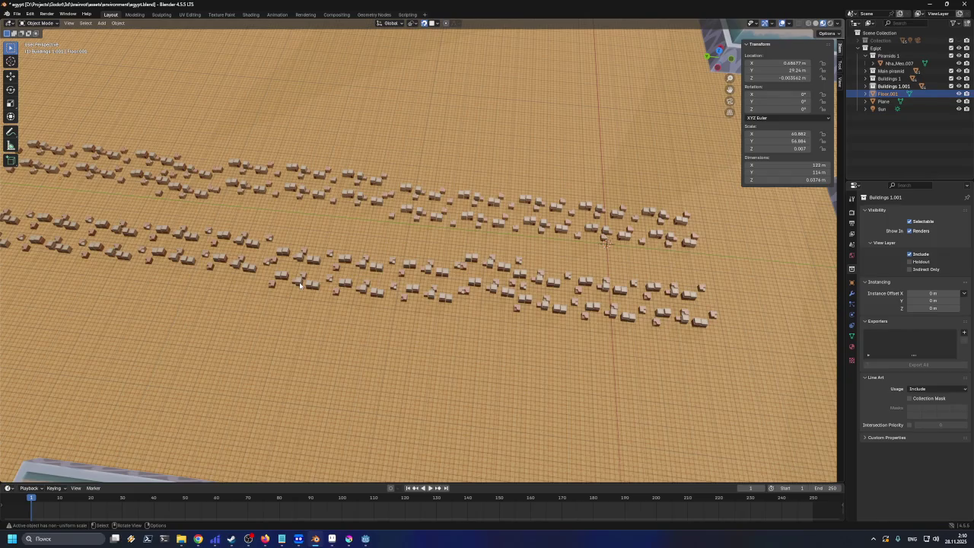
pyautogui.click(867, 94)
pyautogui.click(867, 94)
pyautogui.click(866, 86)
pyautogui.click(898, 95)
pyautogui.scroll(-3, 902, 137)
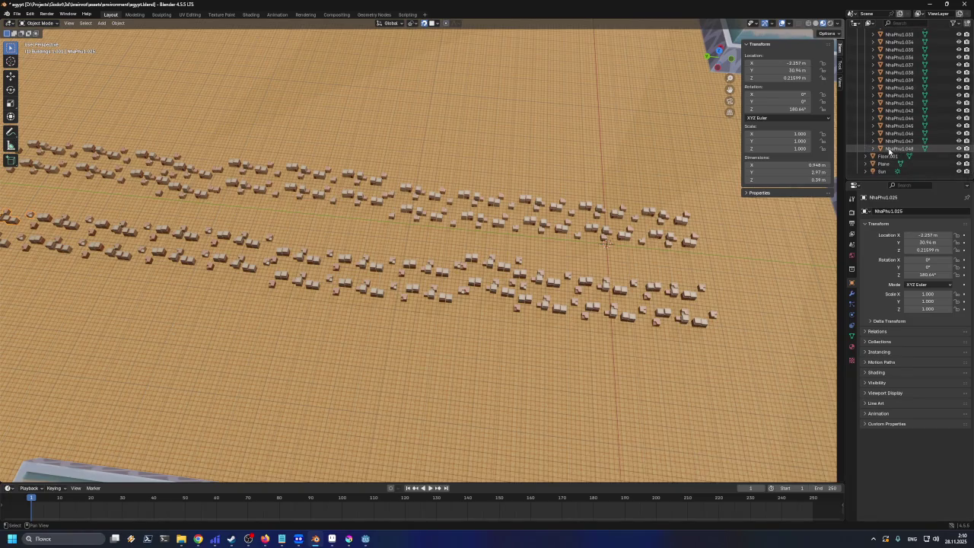
pyautogui.scroll(-5, 330, 292)
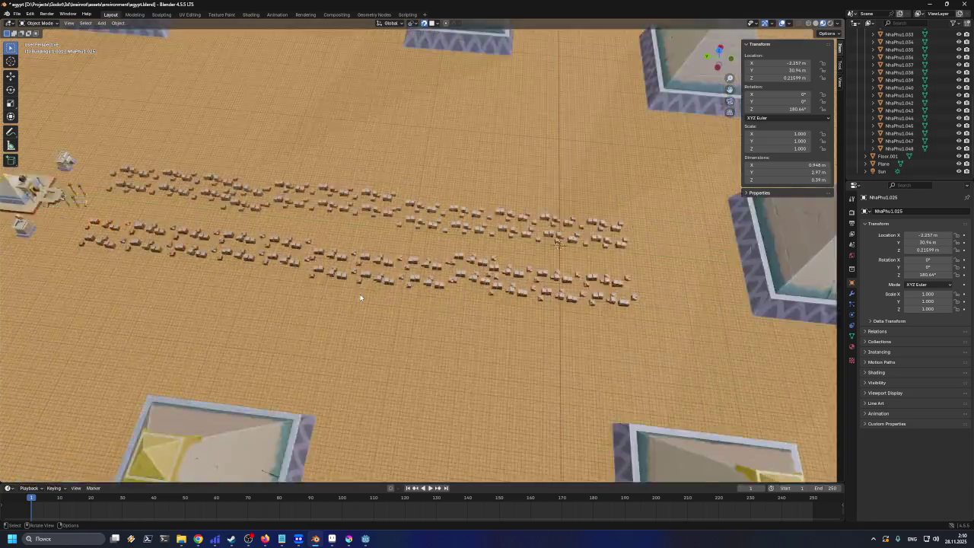
pyautogui.scroll(5, 330, 292)
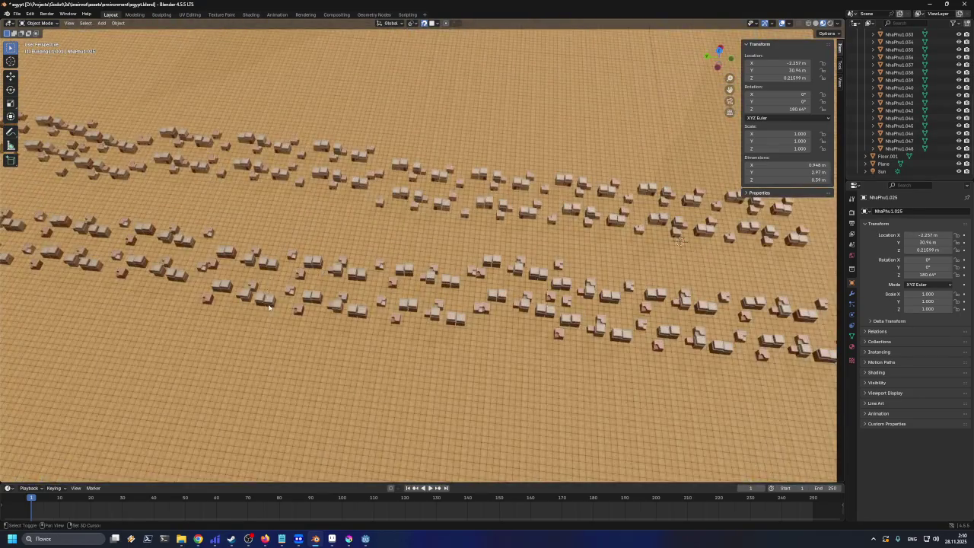
# Select the NhaPhu1.035–.038 cluster of copied buildings in the middle rows
pyautogui.click(379, 272)
pyautogui.keyDown('shift'); pyautogui.click(372, 303); pyautogui.keyUp('shift')
pyautogui.keyDown('shift'); pyautogui.click(453, 278); pyautogui.keyUp('shift')
pyautogui.keyDown('shift'); pyautogui.click(517, 312); pyautogui.keyUp('shift')
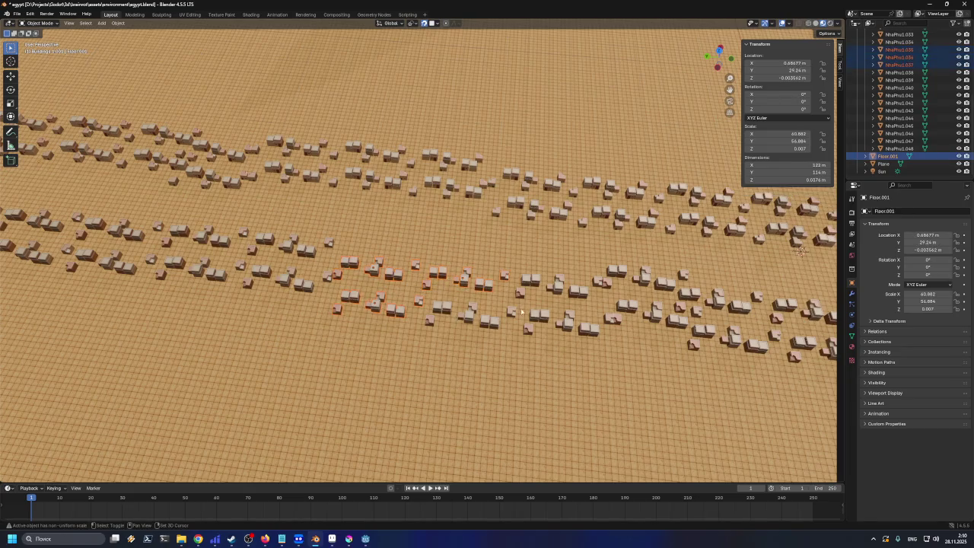
pyautogui.keyDown('shift'); pyautogui.click(481, 320); pyautogui.keyUp('shift')
pyautogui.keyDown('shift'); pyautogui.click(467, 314); pyautogui.keyUp('shift')
pyautogui.keyDown('shift'); pyautogui.click(390, 305); pyautogui.keyUp('shift')
pyautogui.keyDown('shift'); pyautogui.click(374, 266); pyautogui.keyUp('shift')
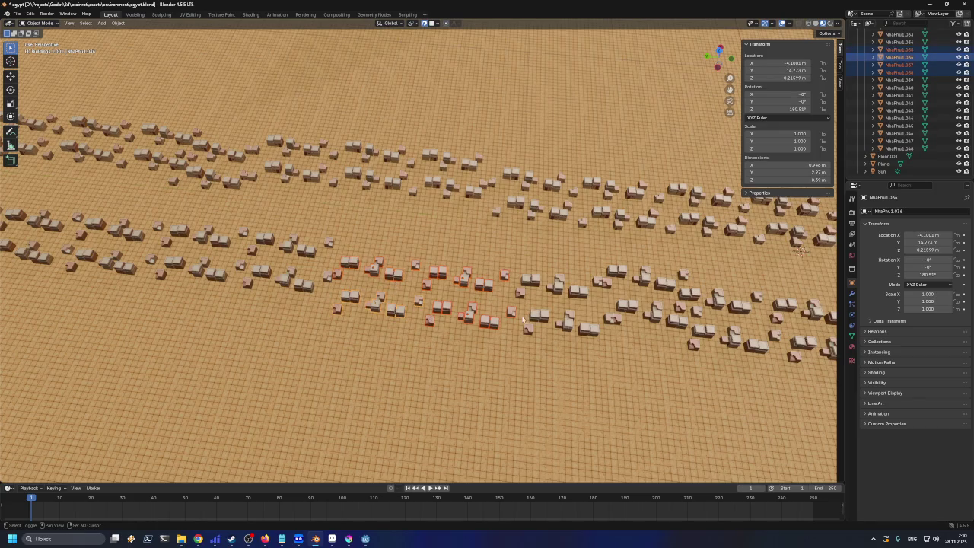
pyautogui.keyDown('shift'); pyautogui.click(545, 320); pyautogui.keyUp('shift')
pyautogui.keyDown('shift'); pyautogui.click(559, 288); pyautogui.keyUp('shift')
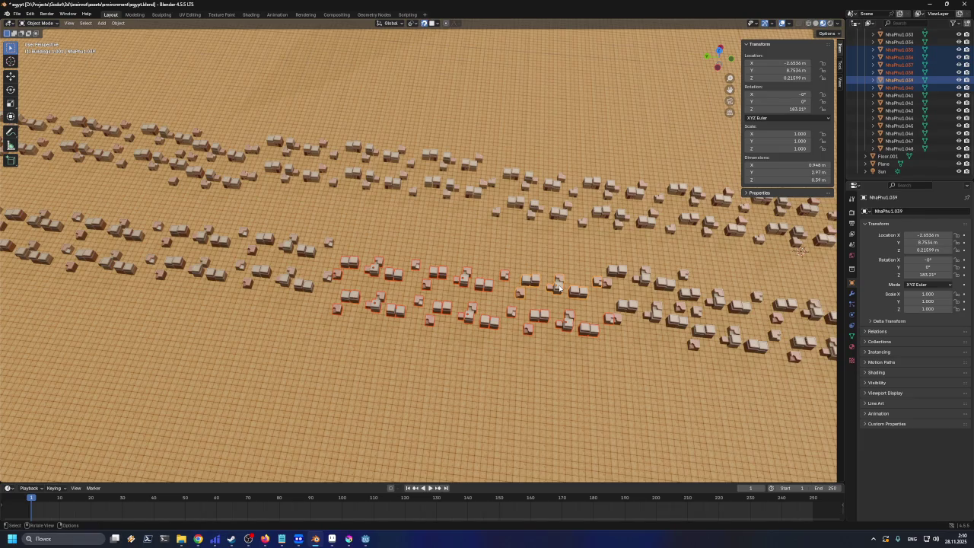
pyautogui.click(438, 272)
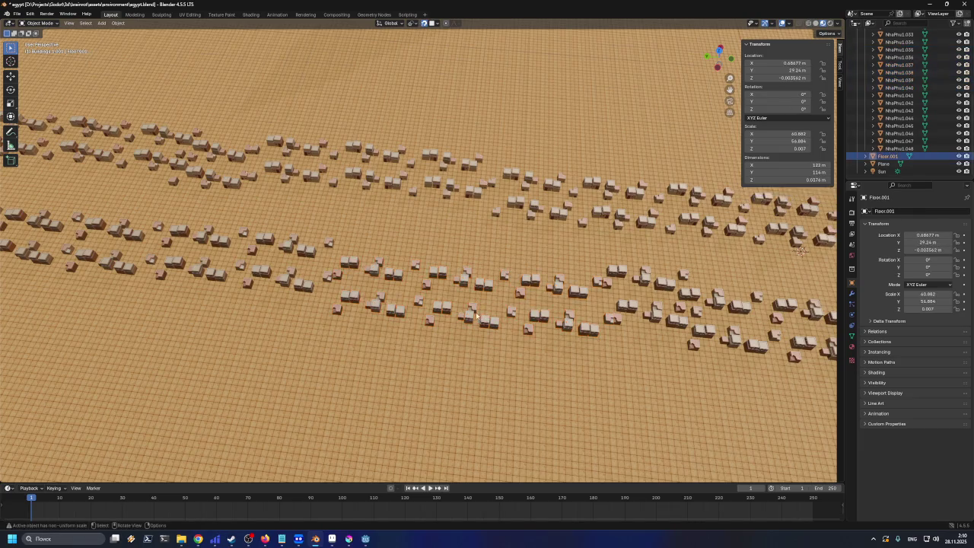
pyautogui.keyDown('shift'); pyautogui.click(480, 283); pyautogui.keyUp('shift')
pyautogui.keyDown('shift'); pyautogui.click(393, 276); pyautogui.keyUp('shift')
pyautogui.keyDown('shift'); pyautogui.click(373, 267); pyautogui.keyUp('shift')
# Move the selected cluster 0.91506 m in X and 0.02601 m in Y
pyautogui.press('g')
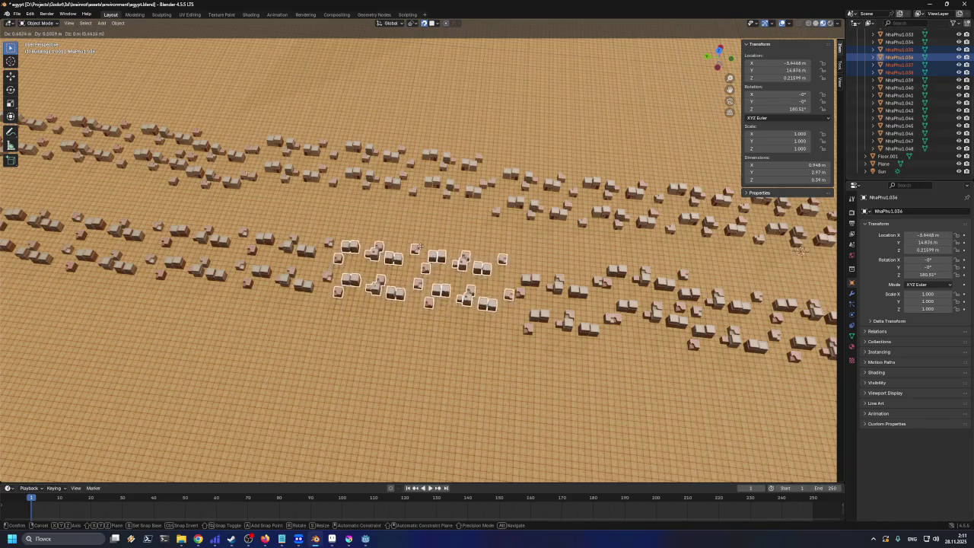
pyautogui.click(421, 241)
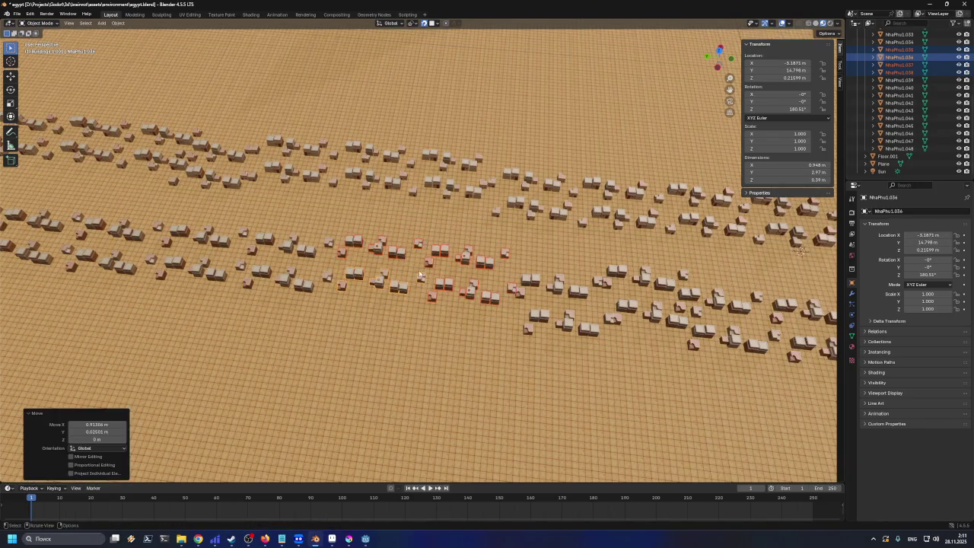
pyautogui.scroll(-5, 419, 278)
pyautogui.click(491, 200)
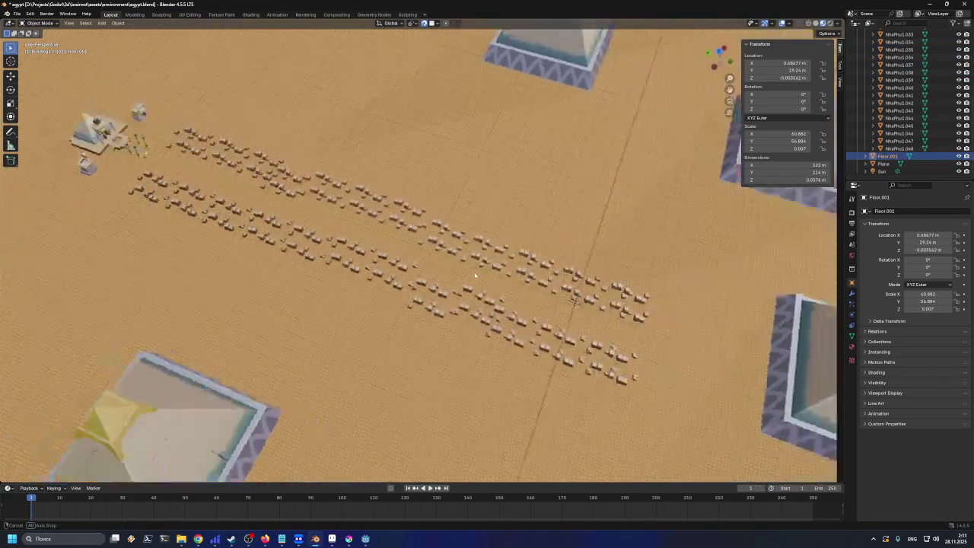
# Save, then apply all transforms to Floor.001
pyautogui.hotkey('ctrl', 's')
pyautogui.scroll(-8, 425, 263)
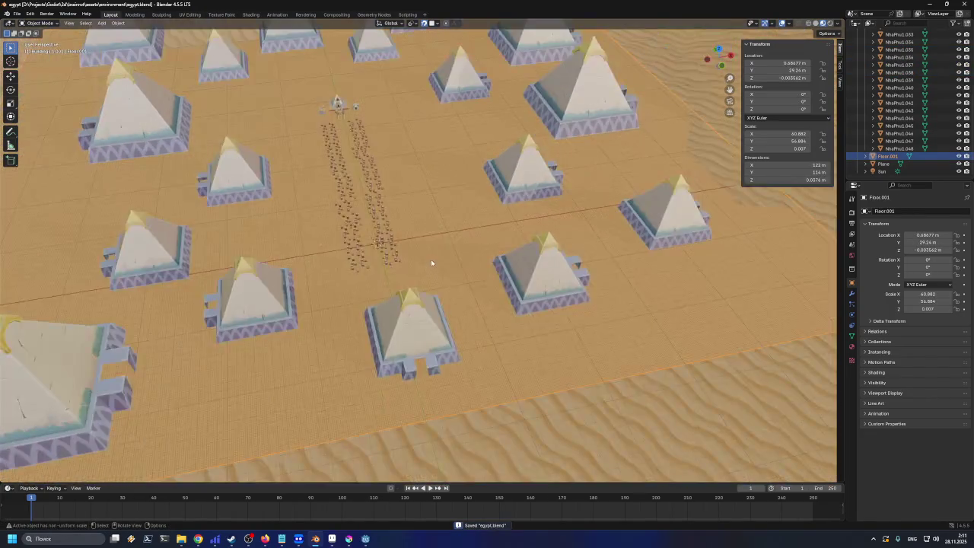
pyautogui.scroll(-6, 365, 249)
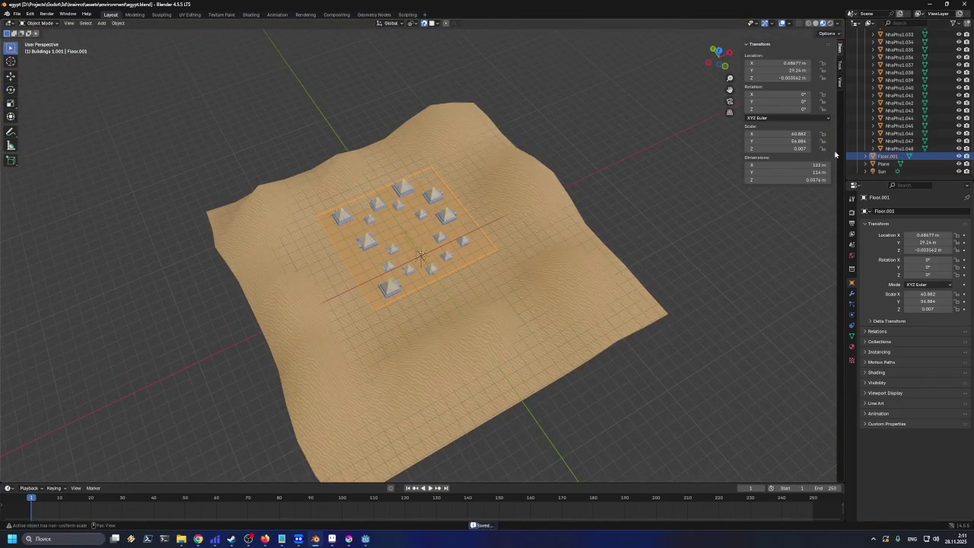
pyautogui.click(866, 157)
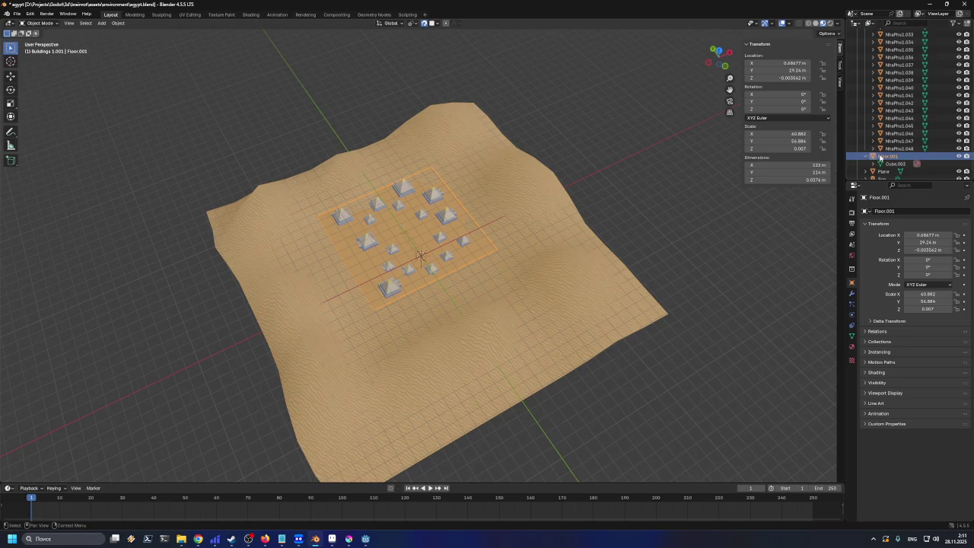
pyautogui.hotkey('ctrl', 'a')
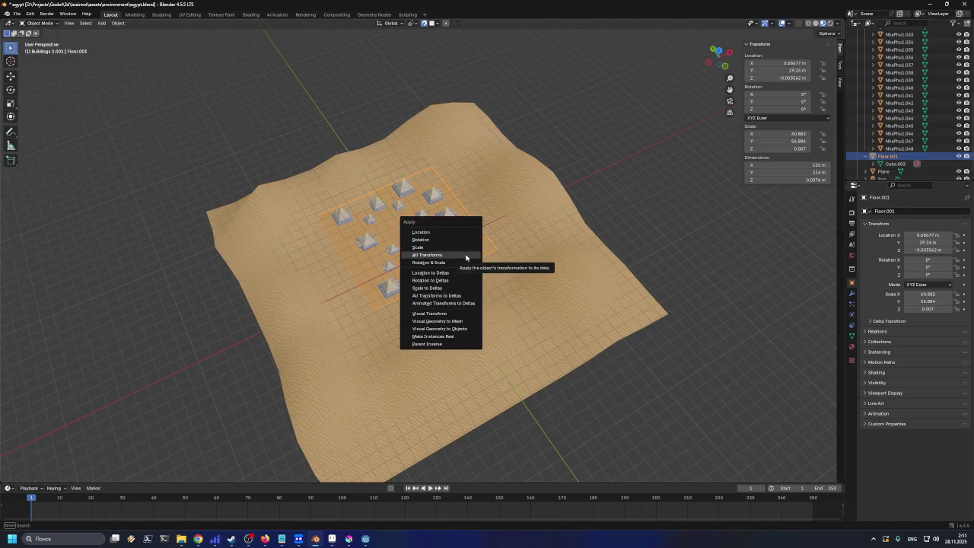
pyautogui.click(465, 256)
pyautogui.click(866, 156)
# Rename the terrain Plane to Background, apply all its transforms and save egypt.blend
pyautogui.click(866, 163)
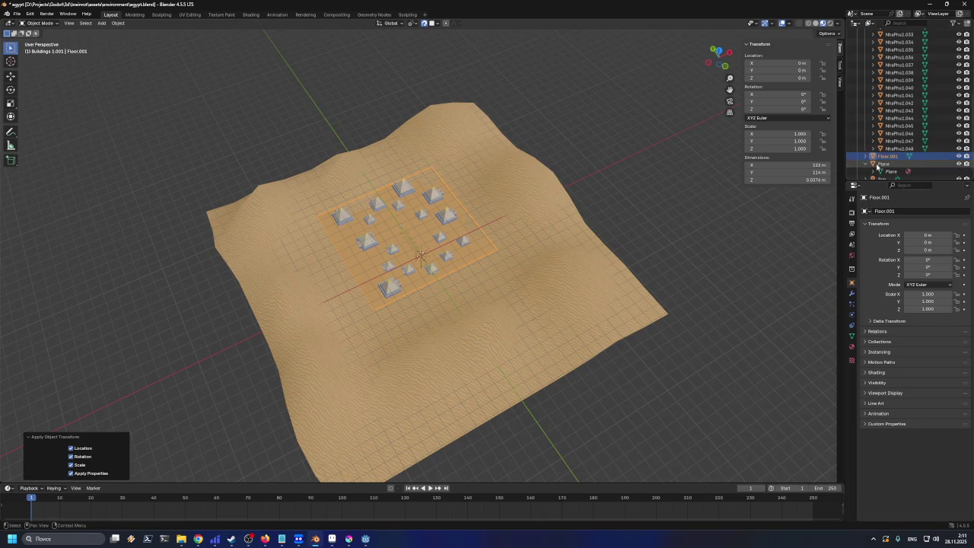
pyautogui.click(883, 164)
pyautogui.doubleClick(884, 161)
pyautogui.click(879, 161)
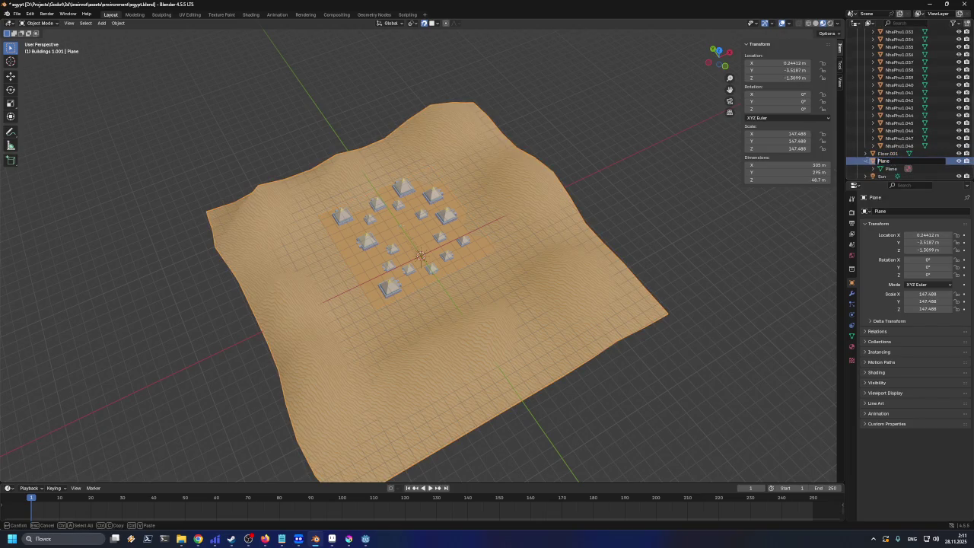
pyautogui.doubleClick(883, 160)
pyautogui.write('Backg')
pyautogui.write('round')
pyautogui.press('Return')
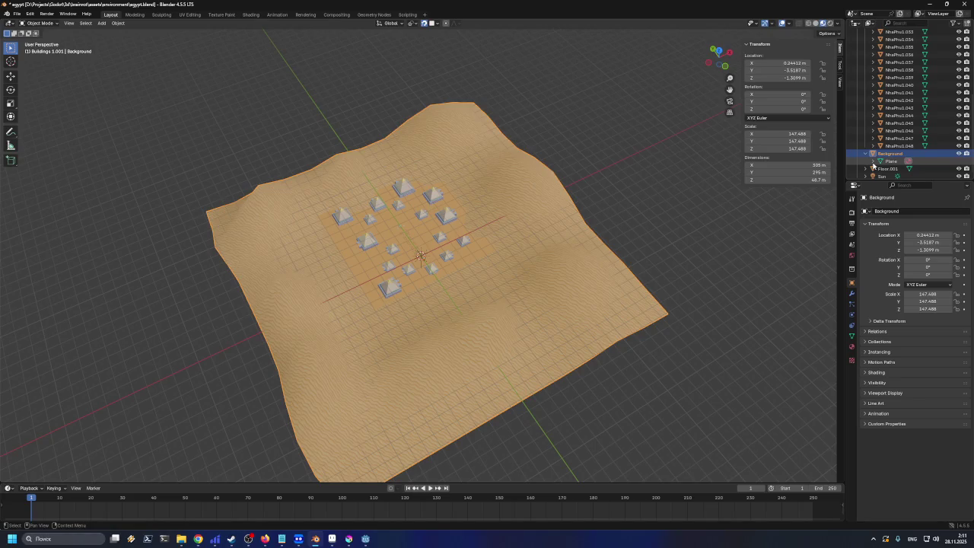
pyautogui.hotkey('ctrl', 'a')
pyautogui.click(524, 262)
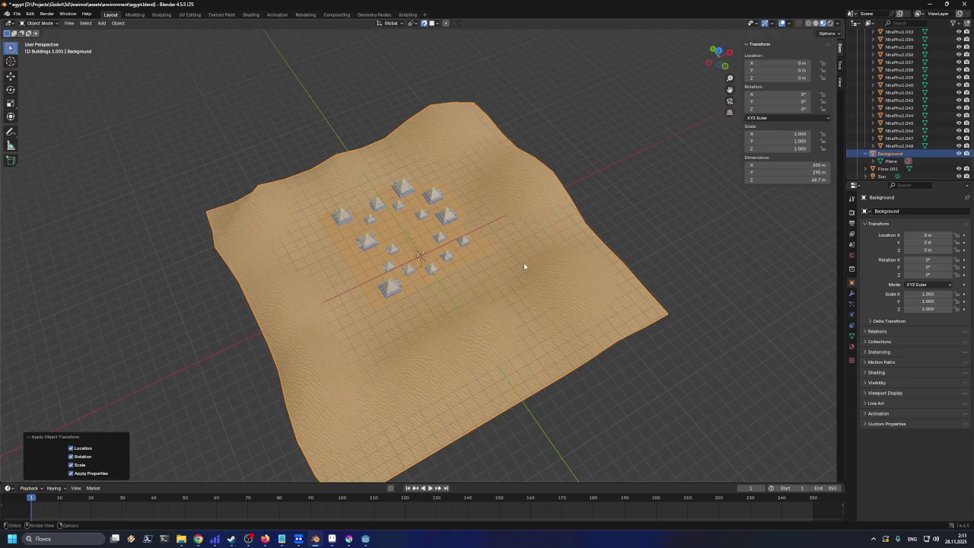
pyautogui.hotkey('ctrl', 's')
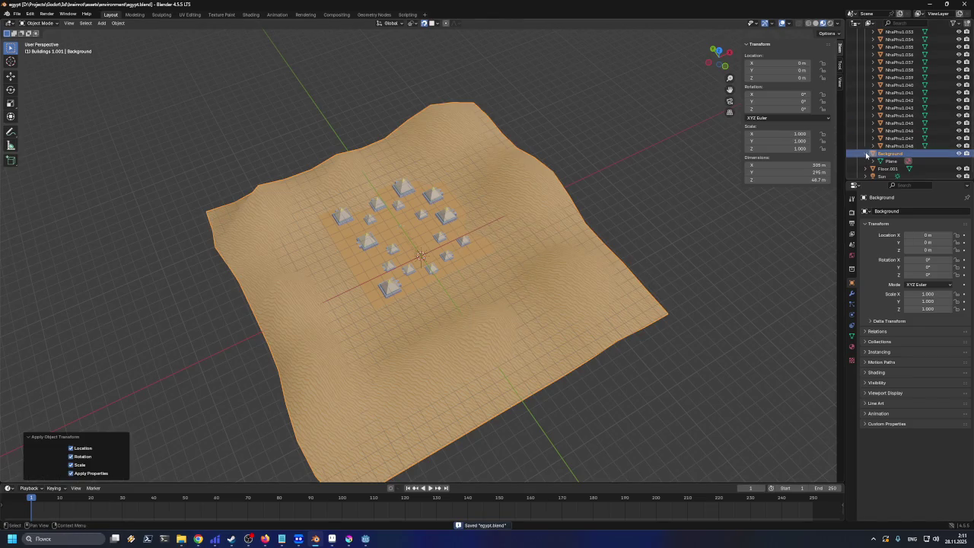
# Rename Floor.001 to Floor in the Outliner
pyautogui.click(867, 154)
pyautogui.click(887, 164)
pyautogui.click(885, 157)
pyautogui.click(892, 165)
pyautogui.doubleClick(892, 165)
pyautogui.write('Floor')
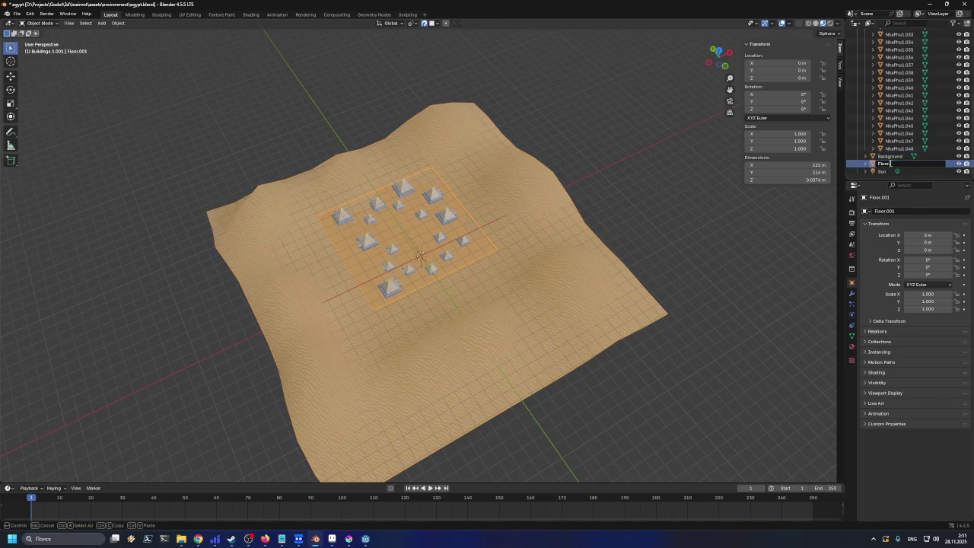
pyautogui.press('Return')
pyautogui.click(886, 157)
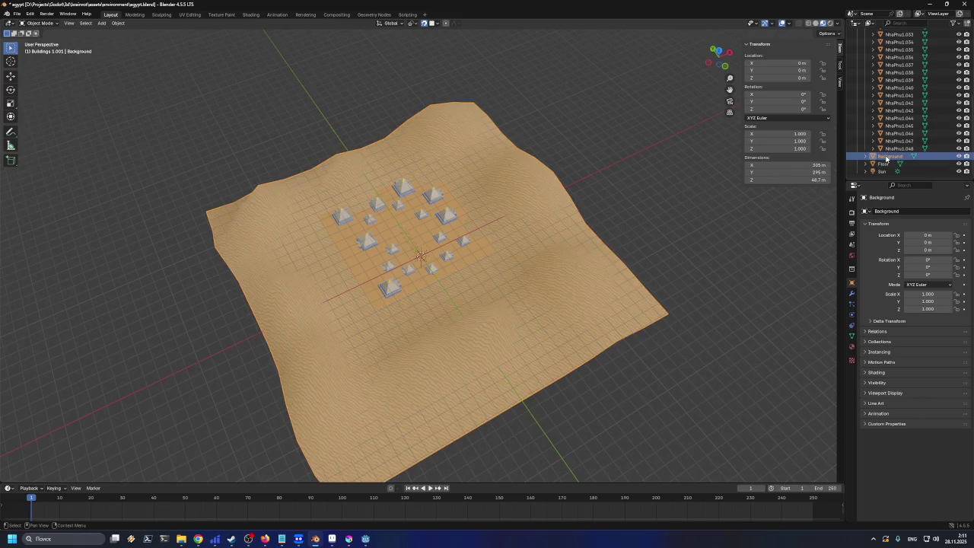
pyautogui.click(887, 164)
# Move the Sun light out of the Egypt collection into the Scene Collection and save
pyautogui.scroll(1, 885, 151)
pyautogui.scroll(-1, 885, 150)
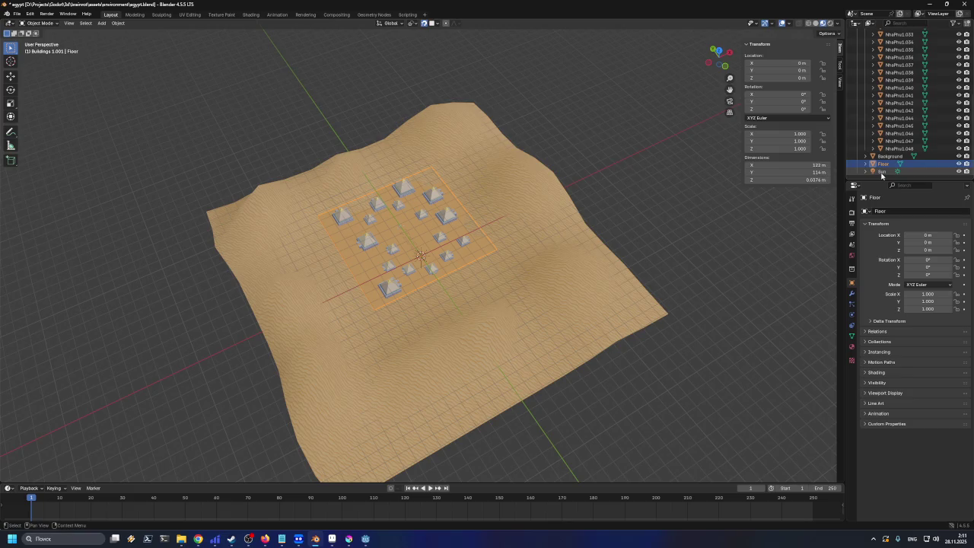
pyautogui.click(939, 172)
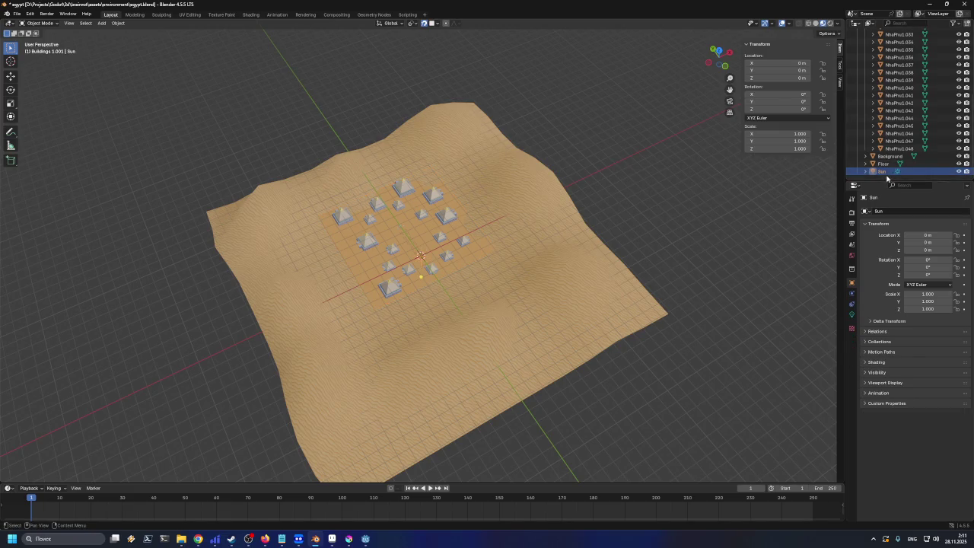
pyautogui.moveTo(884, 173)
pyautogui.mouseDown()
pyautogui.moveTo(870, 47)
pyautogui.moveTo(880, 173)
pyautogui.mouseUp()
pyautogui.scroll(10, 875, 122)
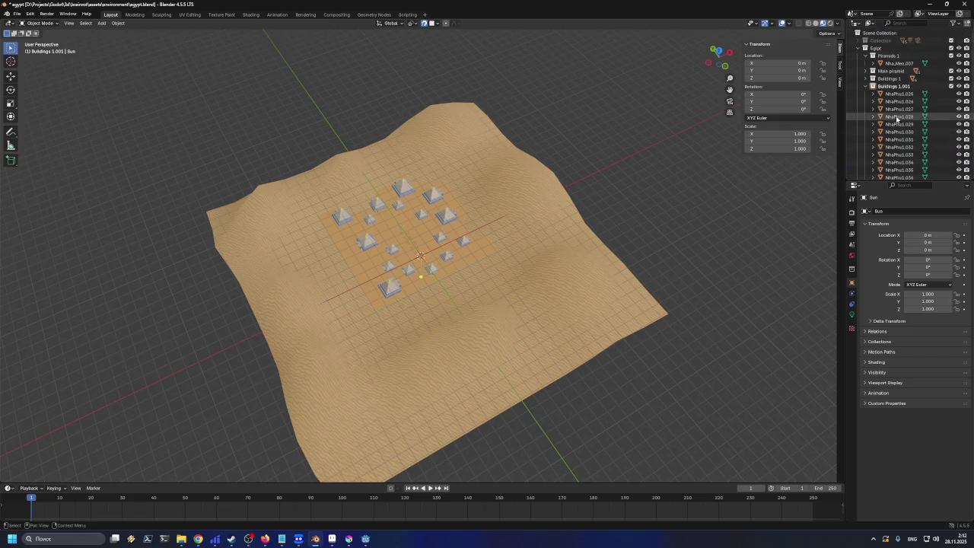
pyautogui.click(863, 87)
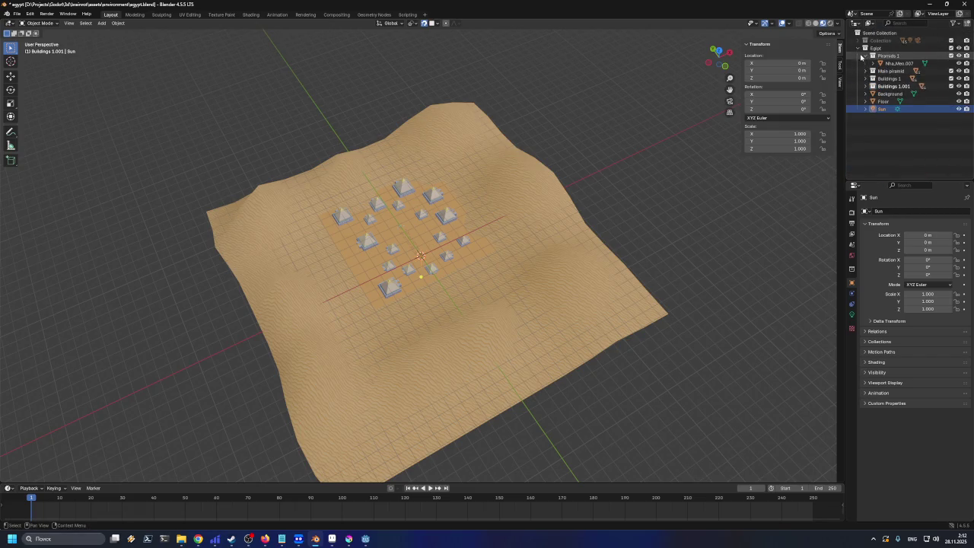
pyautogui.moveTo(881, 109)
pyautogui.mouseDown()
pyautogui.moveTo(865, 43)
pyautogui.moveTo(882, 34)
pyautogui.mouseUp()
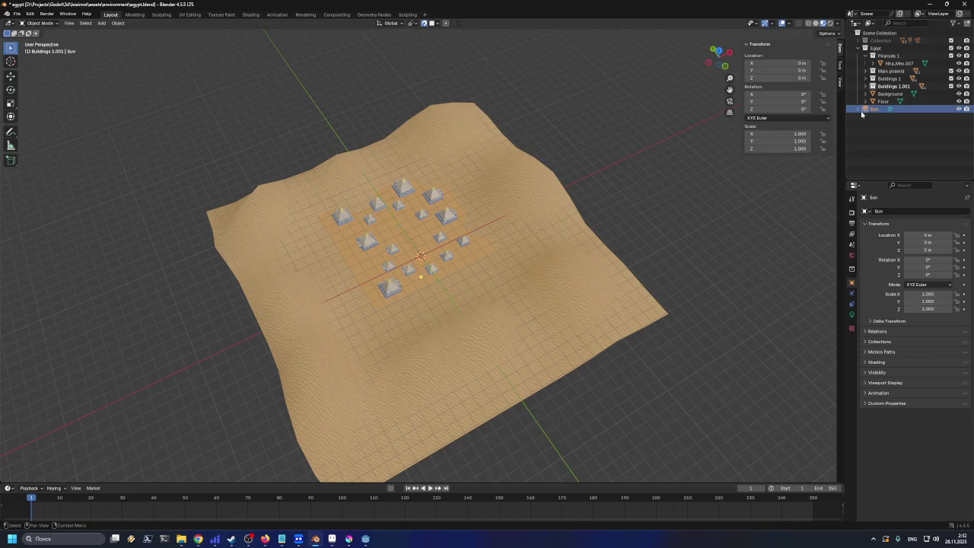
pyautogui.click(873, 143)
pyautogui.hotkey('ctrl', 's')
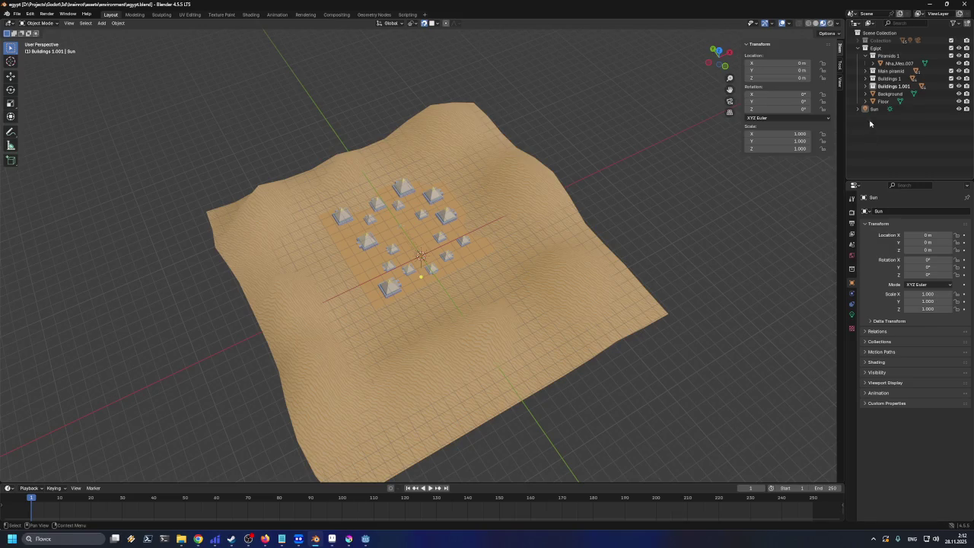
pyautogui.click(874, 108)
pyautogui.hotkey('ctrl', 's')
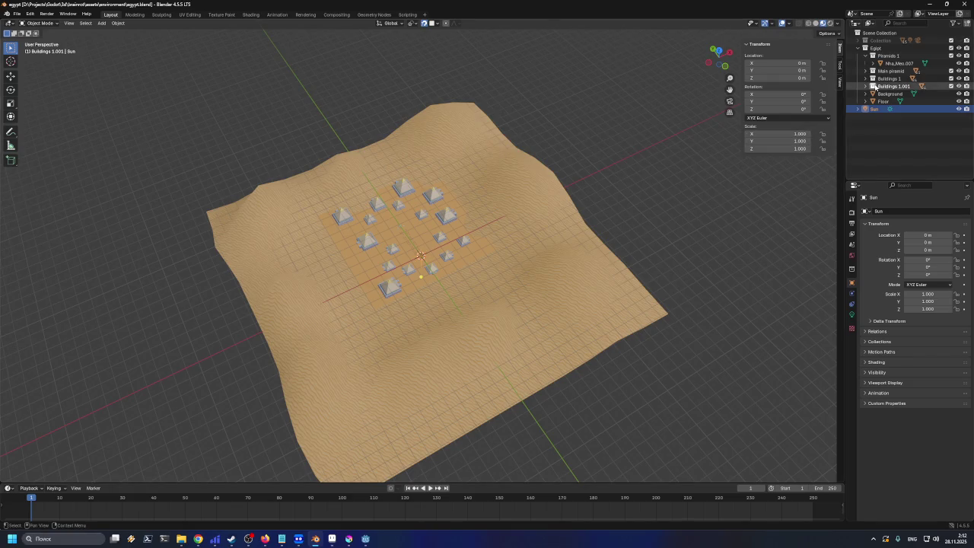
pyautogui.click(889, 101)
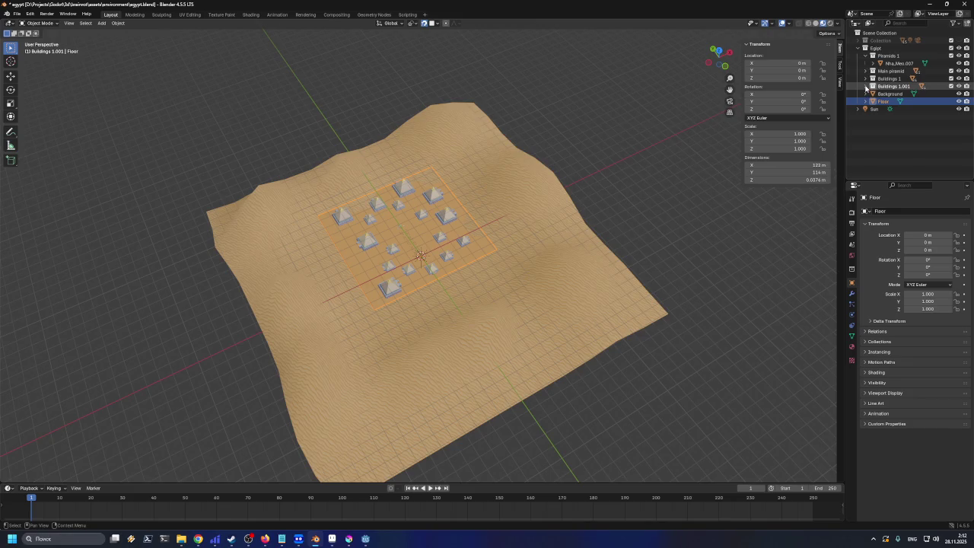
# Expand the Buildings 1 and Main piramid collections and select all scene objects
pyautogui.click(866, 78)
pyautogui.click(866, 70)
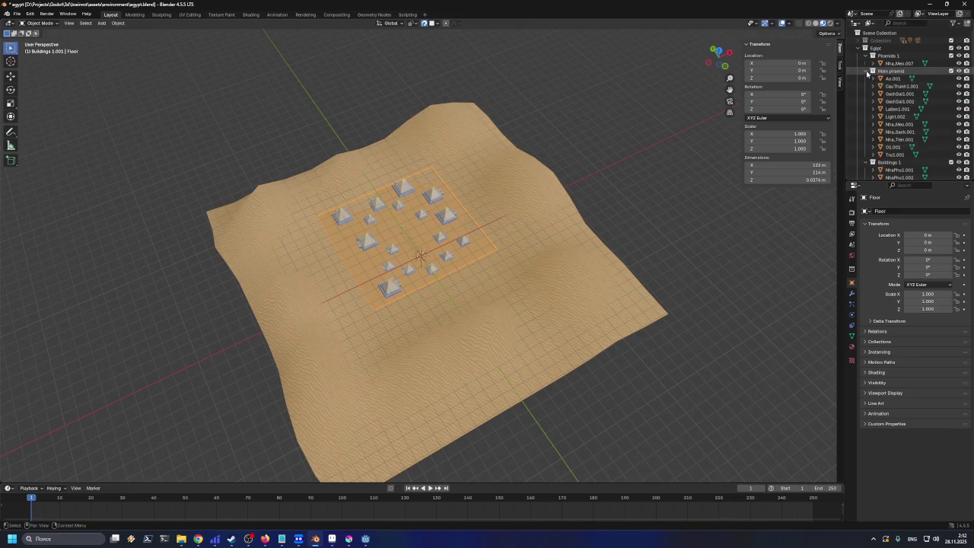
pyautogui.press('a')
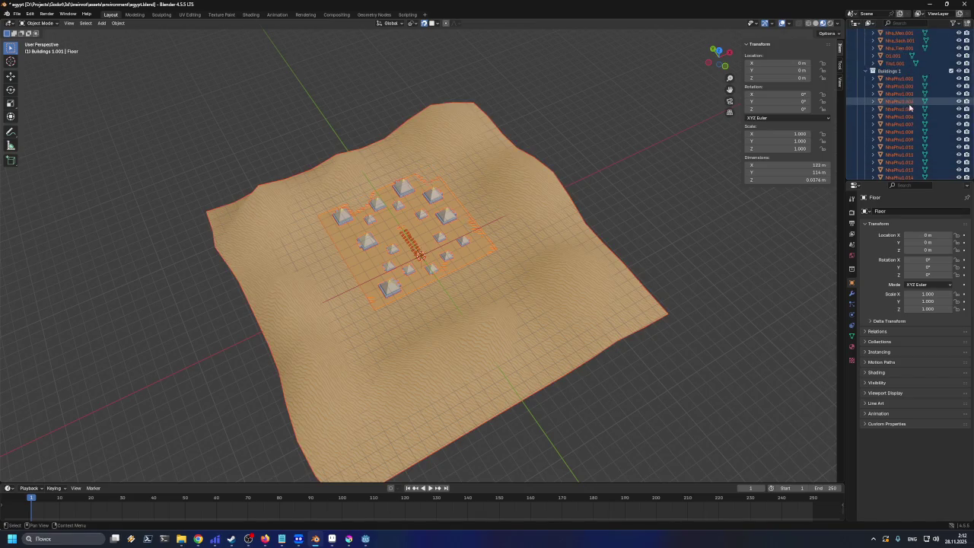
pyautogui.scroll(-15, 914, 114)
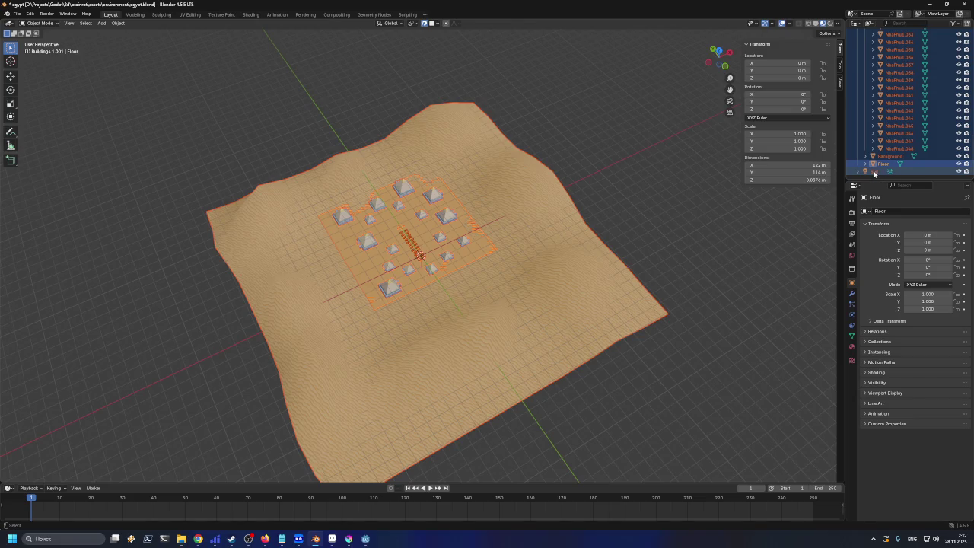
pyautogui.keyDown('ctrl'); pyautogui.click(875, 172); pyautogui.keyUp('ctrl')
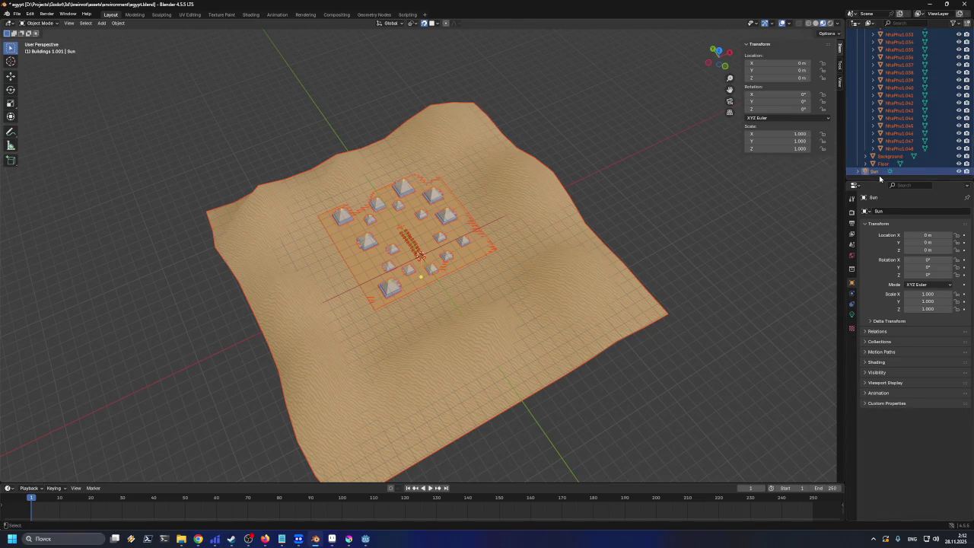
pyautogui.click(879, 173)
pyautogui.click(882, 163)
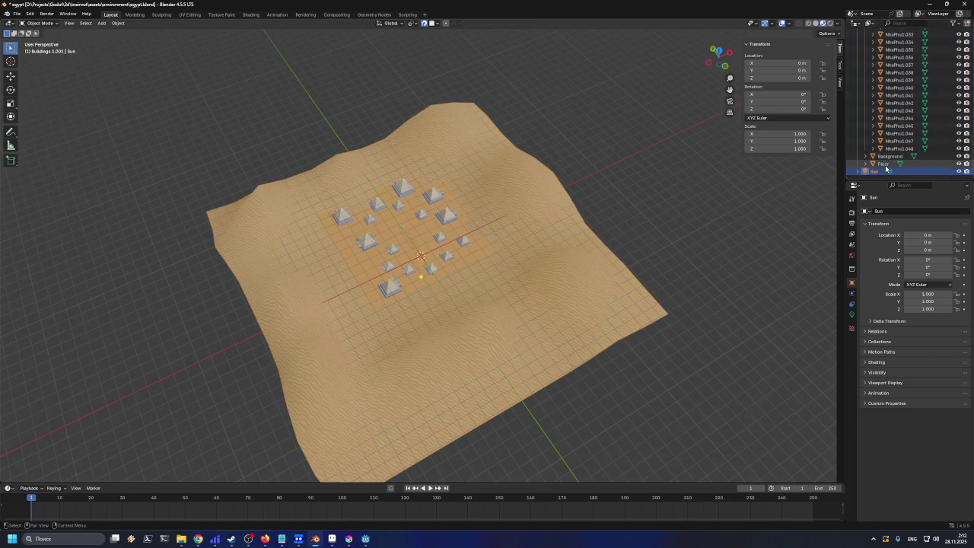
pyautogui.scroll(10, 917, 137)
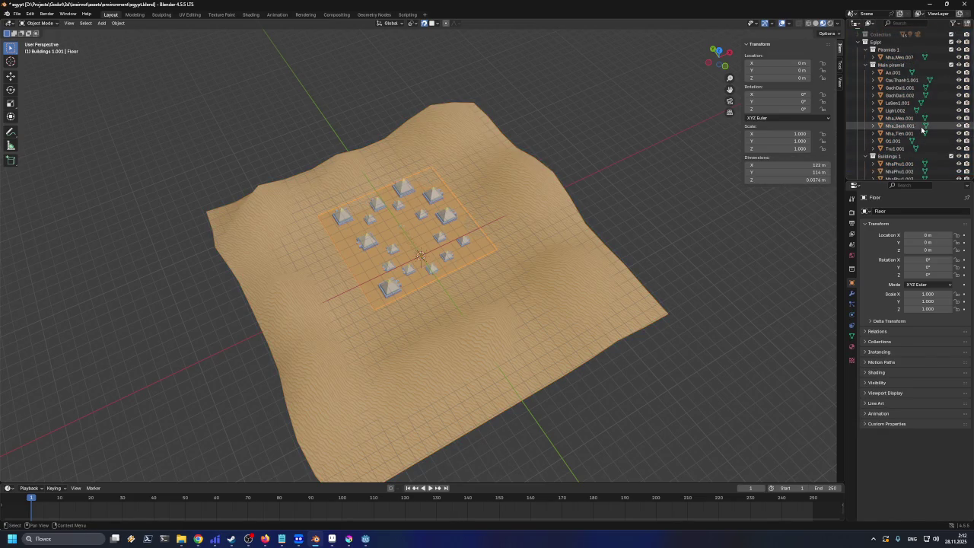
pyautogui.scroll(5, 906, 91)
pyautogui.press('a')
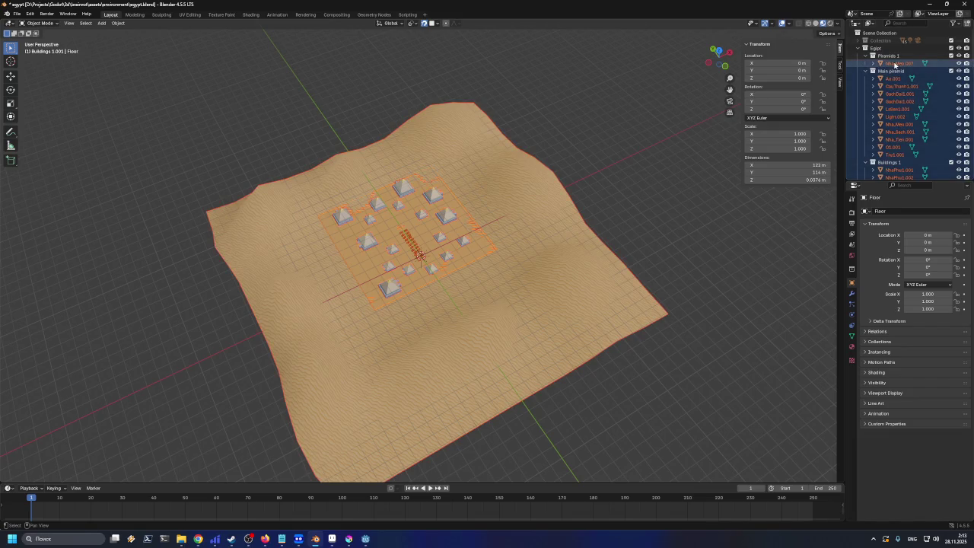
pyautogui.scroll(-1, 902, 73)
pyautogui.scroll(-15, 898, 106)
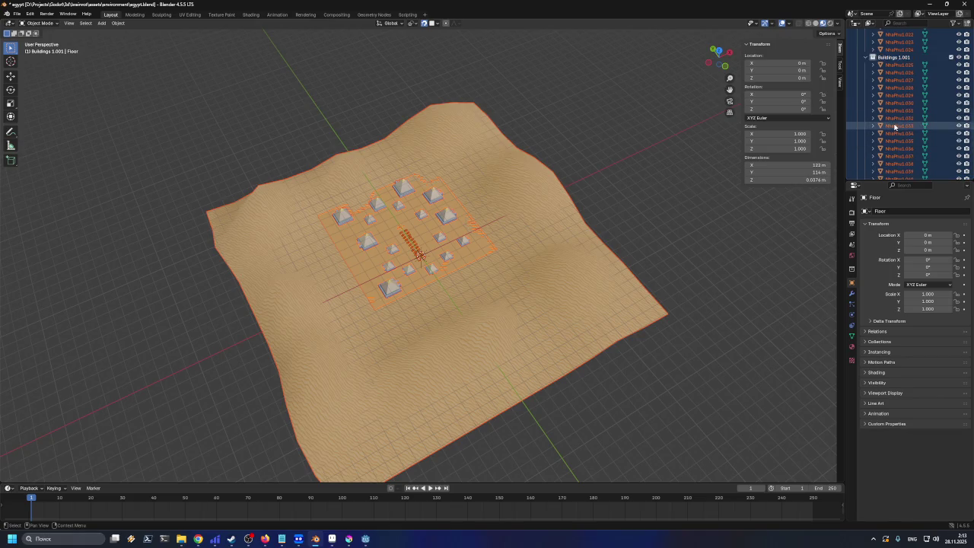
pyautogui.scroll(15, 898, 137)
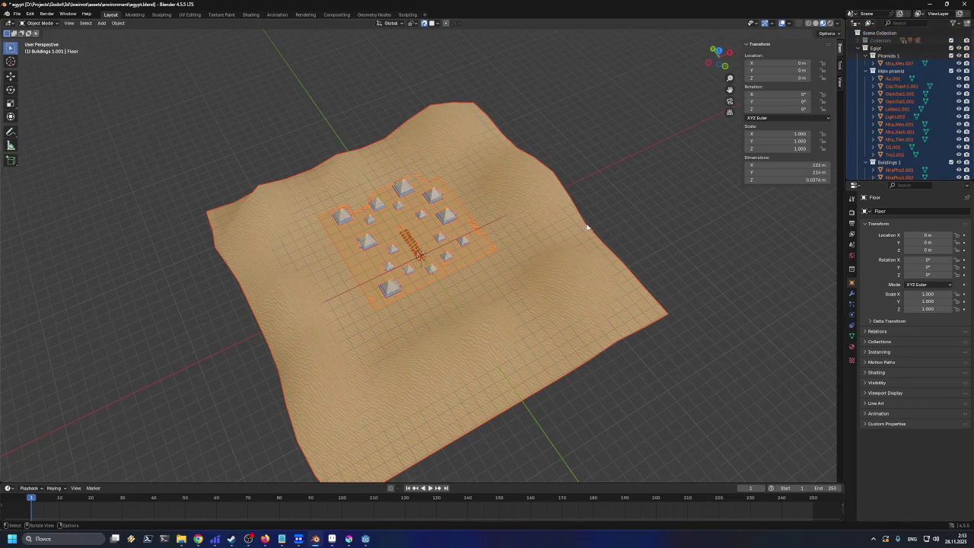
# Try a Floor scale of 10 on X, Y and Z, then undo it back to 1
pyautogui.click(793, 135)
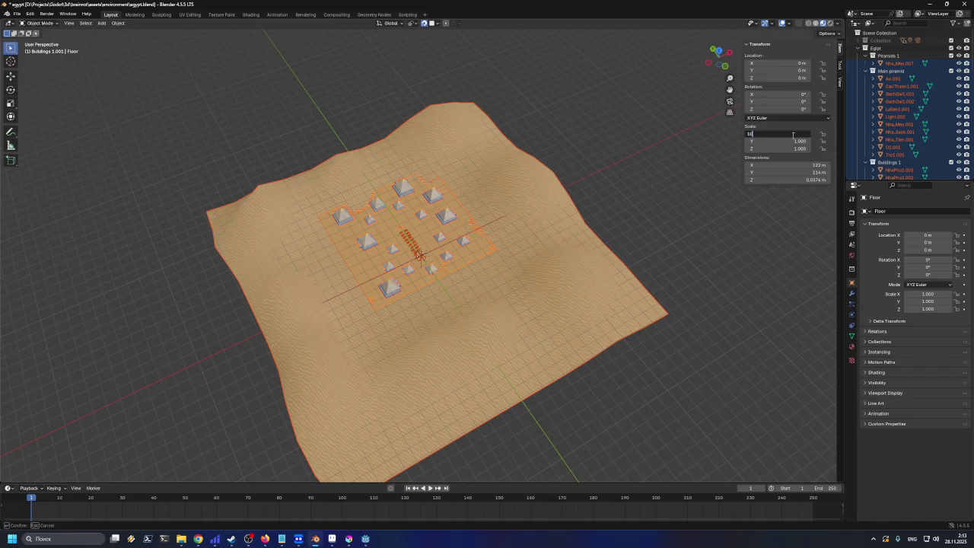
pyautogui.press('Return')
pyautogui.click(786, 142)
pyautogui.write('10')
pyautogui.press('Return')
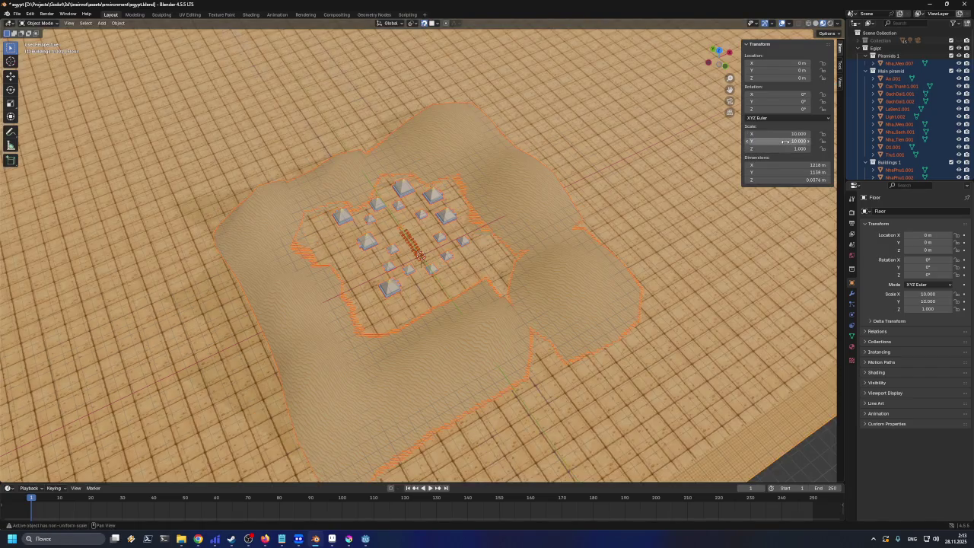
pyautogui.click(796, 150)
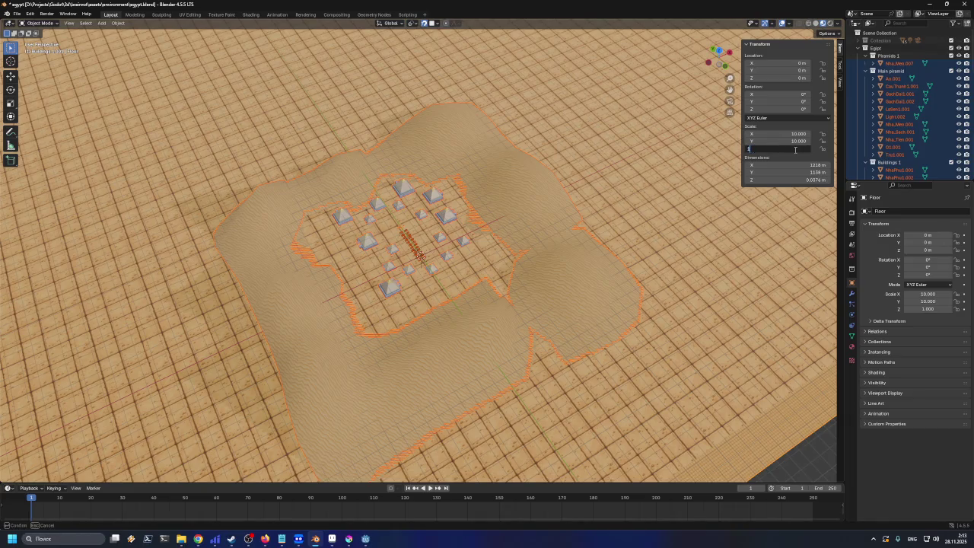
pyautogui.write('0')
pyautogui.press('Return')
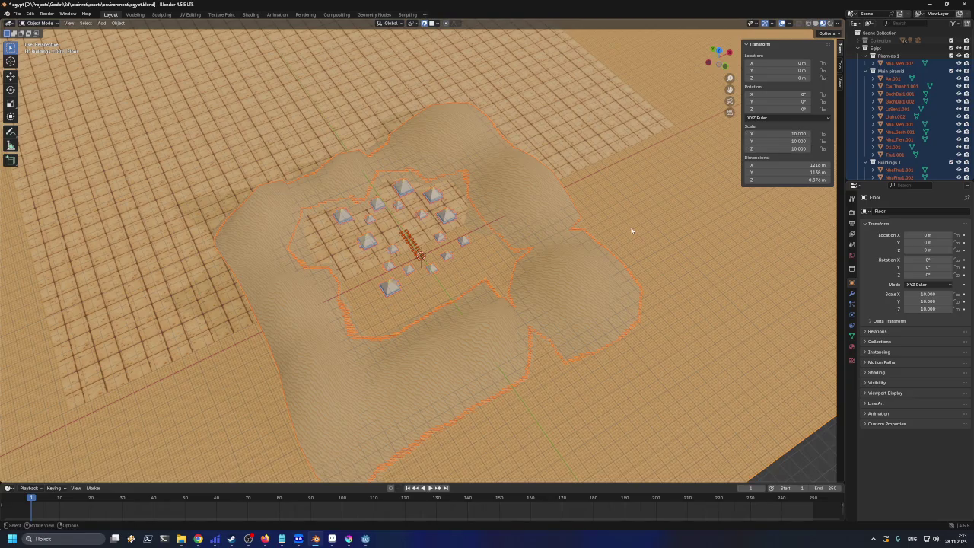
pyautogui.scroll(-3, 632, 242)
pyautogui.moveTo(594, 259)
pyautogui.mouseDown()
pyautogui.moveTo(530, 284)
pyautogui.moveTo(541, 268)
pyautogui.moveTo(426, 276)
pyautogui.moveTo(414, 310)
pyautogui.moveTo(509, 265)
pyautogui.moveTo(542, 270)
pyautogui.mouseUp()
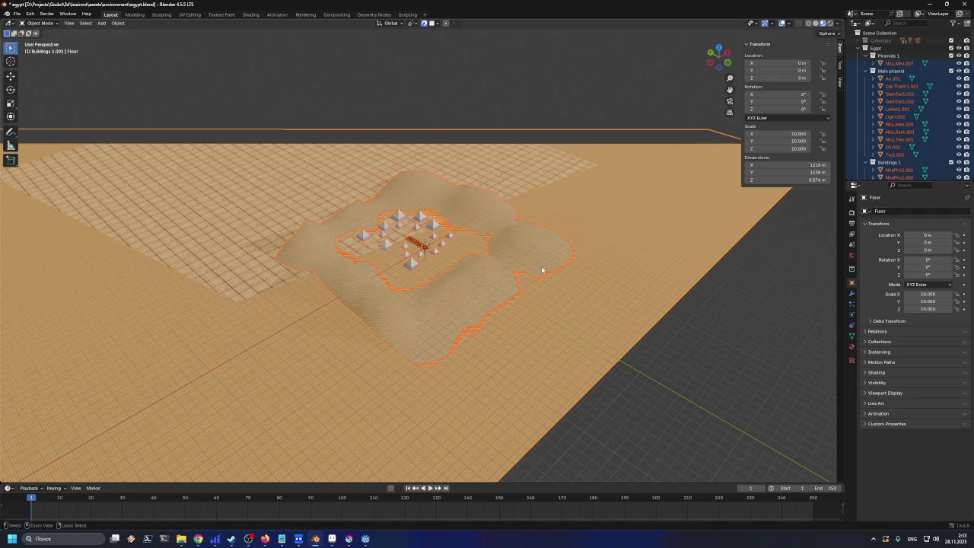
pyautogui.hotkey('ctrl', 'z')
pyautogui.hotkey('ctrl', 'z')
pyautogui.hotkey('ctrl', 'z')
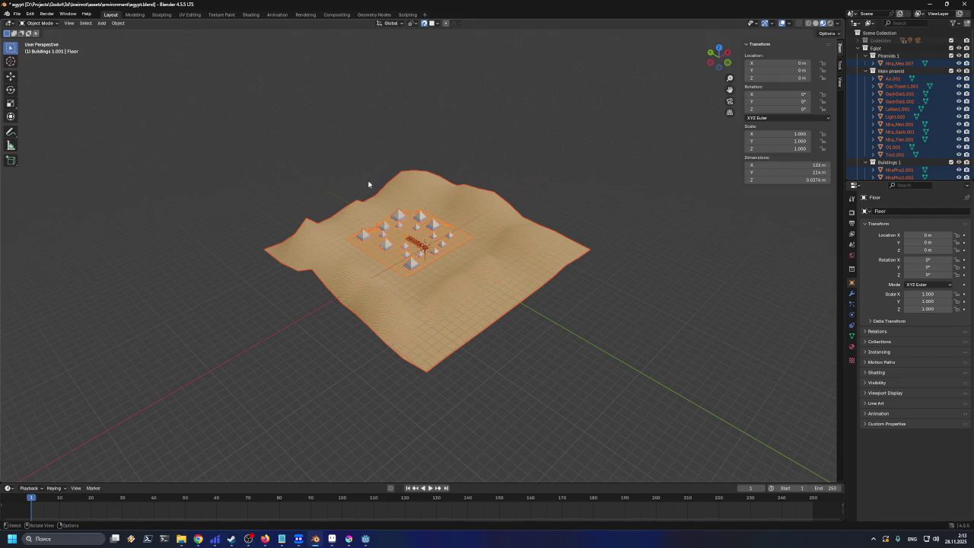
# Deselect everything and save egypt.blend
pyautogui.hotkey('alt', 'a')
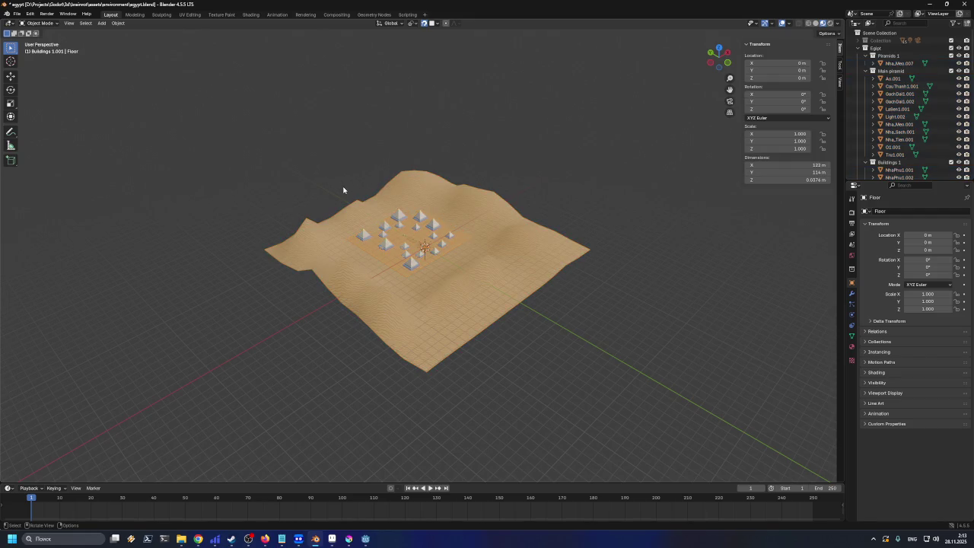
pyautogui.scroll(4, 344, 189)
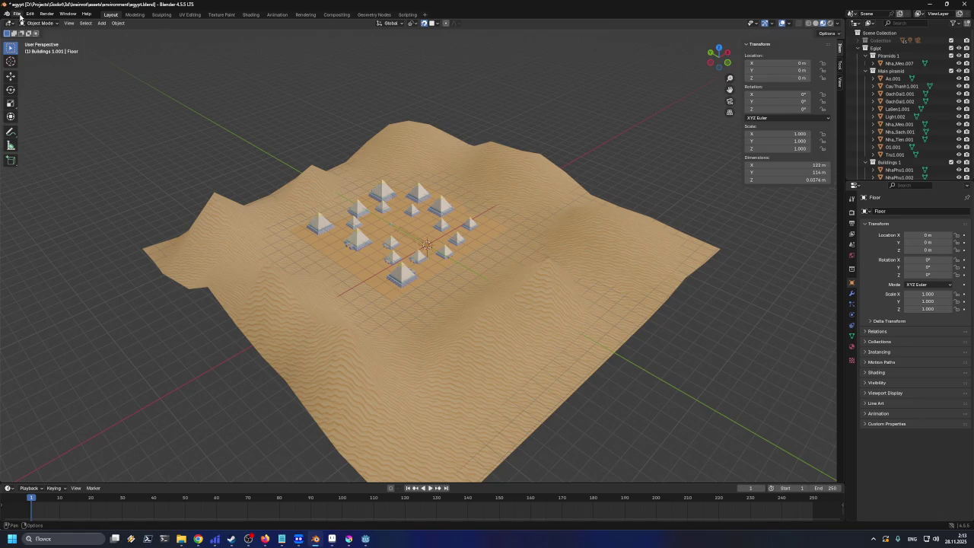
pyautogui.hotkey('ctrl', 's')
pyautogui.click(17, 13)
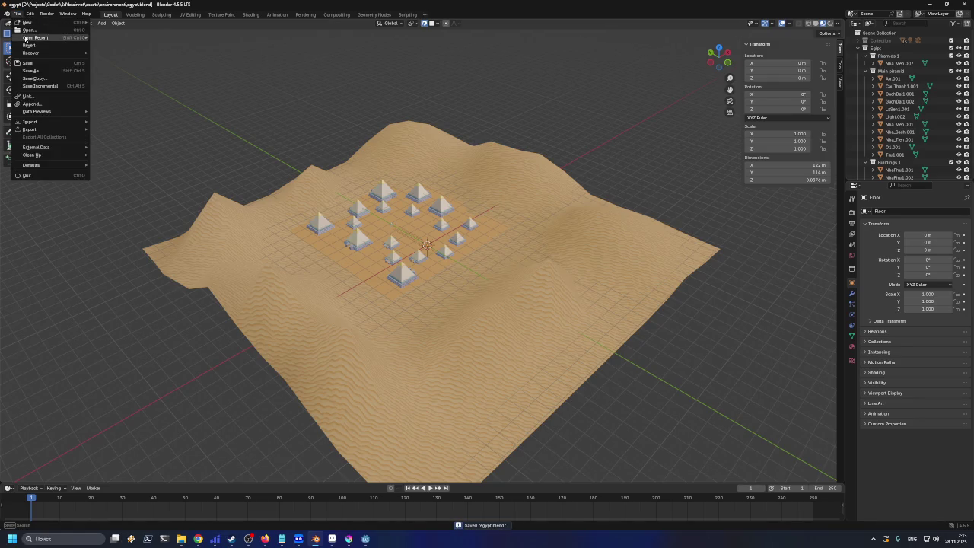
# Start a glTF 2.0 export and pick the existing Egypt.glb as the target
pyautogui.moveTo(49, 123)
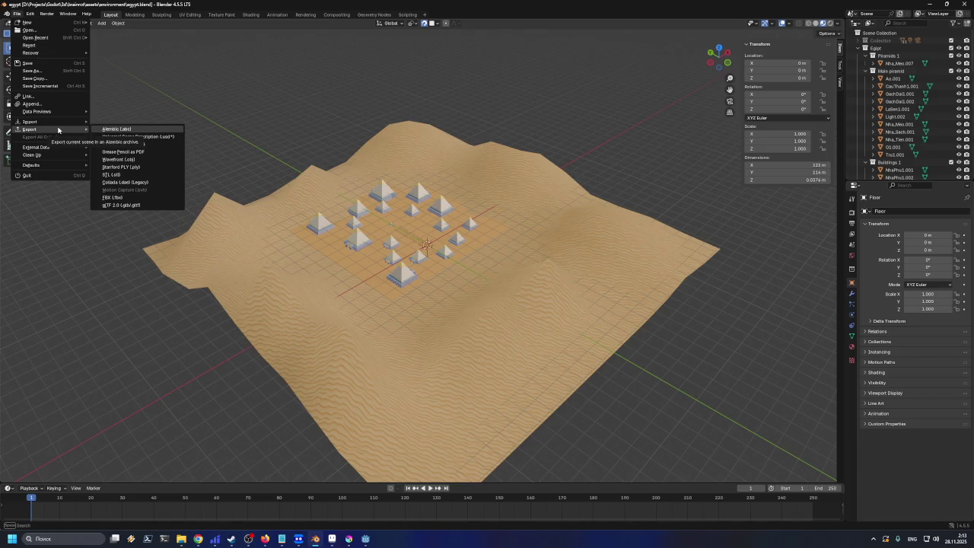
pyautogui.click(116, 205)
pyautogui.click(403, 184)
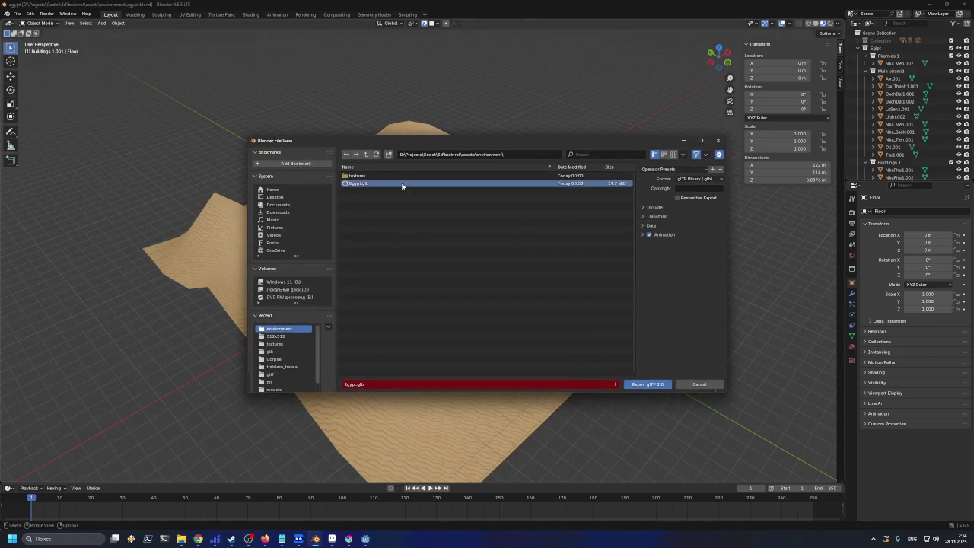
# Load the Godot_visible export operator preset
pyautogui.click(642, 225)
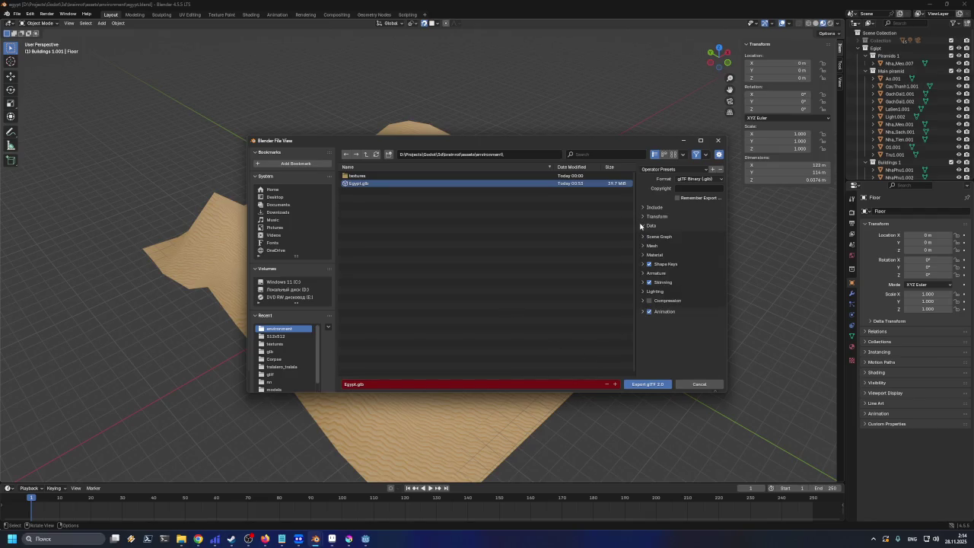
pyautogui.click(642, 225)
pyautogui.click(644, 207)
pyautogui.click(644, 207)
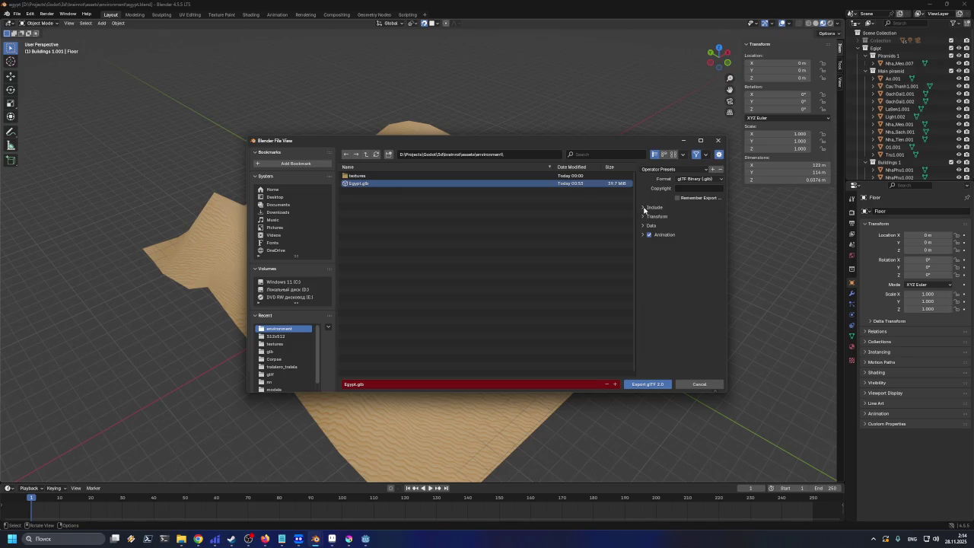
pyautogui.click(662, 169)
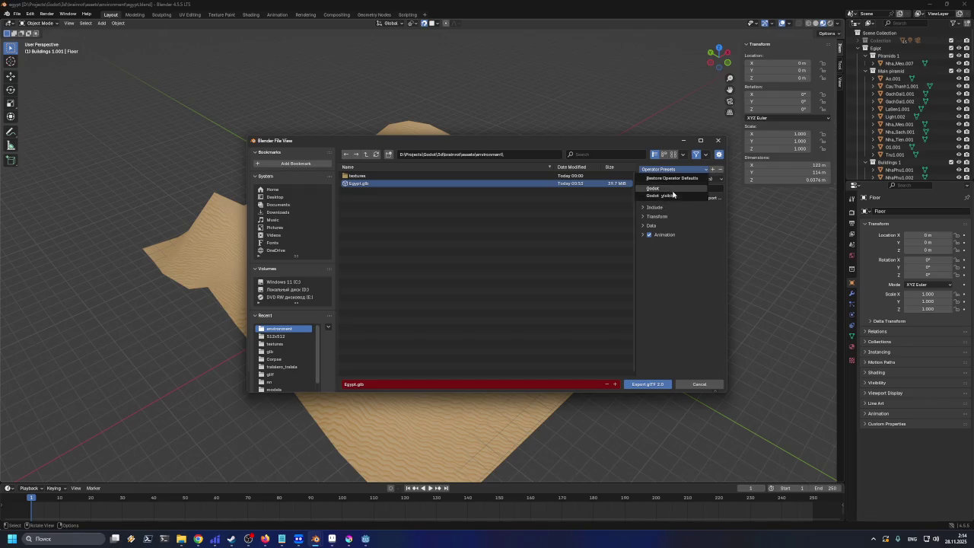
pyautogui.click(668, 195)
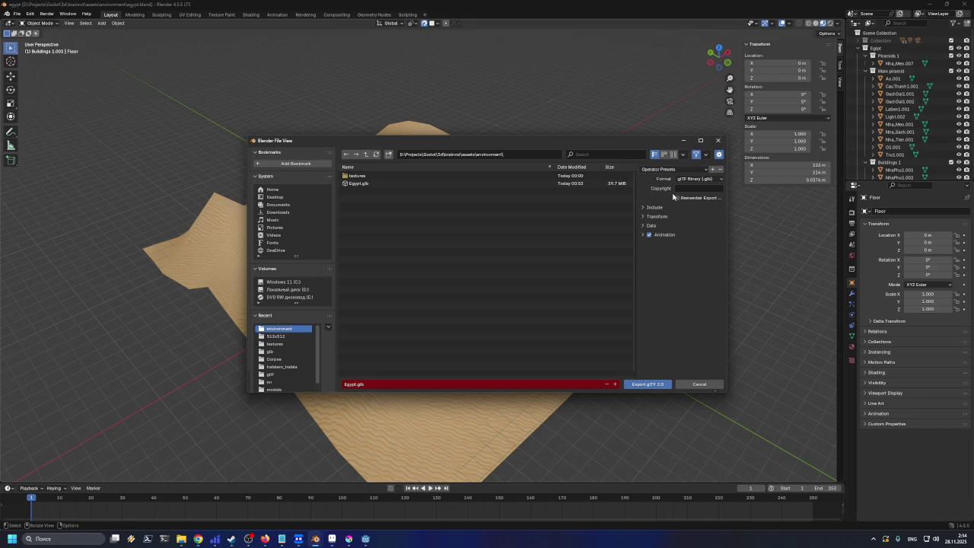
# Review the Transform, Include, Data, mesh, shape key and armature export options
pyautogui.click(643, 216)
pyautogui.click(643, 216)
pyautogui.click(643, 216)
pyautogui.click(642, 207)
pyautogui.click(643, 207)
pyautogui.click(641, 237)
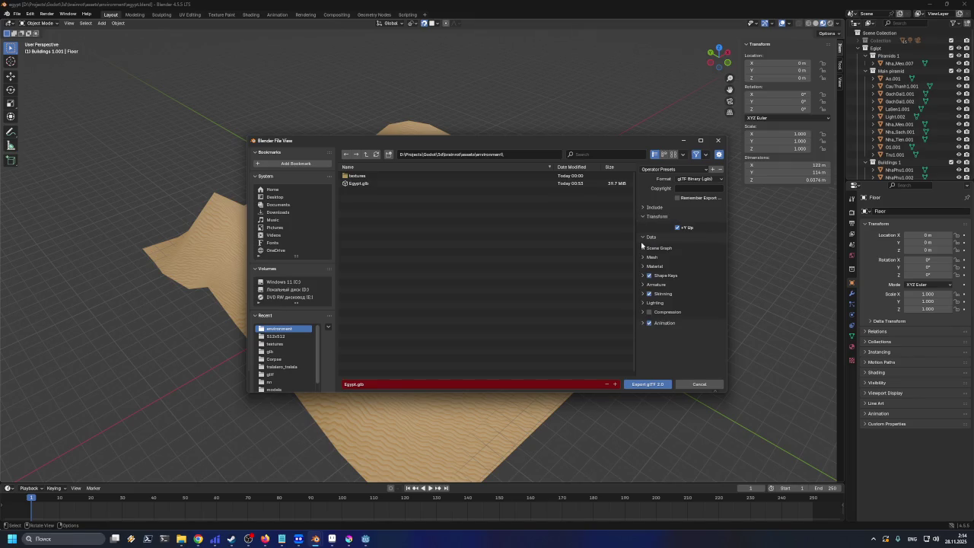
pyautogui.click(643, 261)
pyautogui.click(643, 261)
pyautogui.click(643, 261)
pyautogui.click(643, 257)
pyautogui.click(642, 276)
pyautogui.click(642, 275)
pyautogui.click(642, 284)
pyautogui.click(641, 283)
# Recheck the Include and mesh options, then export the scene to Egypt.glb
pyautogui.click(644, 209)
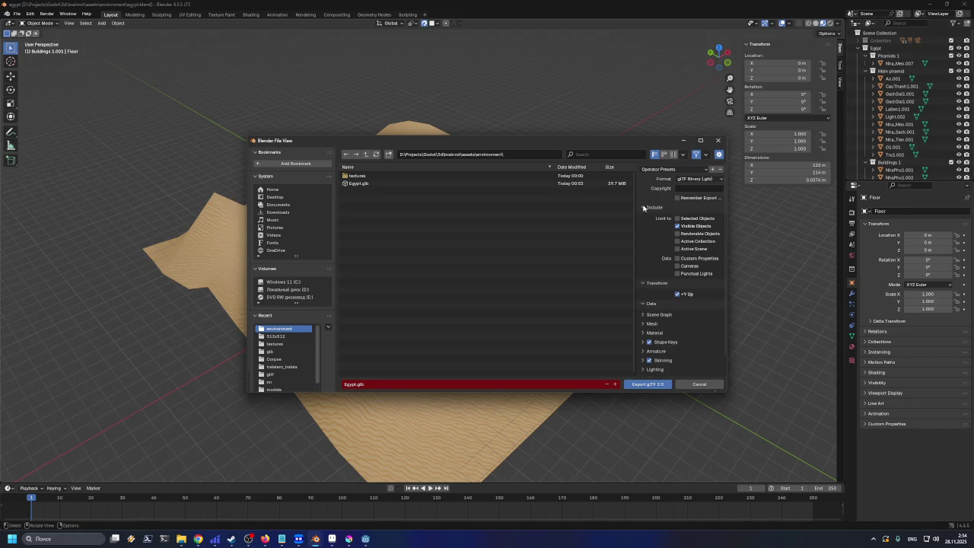
pyautogui.click(644, 207)
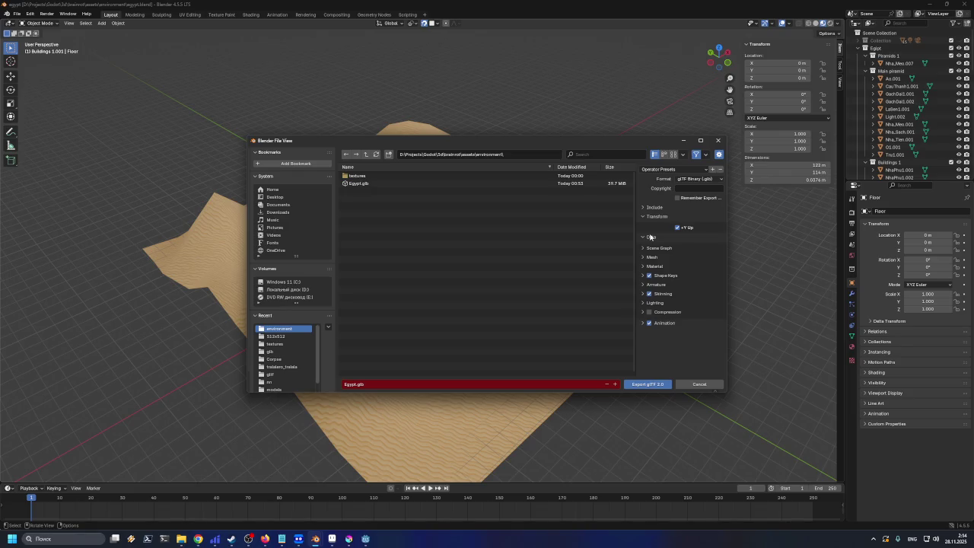
pyautogui.click(644, 258)
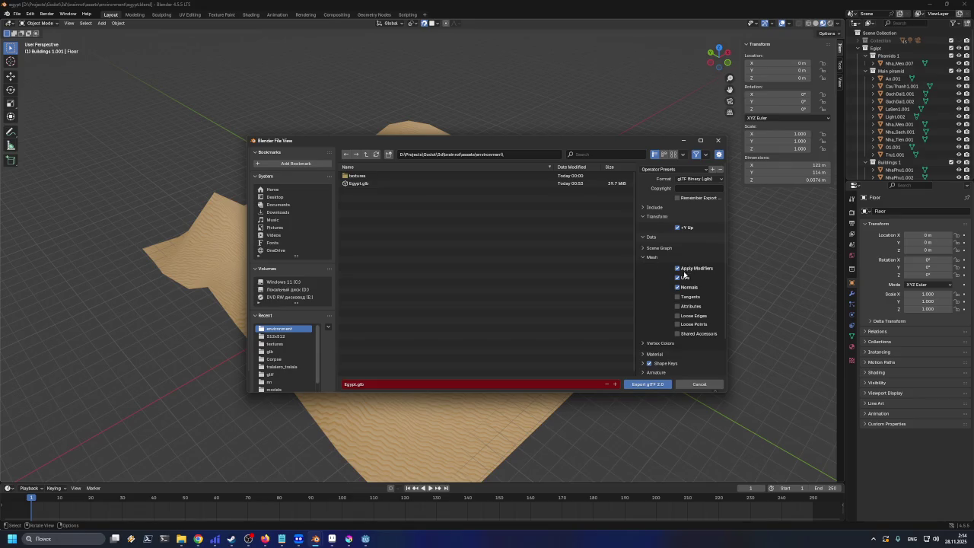
pyautogui.click(643, 257)
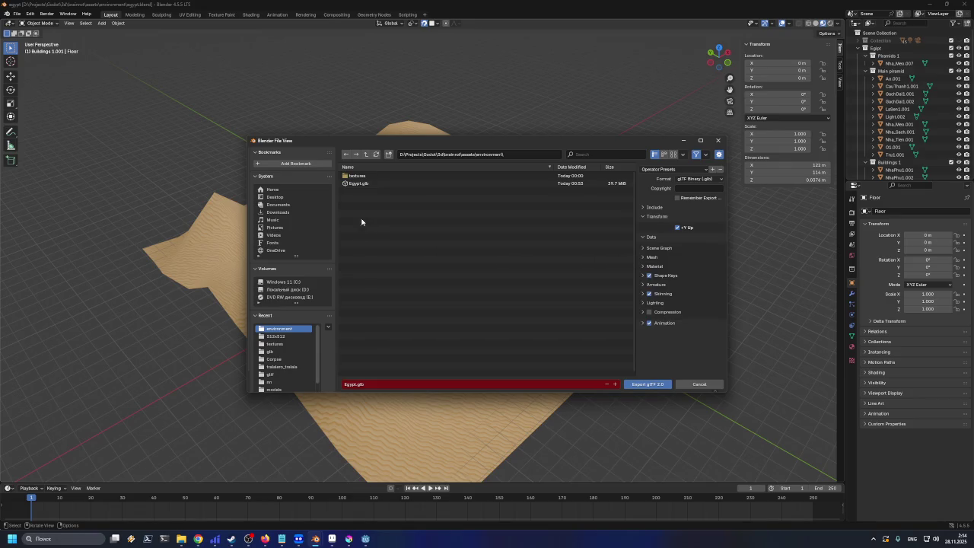
pyautogui.click(354, 183)
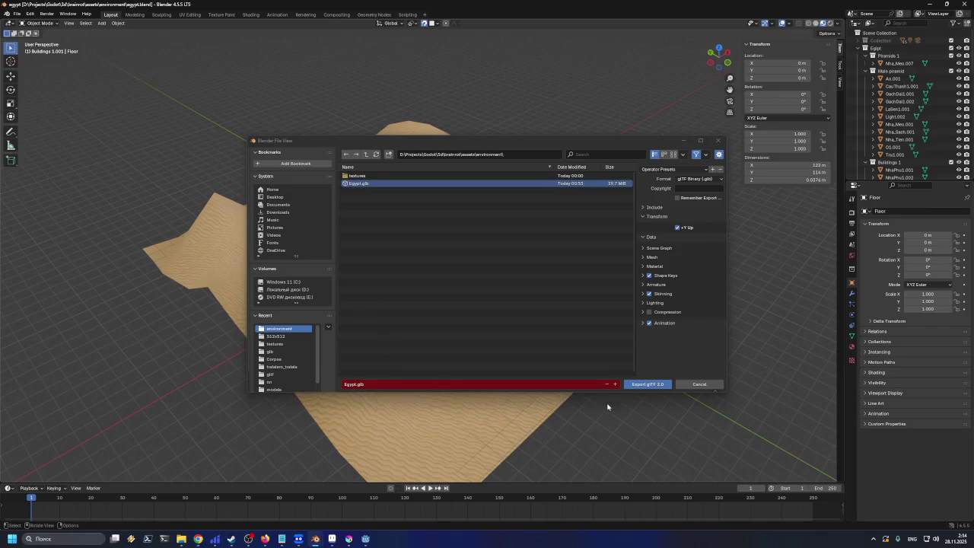
pyautogui.click(635, 387)
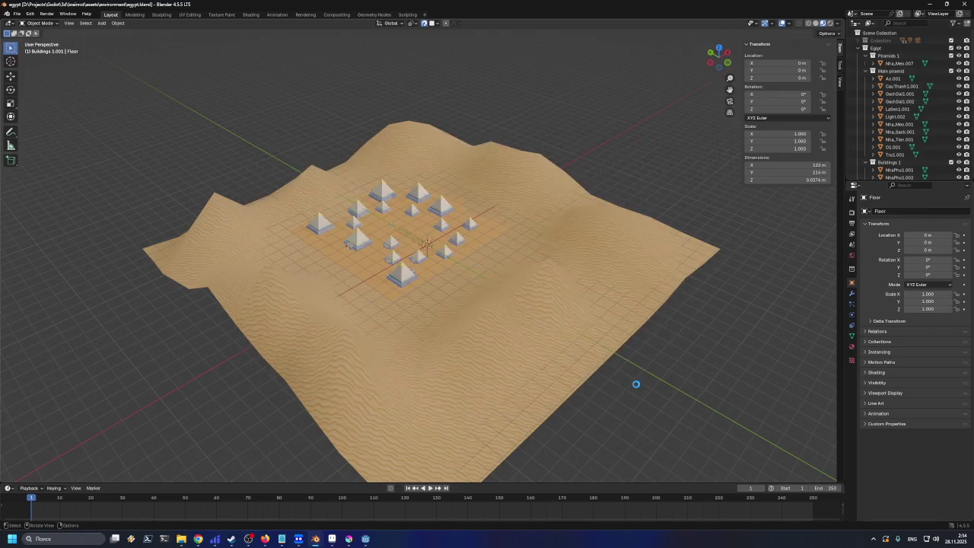
# Switch from Blender to Godot and expand the environment/egypt models folder in FileSystem
pyautogui.click(925, 5)
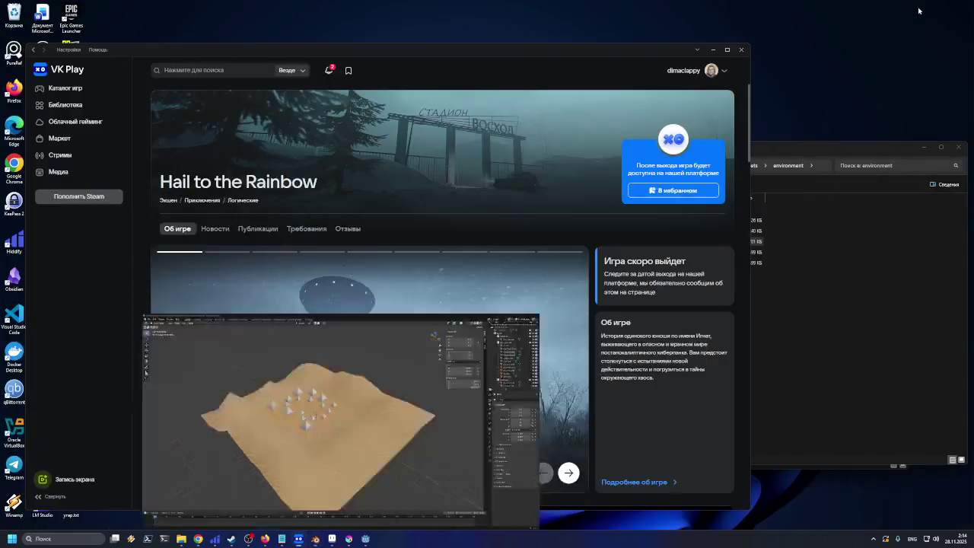
pyautogui.click(365, 539)
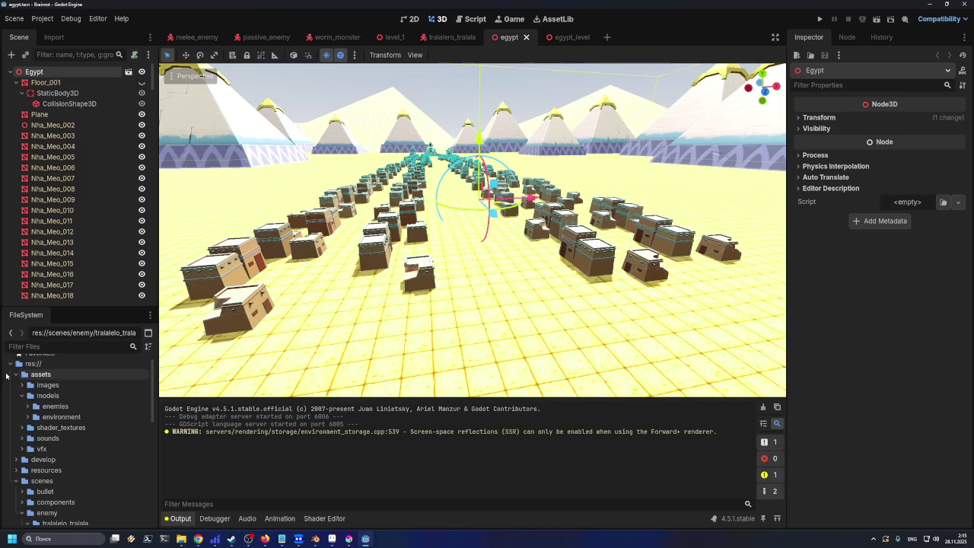
pyautogui.scroll(1, 28, 401)
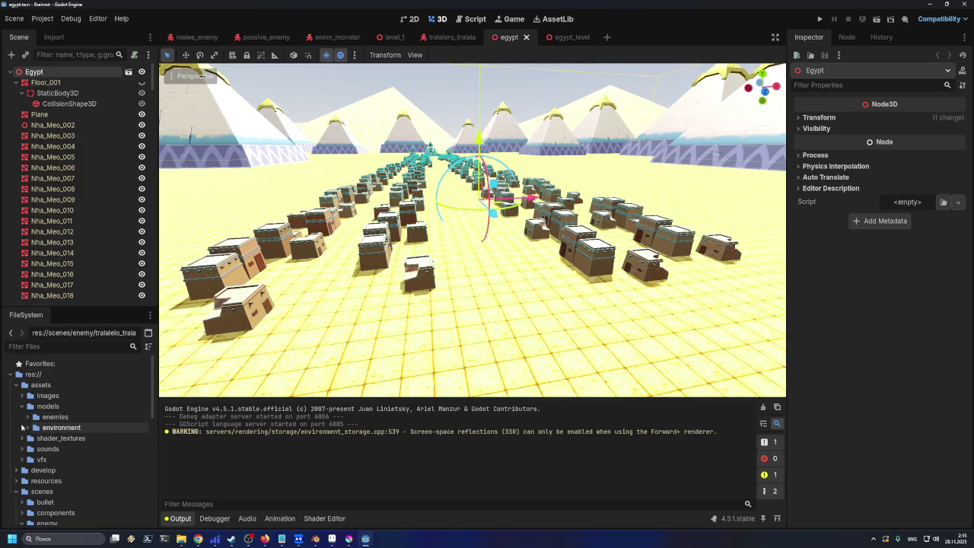
pyautogui.click(27, 418)
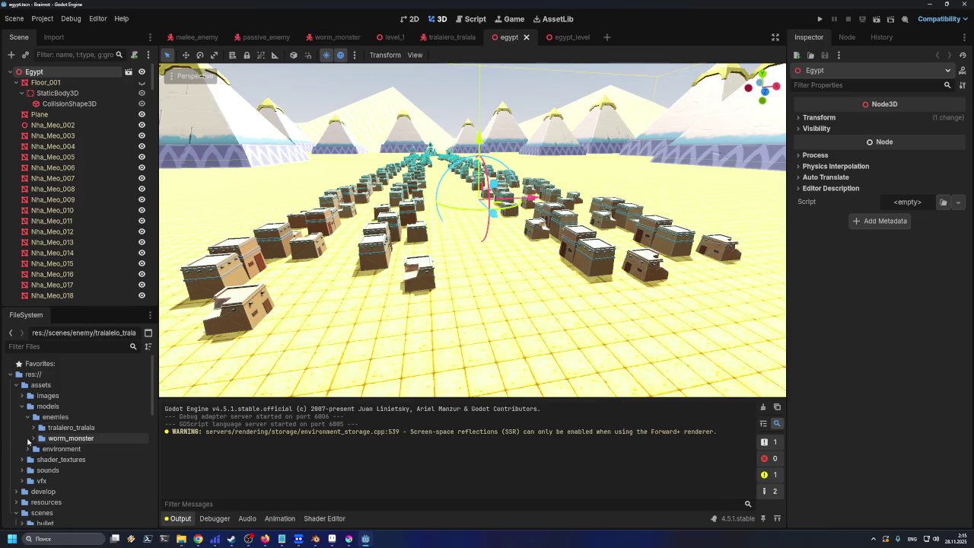
pyautogui.click(27, 417)
pyautogui.click(27, 428)
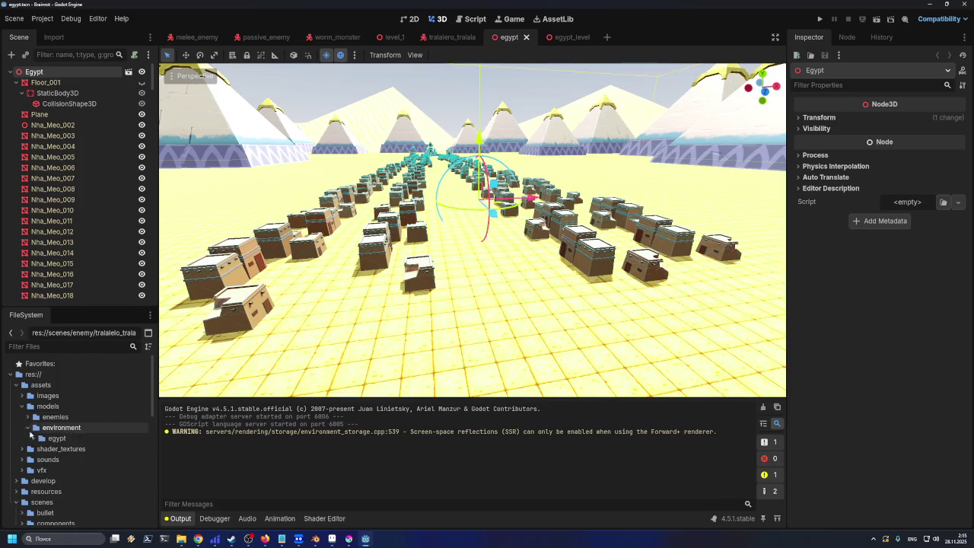
pyautogui.click(32, 438)
pyautogui.scroll(-2, 76, 457)
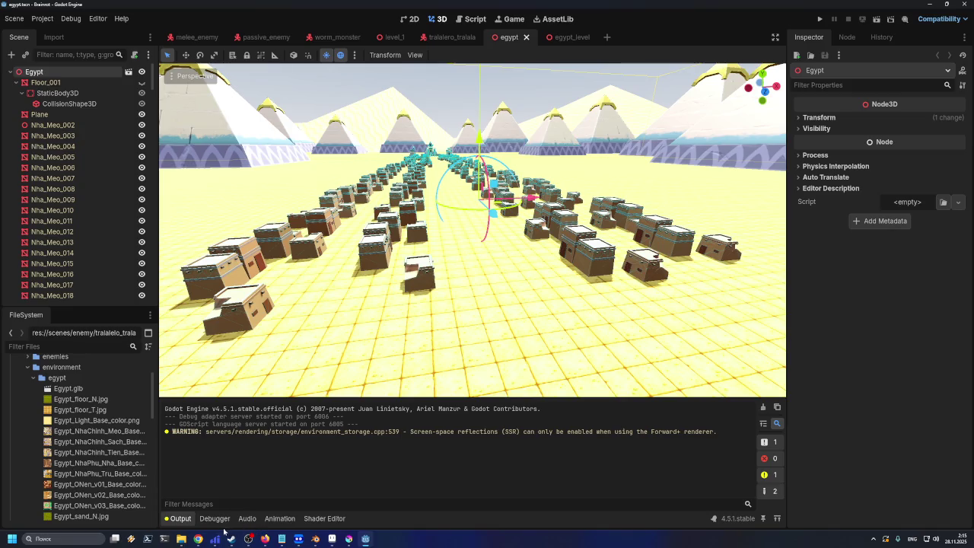
# Arrange the File Explorer to show the environment folder, then refocus Godot to reimport Egypt.glb
pyautogui.moveTo(181, 538)
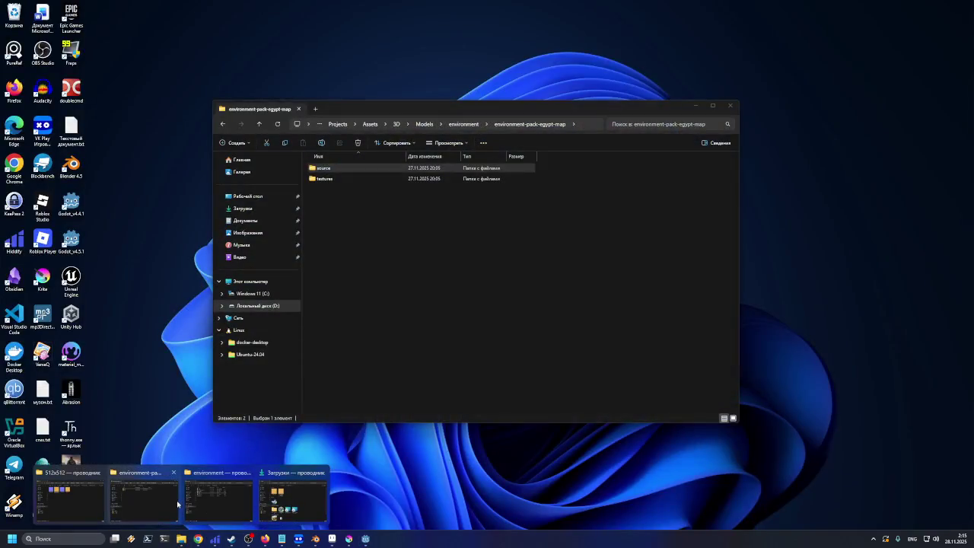
pyautogui.click(177, 504)
pyautogui.moveTo(440, 111); pyautogui.dragTo(497, 142)
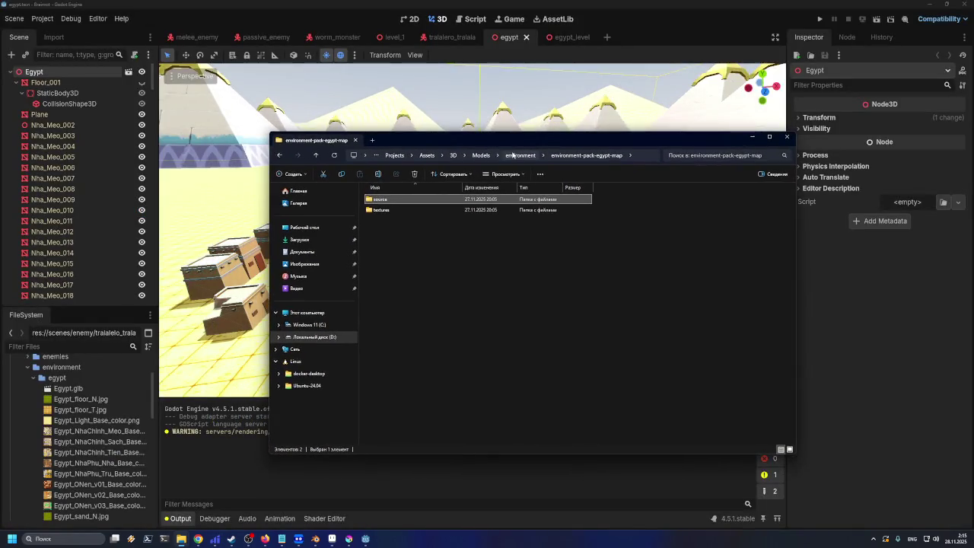
pyautogui.click(513, 155)
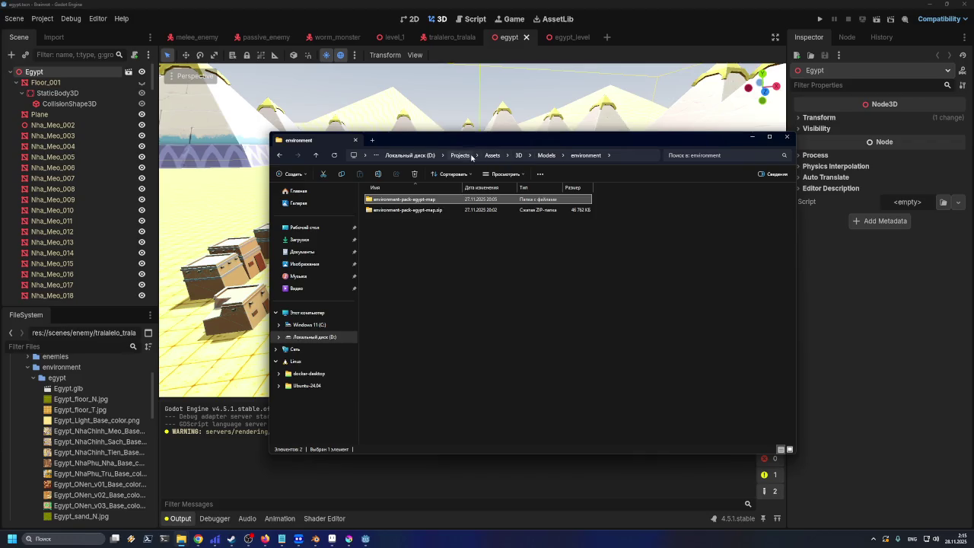
pyautogui.click(470, 156)
pyautogui.click(787, 136)
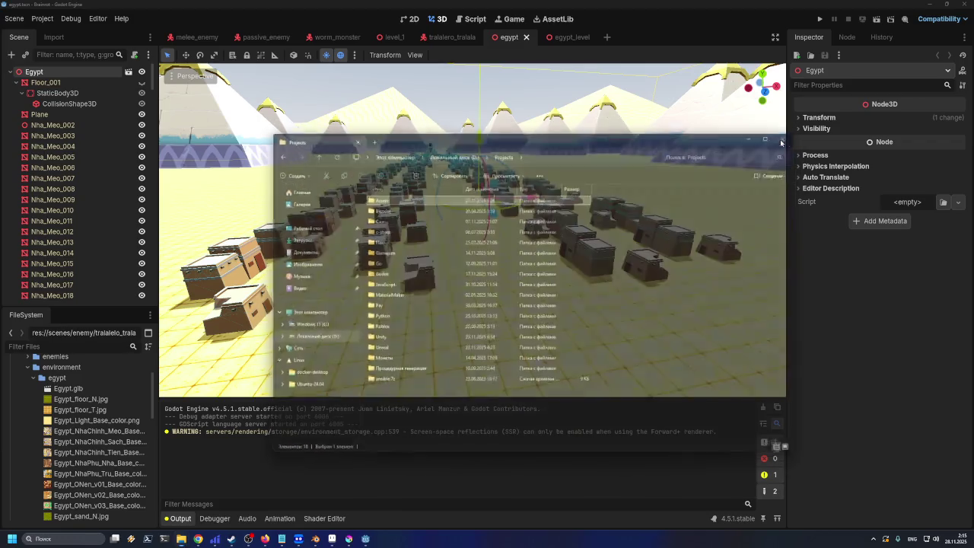
pyautogui.moveTo(181, 539)
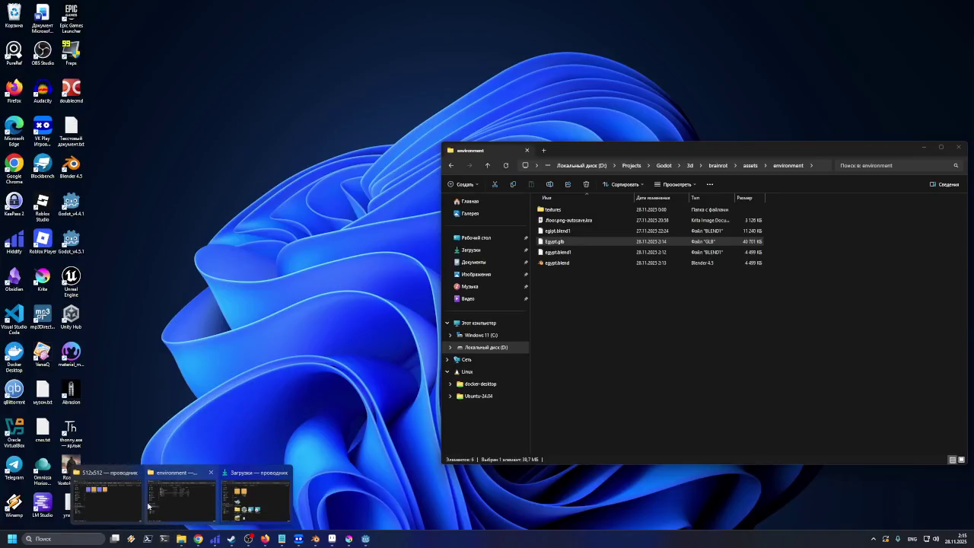
pyautogui.click(177, 500)
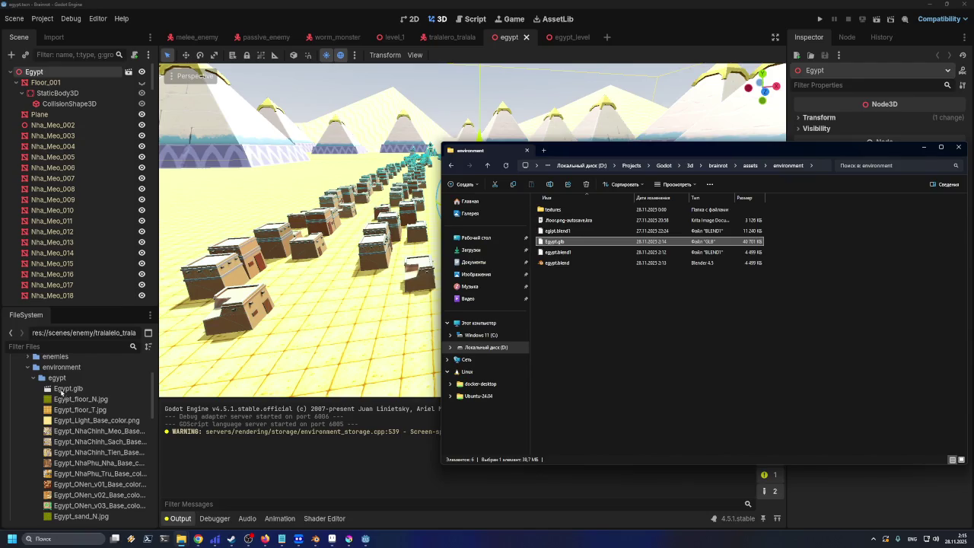
pyautogui.click(67, 382)
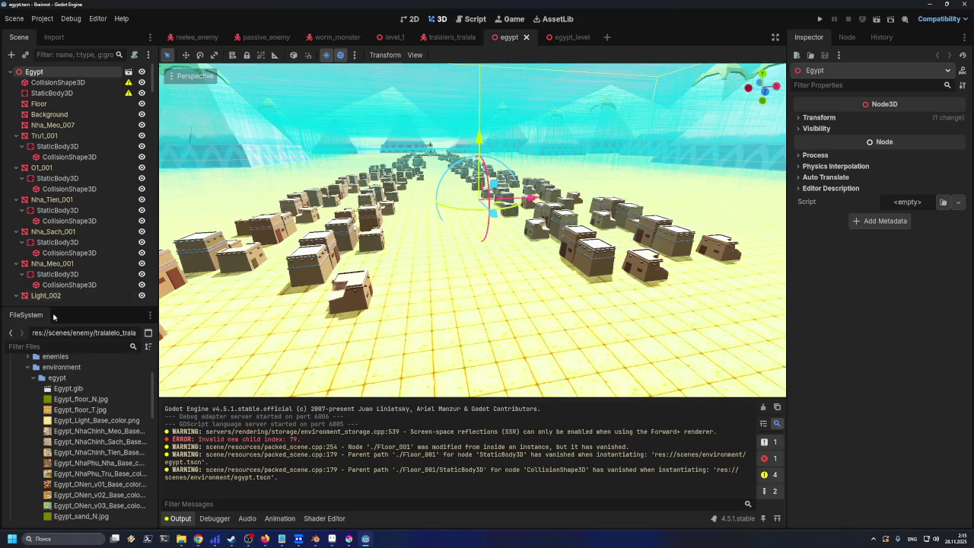
# Orbit around the pyramids to inspect the reimported collisions and save the egypt scene
pyautogui.scroll(10, 449, 209)
pyautogui.scroll(-3, 453, 211)
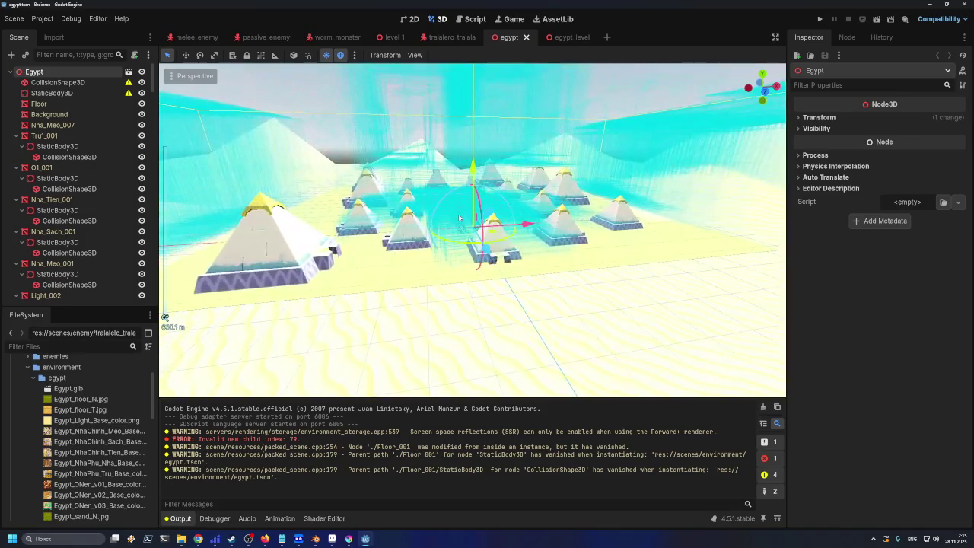
pyautogui.moveTo(459, 216)
pyautogui.mouseDown()
pyautogui.moveTo(415, 194)
pyautogui.moveTo(363, 281)
pyautogui.moveTo(317, 274)
pyautogui.moveTo(394, 280)
pyautogui.moveTo(453, 304)
pyautogui.moveTo(419, 281)
pyautogui.mouseUp()
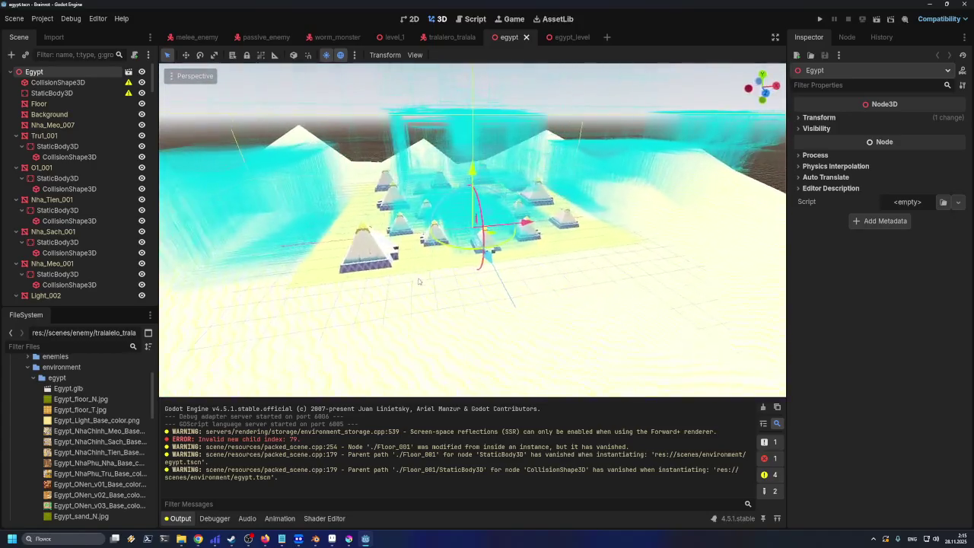
pyautogui.scroll(5, 418, 281)
pyautogui.hotkey('ctrl', 's')
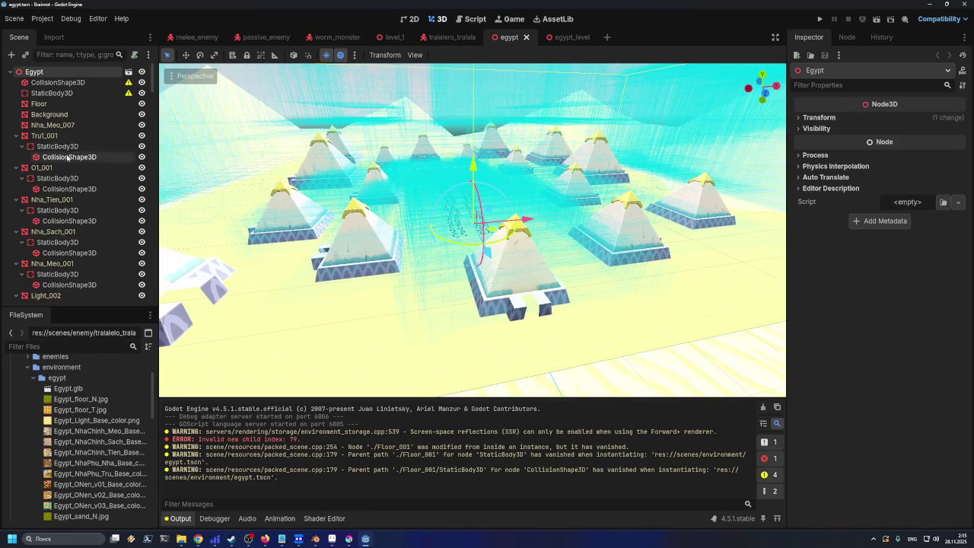
# Collapse the Tru1_001, O1_001, Nha_Tien_001 and Nha_Sach_001 nodes in the Scene tree
pyautogui.click(16, 136)
pyautogui.click(16, 146)
pyautogui.click(16, 157)
pyautogui.click(16, 167)
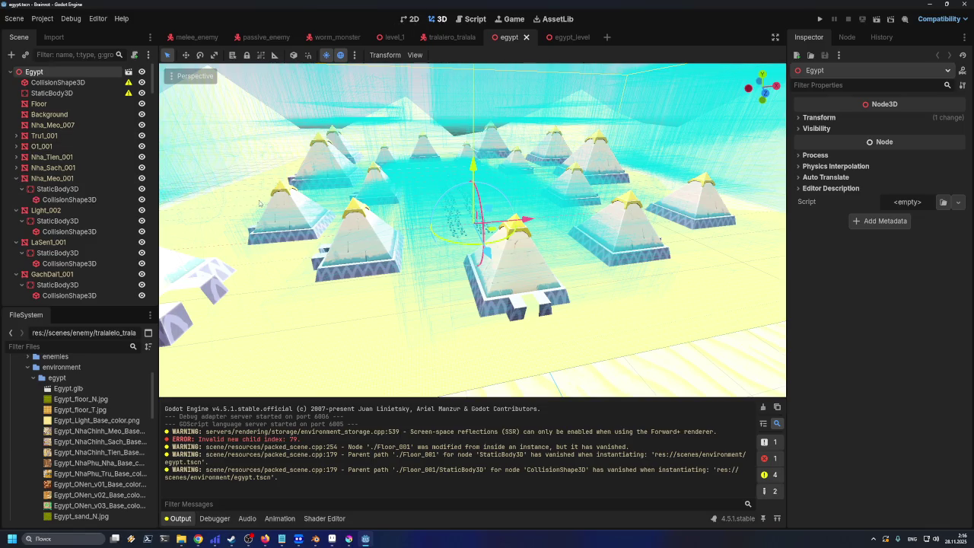
pyautogui.rightClick(74, 388)
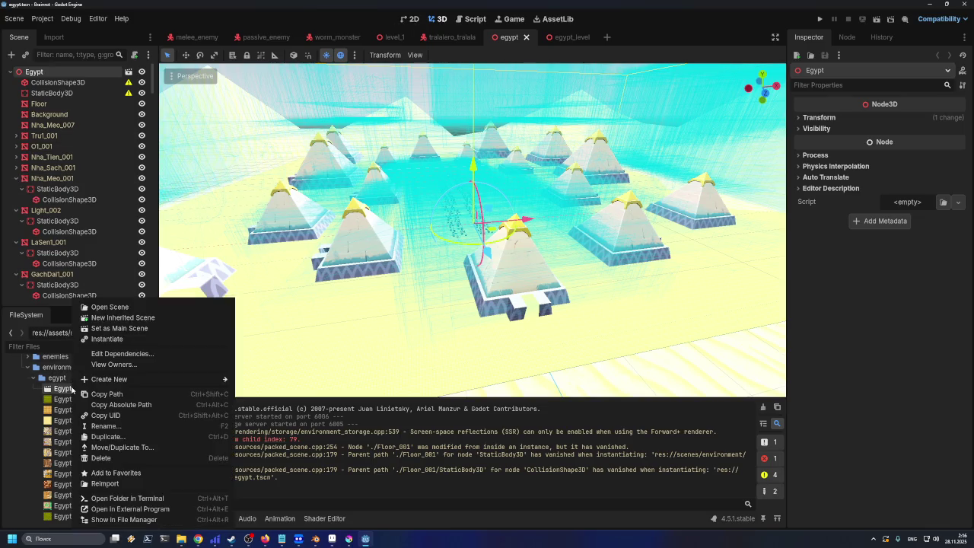
# Create a new inherited scene from Egypt.glb
pyautogui.click(107, 319)
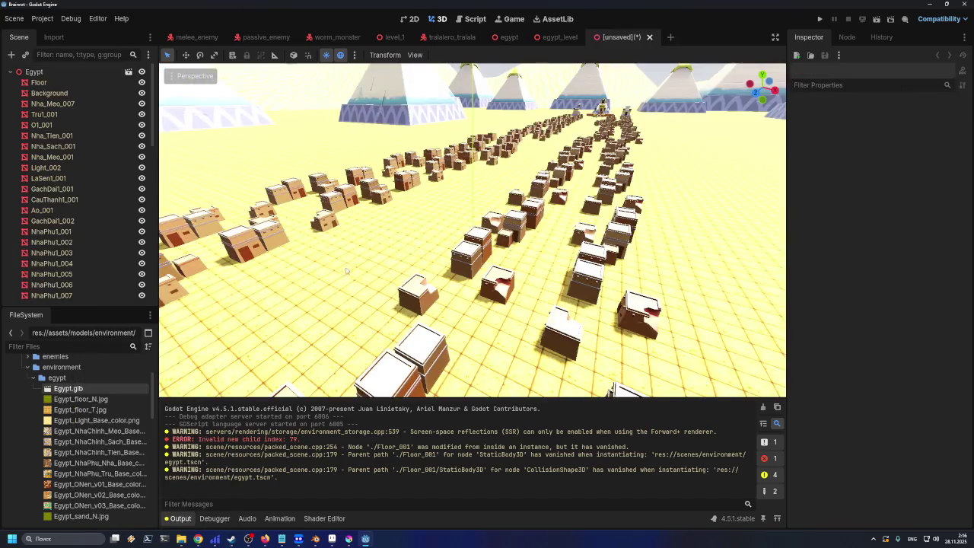
pyautogui.scroll(-5, 372, 273)
pyautogui.scroll(-5, 364, 278)
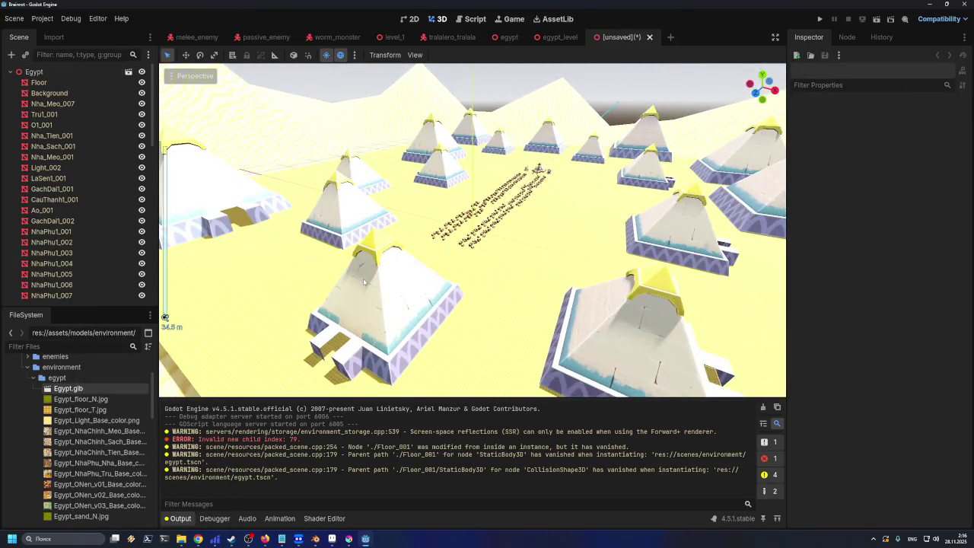
pyautogui.scroll(-5, 364, 283)
pyautogui.scroll(10, 364, 282)
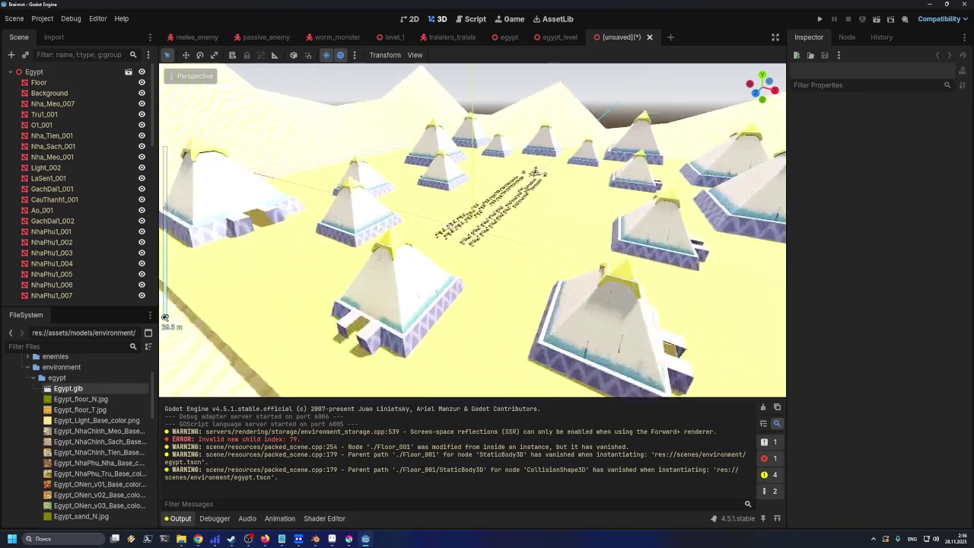
pyautogui.scroll(8, 358, 295)
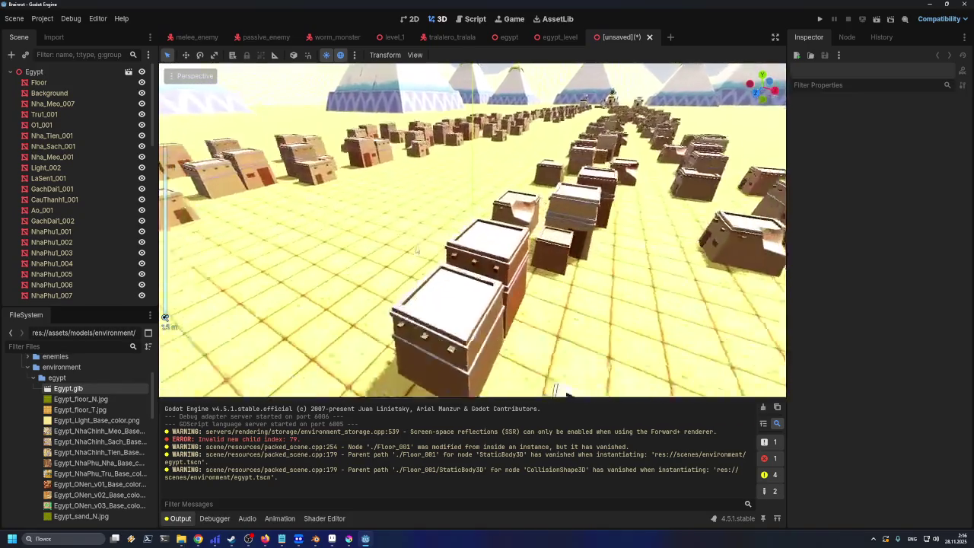
pyautogui.scroll(5, 341, 232)
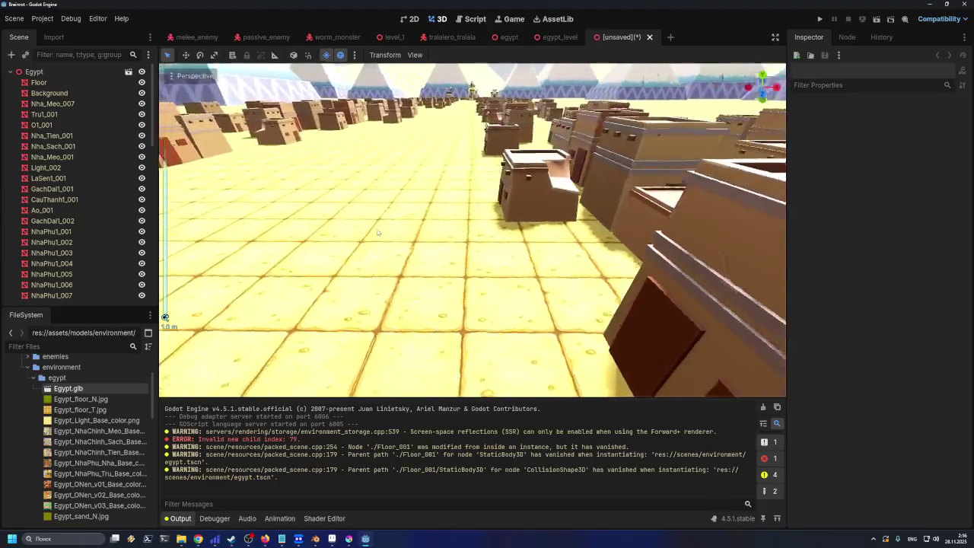
# Expand the player folder and try dropping a Player instance into the level, then undo it
pyautogui.click(33, 377)
pyautogui.scroll(-6, 46, 426)
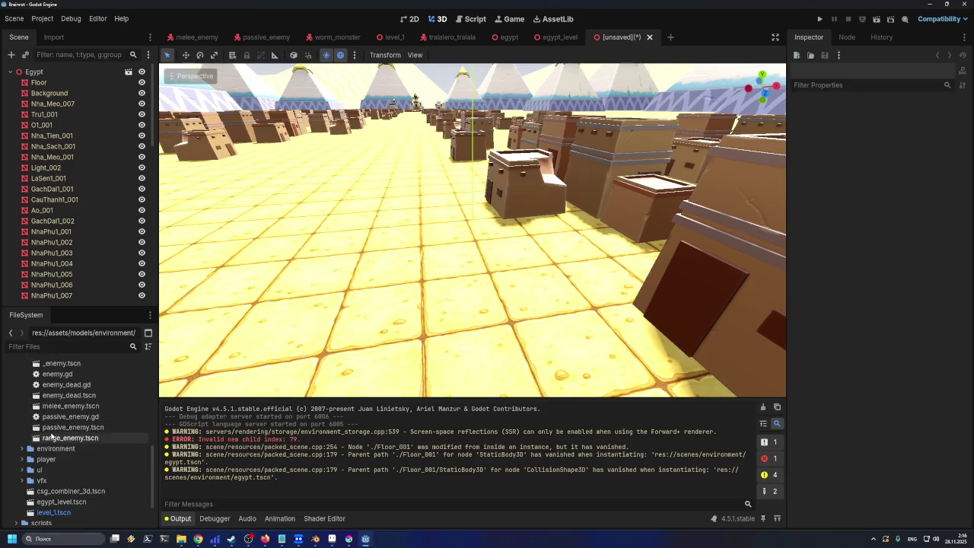
pyautogui.scroll(2, 61, 423)
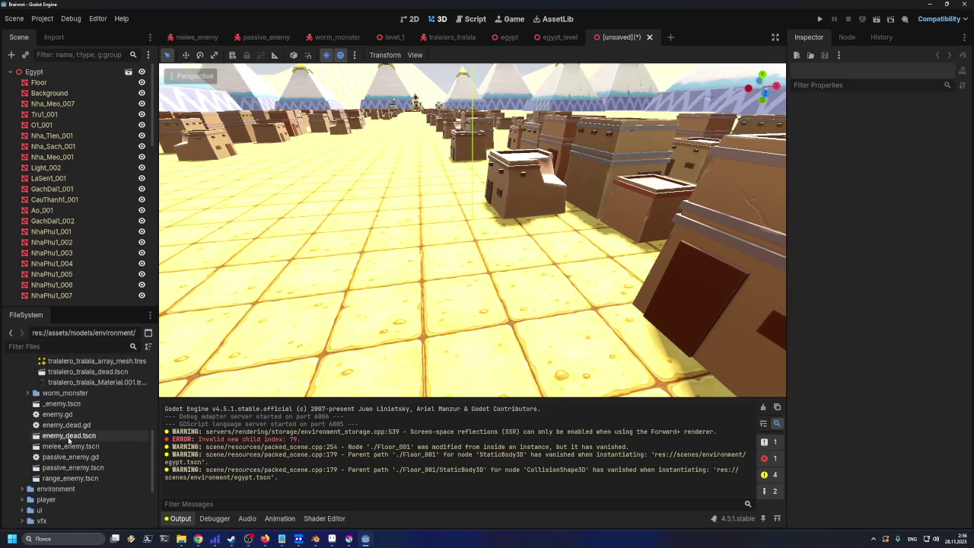
pyautogui.scroll(1, 66, 418)
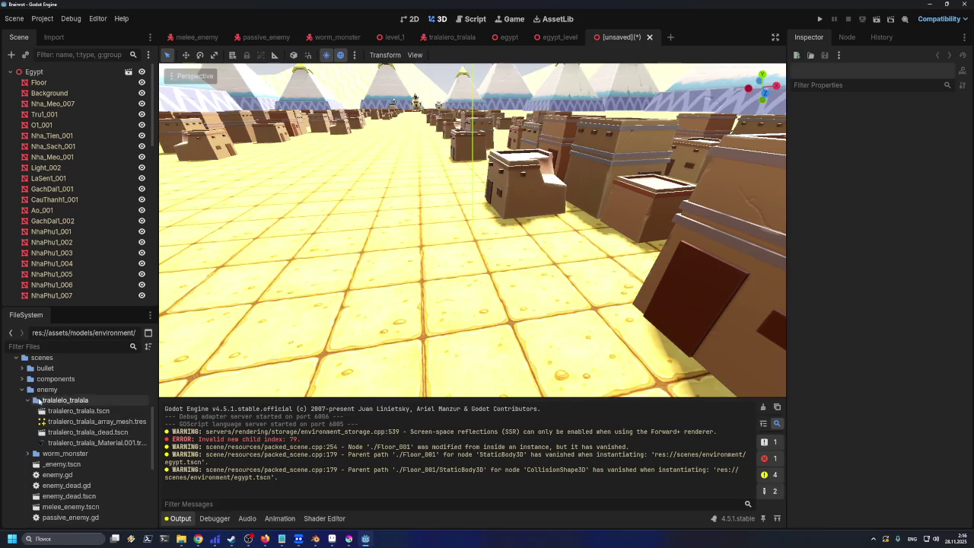
pyautogui.doubleClick(46, 388)
pyautogui.doubleClick(45, 419)
pyautogui.moveTo(43, 439)
pyautogui.mouseDown()
pyautogui.moveTo(250, 358)
pyautogui.moveTo(441, 265)
pyautogui.moveTo(428, 266)
pyautogui.moveTo(479, 267)
pyautogui.mouseUp()
pyautogui.scroll(-10, 479, 267)
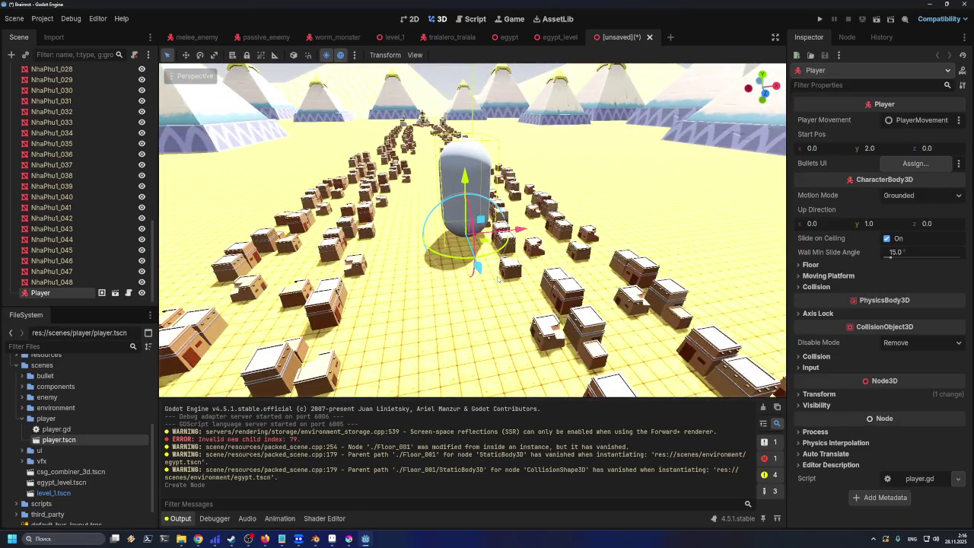
pyautogui.hotkey('ctrl', 'z')
pyautogui.scroll(15, 54, 145)
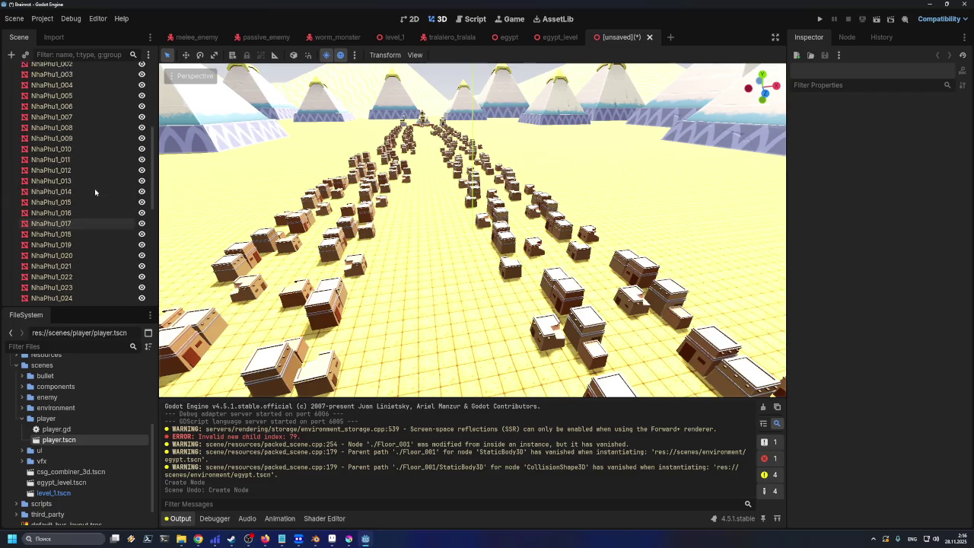
# Set the Egypt root's Transform scale to 10 on all axes
pyautogui.click(55, 70)
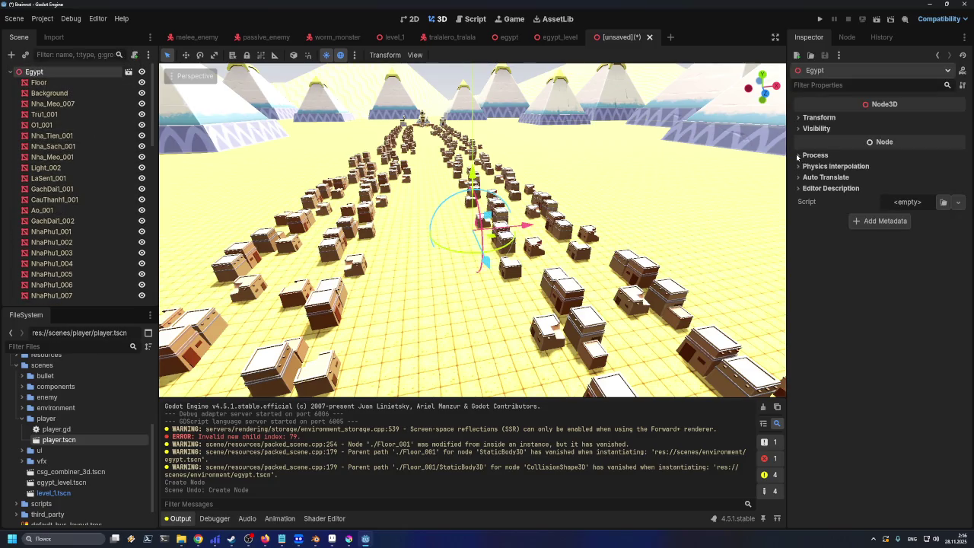
pyautogui.click(817, 118)
pyautogui.click(837, 195)
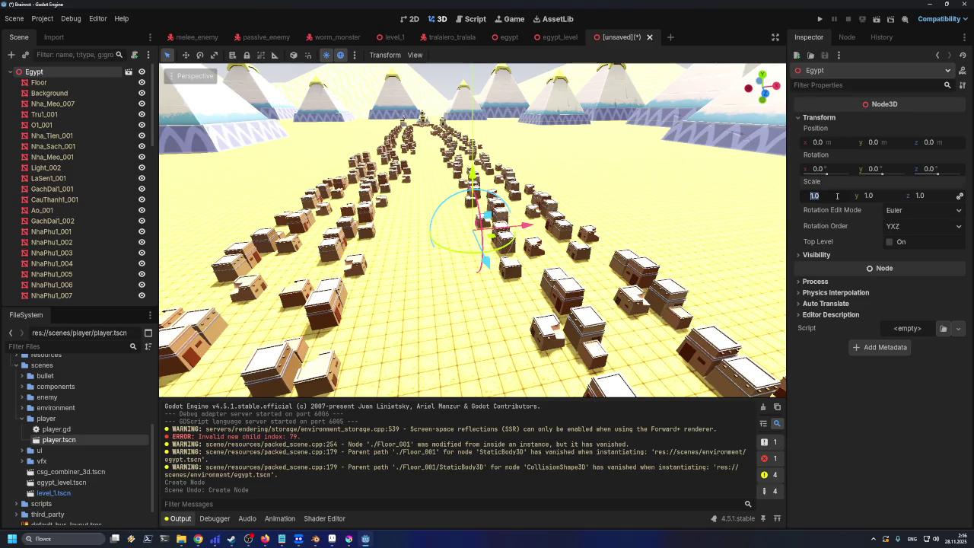
pyautogui.write('10')
pyautogui.press('Return')
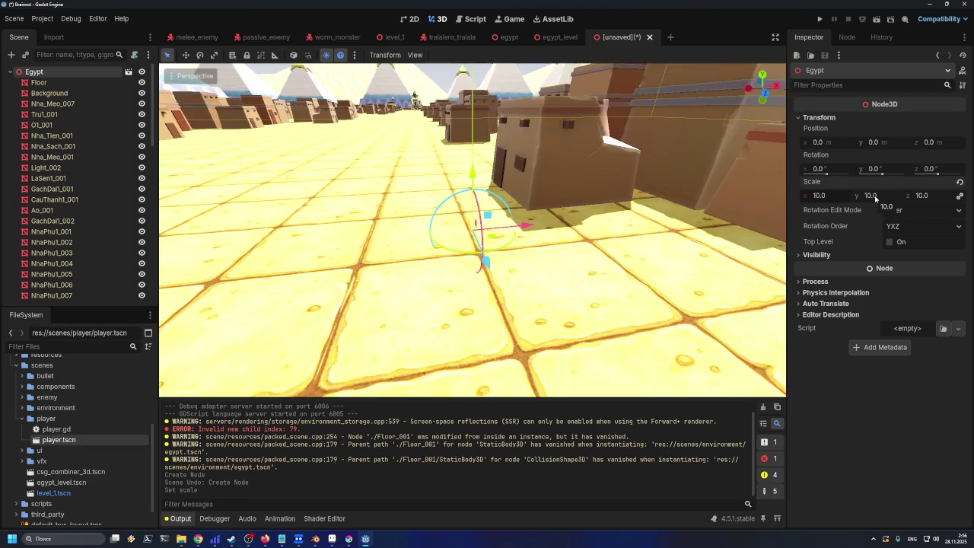
# Try placing a Player instance again, undo it, and begin saving the new scene
pyautogui.scroll(4, 472, 229)
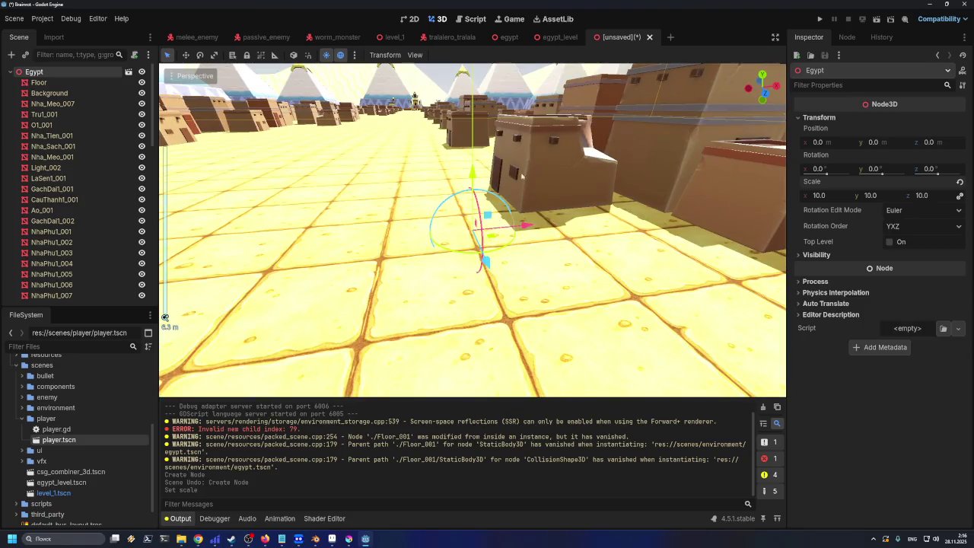
pyautogui.click(51, 253)
pyautogui.moveTo(84, 438)
pyautogui.mouseDown()
pyautogui.moveTo(221, 289)
pyautogui.moveTo(460, 199)
pyautogui.moveTo(472, 207)
pyautogui.mouseUp()
pyautogui.hotkey('ctrl', 'z')
pyautogui.scroll(-10, 516, 247)
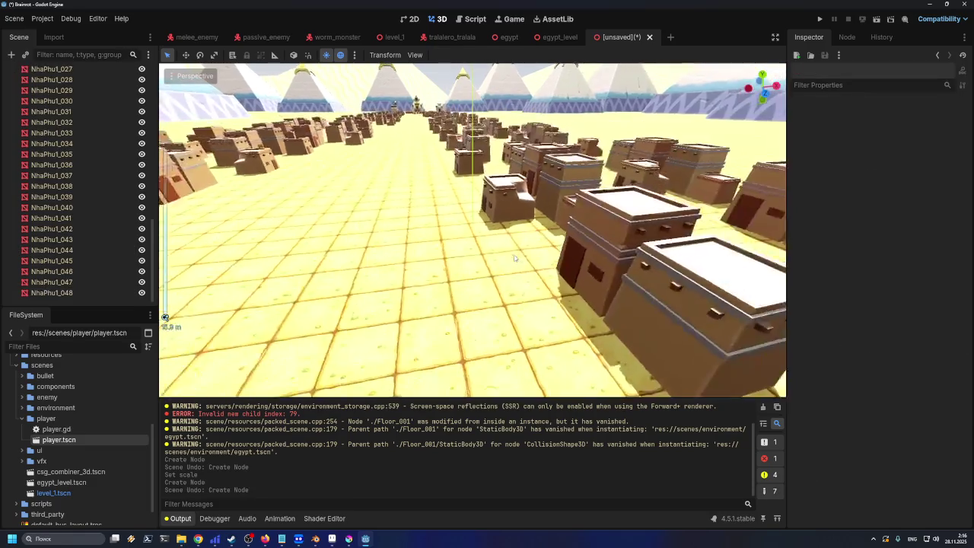
pyautogui.hotkey('ctrl', 's')
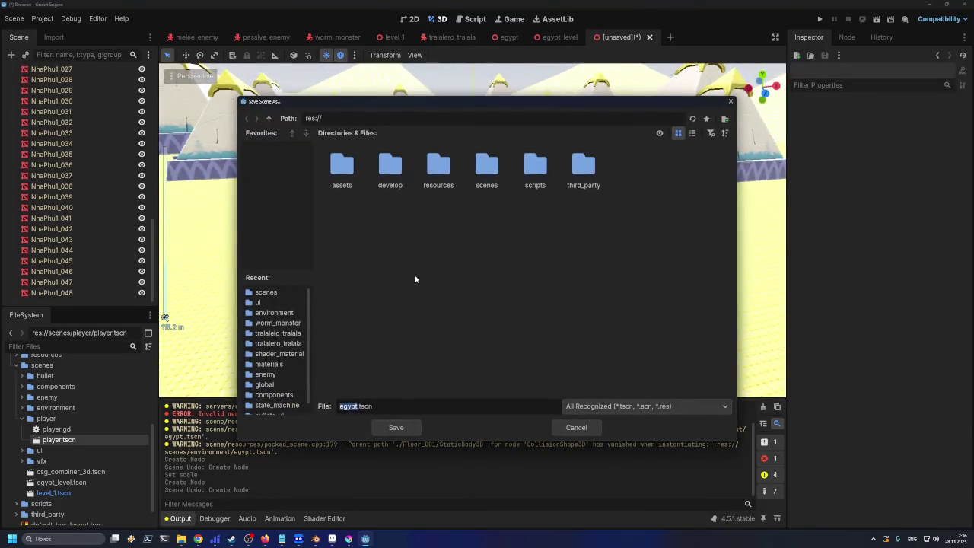
# Attempt saving as egypt.tscn in res://scenes/environment, but decline the overwrite and cancel
pyautogui.doubleClick(495, 172)
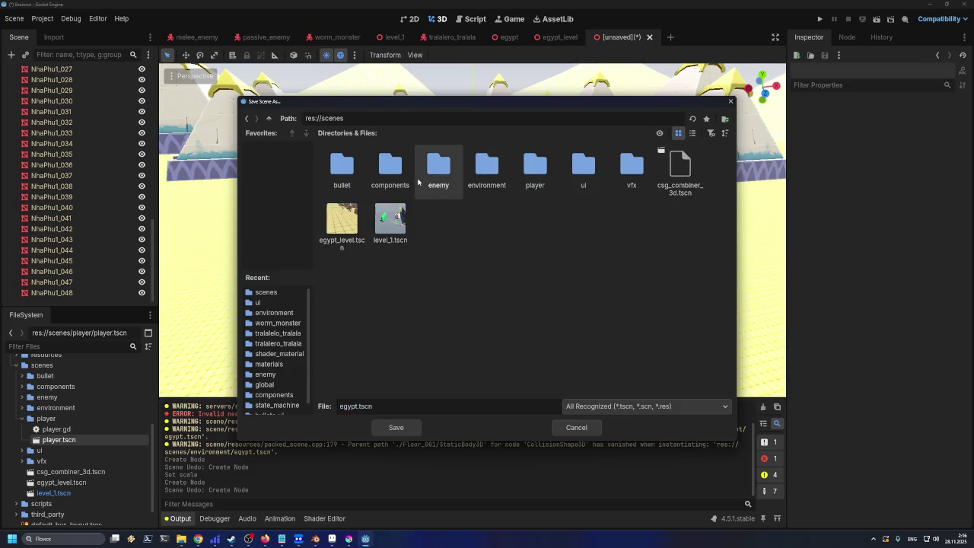
pyautogui.doubleClick(470, 176)
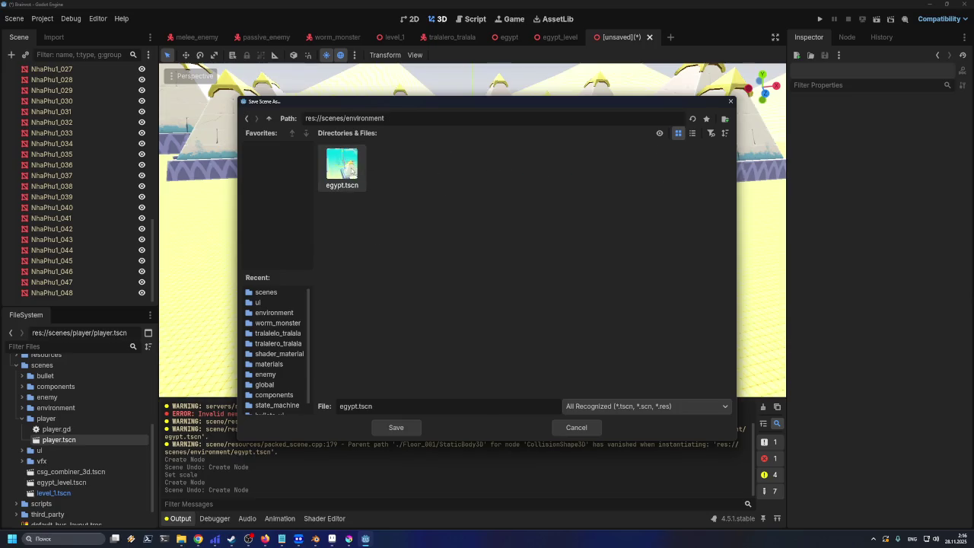
pyautogui.click(394, 428)
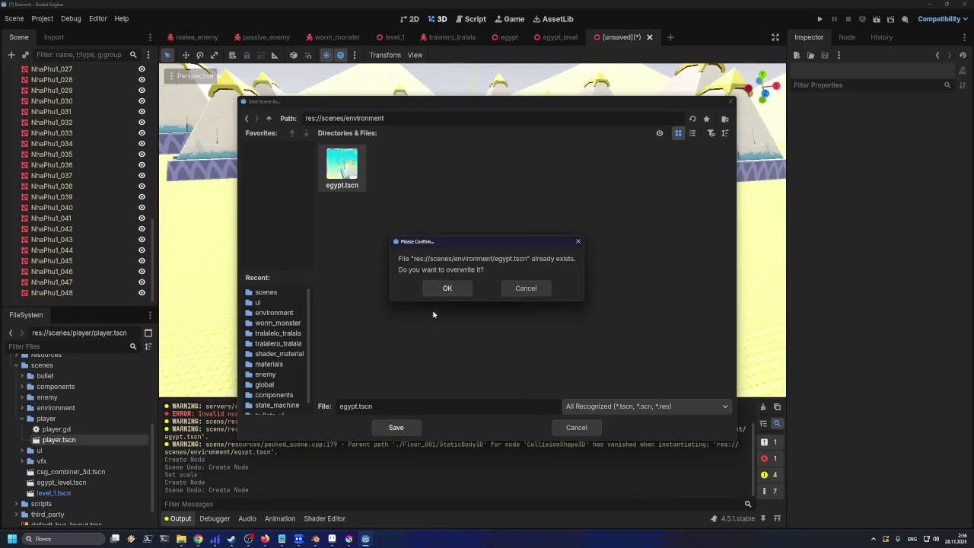
pyautogui.click(525, 289)
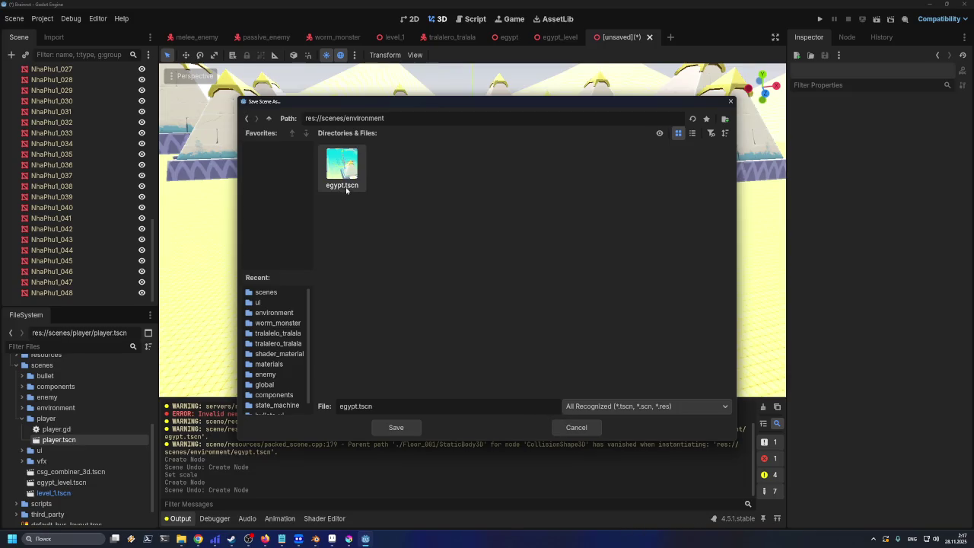
pyautogui.click(593, 428)
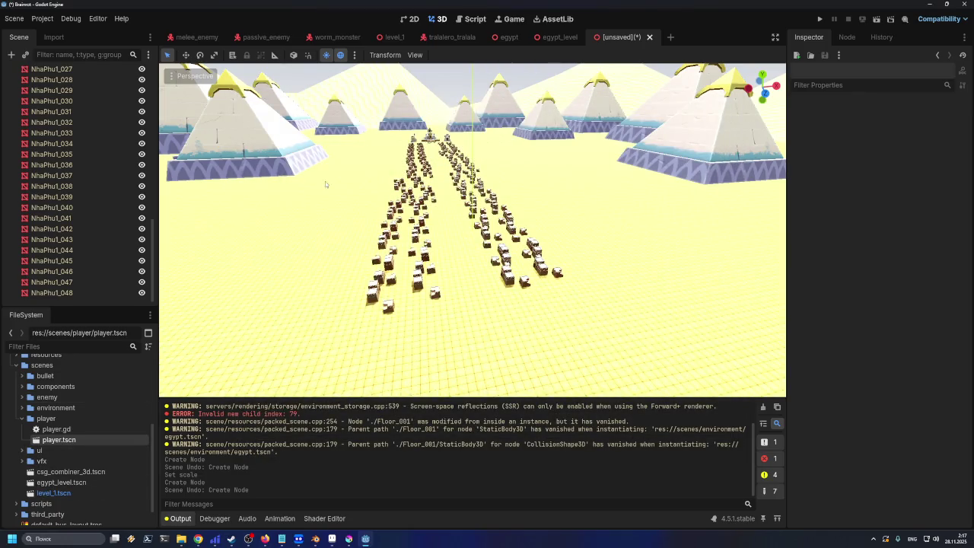
# Retry saving the imported scene over egypt.tscn, hitting a cannot-overwrite warning
pyautogui.click(563, 38)
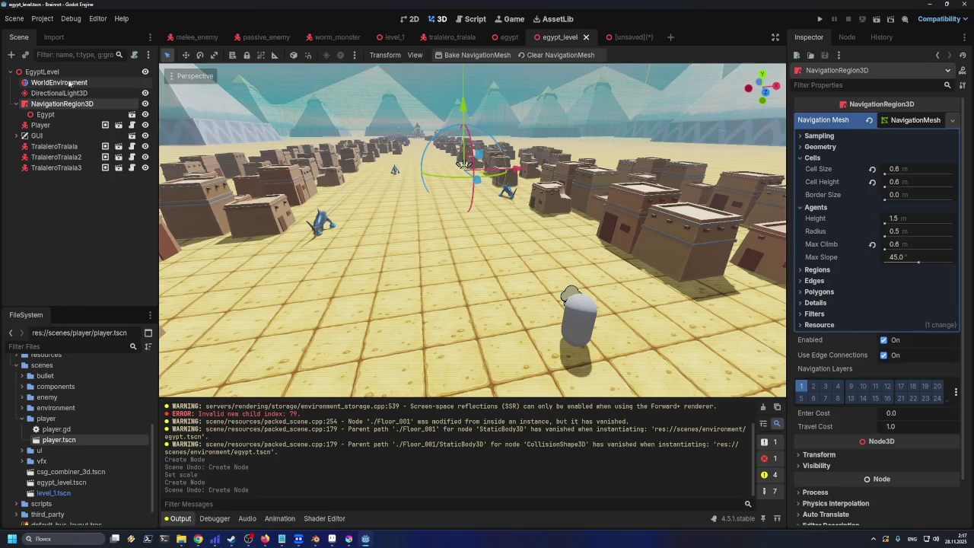
pyautogui.click(621, 38)
pyautogui.hotkey('ctrl', 's')
pyautogui.click(349, 167)
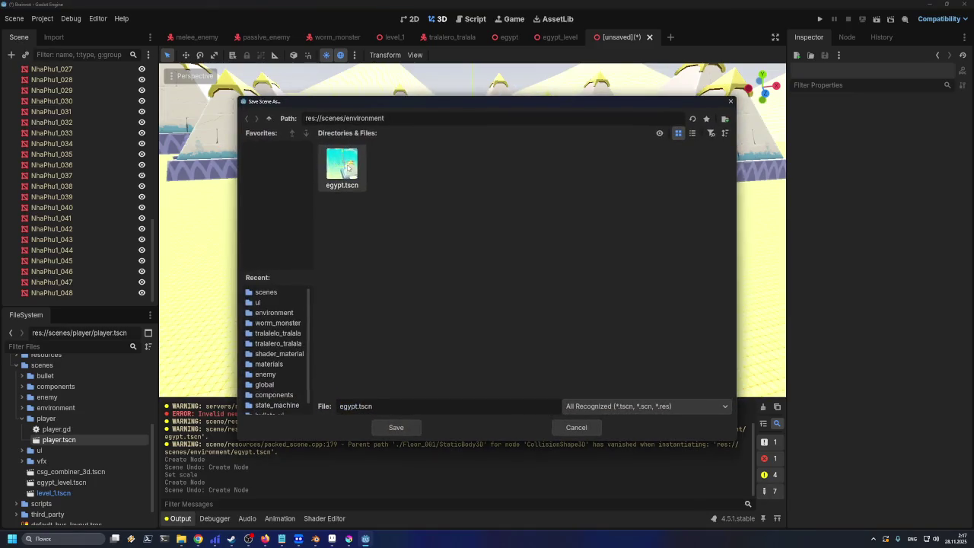
pyautogui.click(394, 428)
pyautogui.click(449, 294)
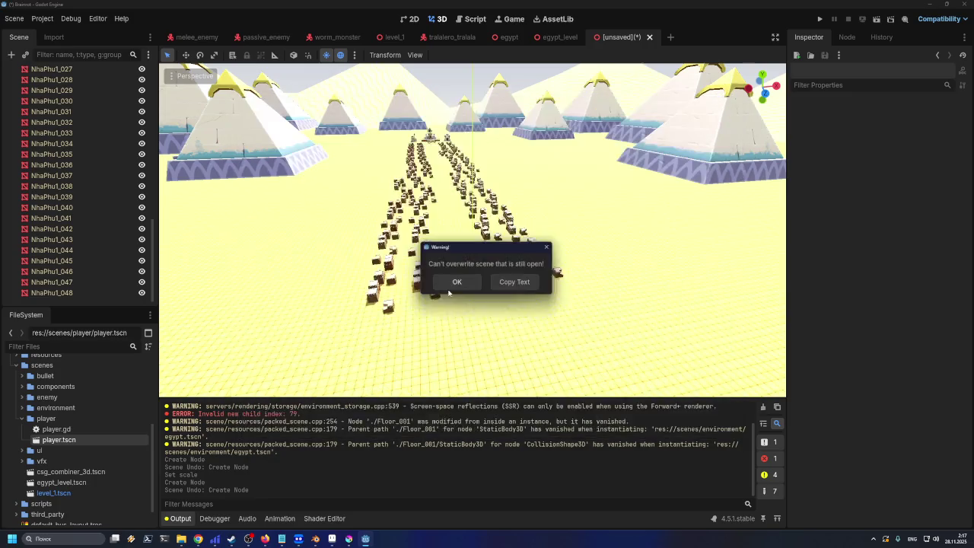
pyautogui.click(455, 283)
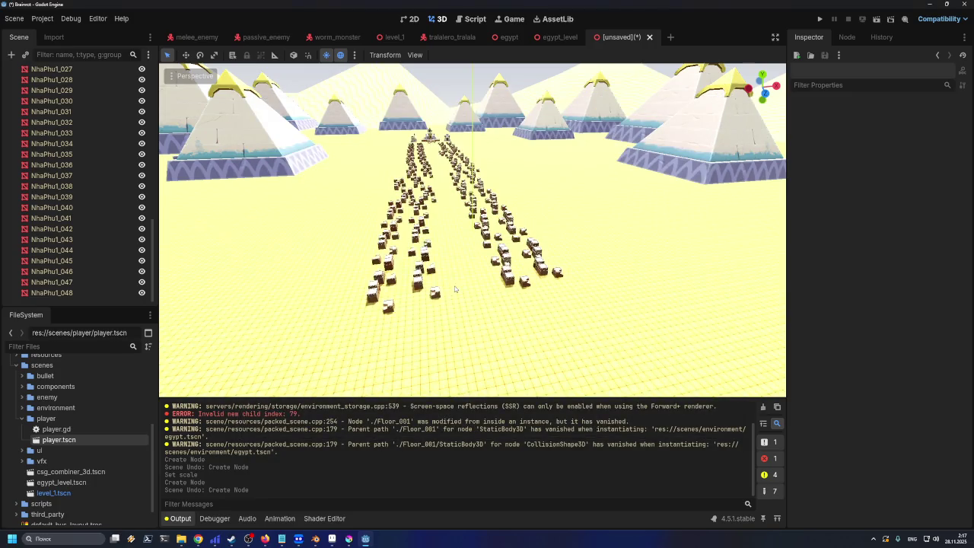
# Close the open egypt tab and save the scaled scene over egypt.tscn via Save Scene As
pyautogui.click(526, 37)
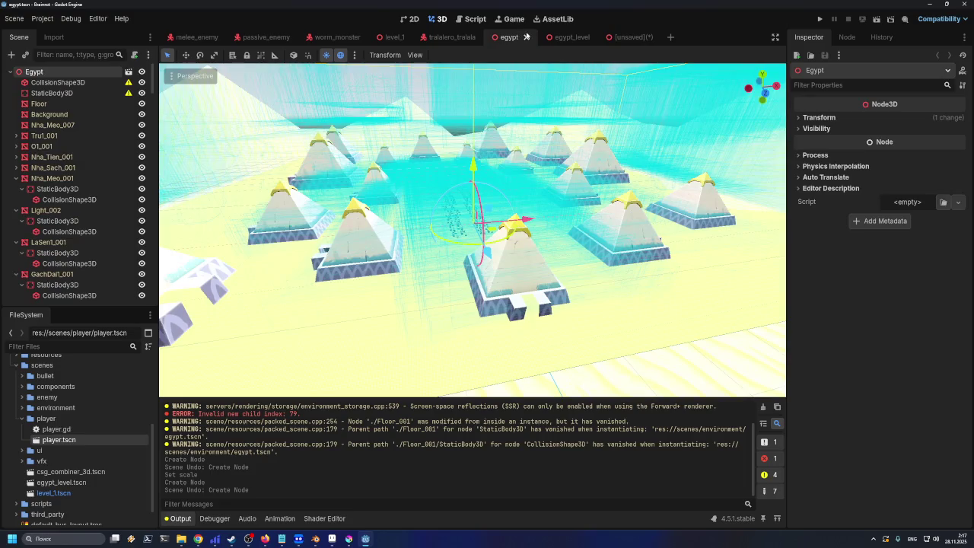
pyautogui.click(526, 36)
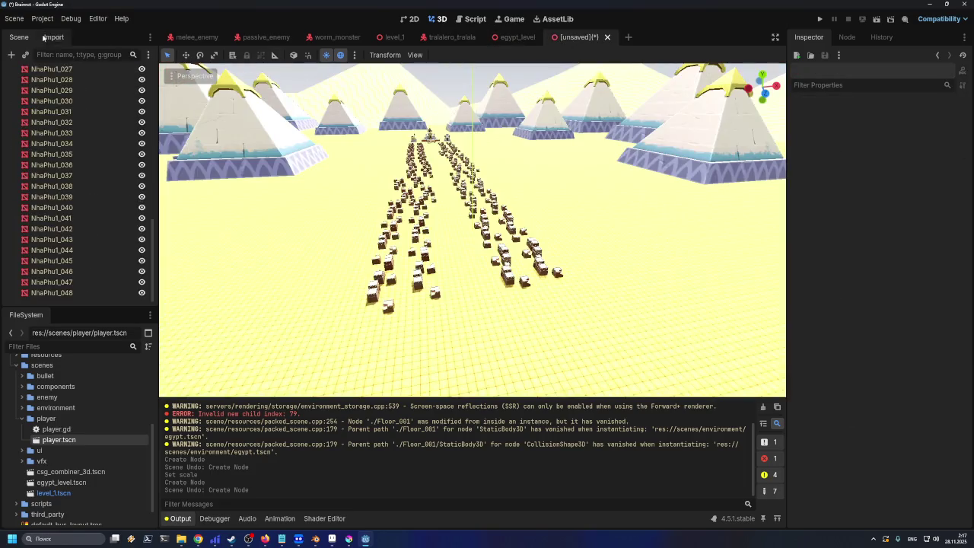
pyautogui.click(14, 18)
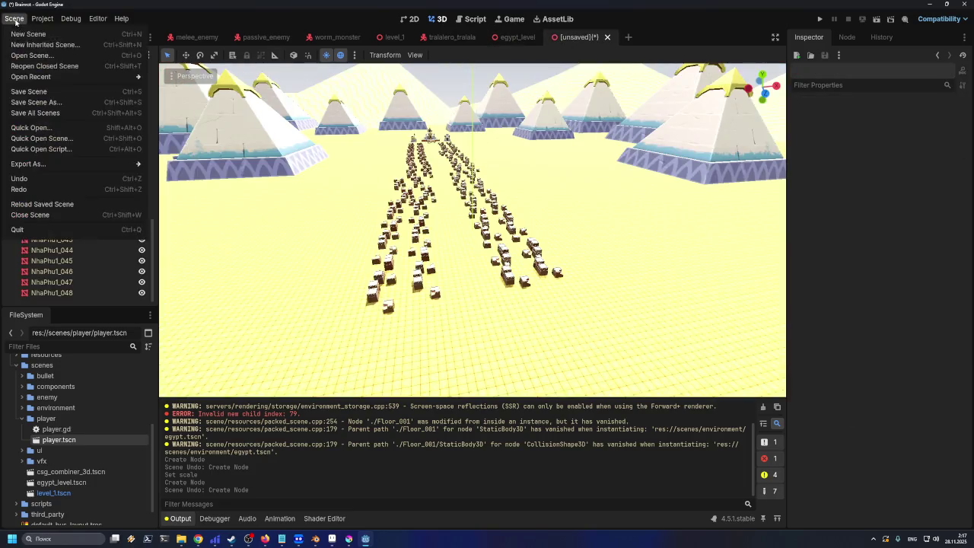
pyautogui.click(43, 93)
pyautogui.click(355, 180)
pyautogui.click(397, 428)
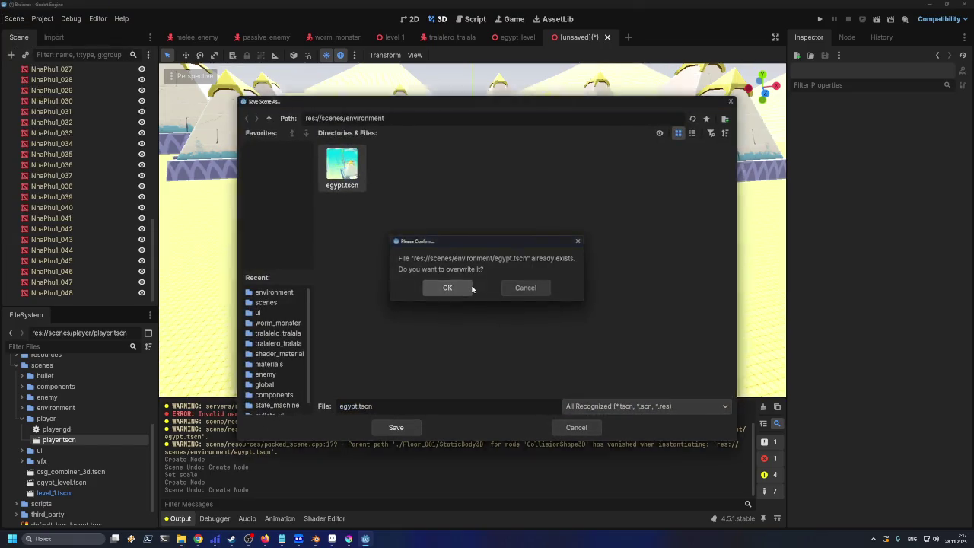
pyautogui.click(447, 288)
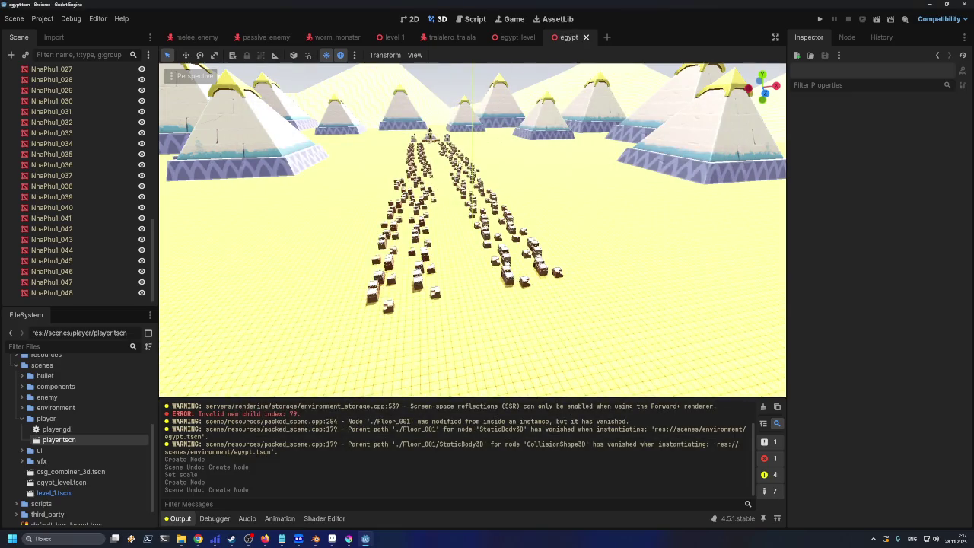
pyautogui.scroll(10, 88, 152)
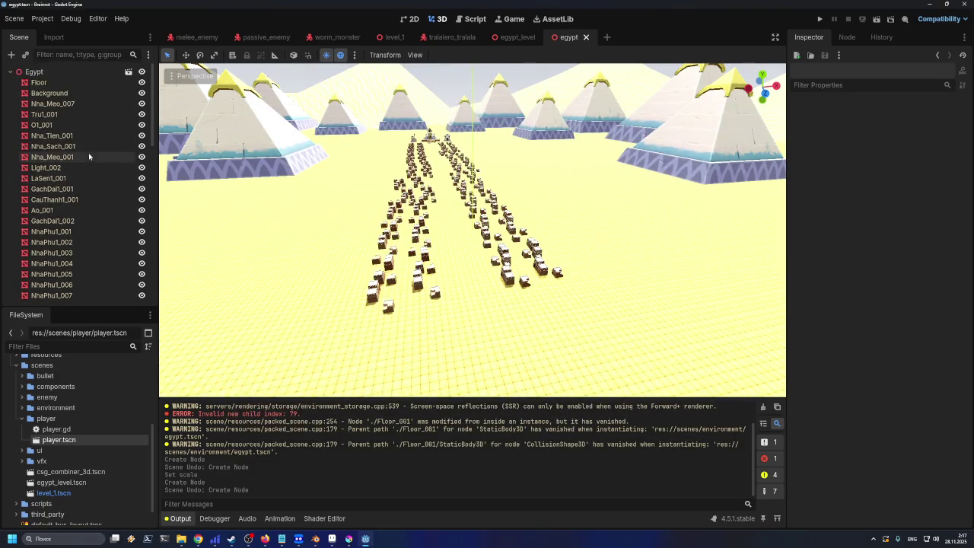
pyautogui.click(69, 94)
# Toggle the Background mesh's visibility to see which pyramids it contains
pyautogui.click(69, 83)
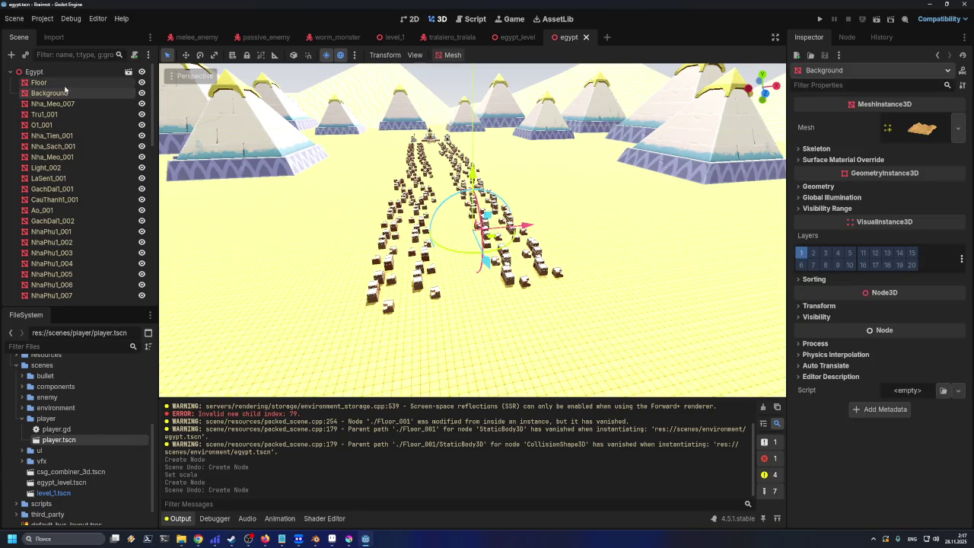
pyautogui.click(68, 93)
pyautogui.click(141, 92)
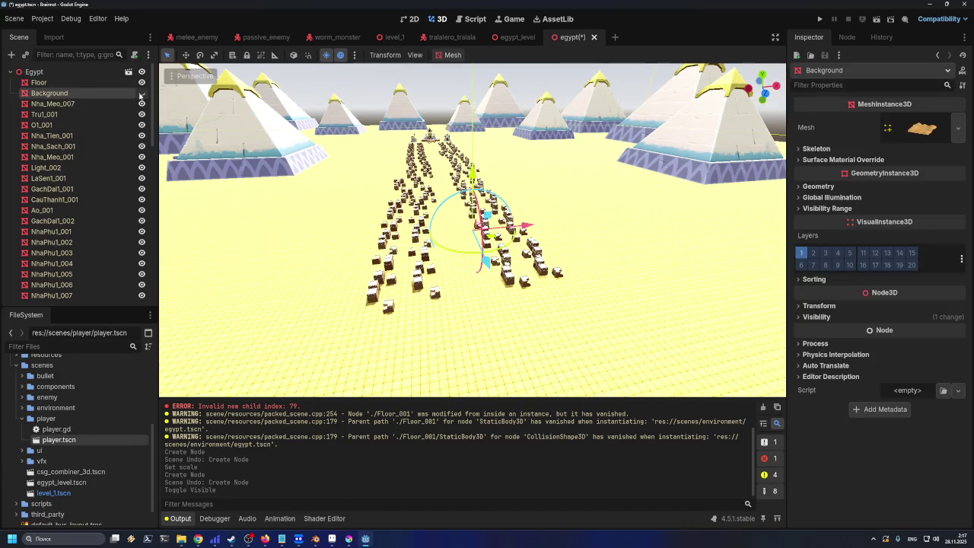
pyautogui.click(142, 93)
pyautogui.click(142, 93)
pyautogui.click(141, 93)
pyautogui.click(141, 93)
pyautogui.click(142, 93)
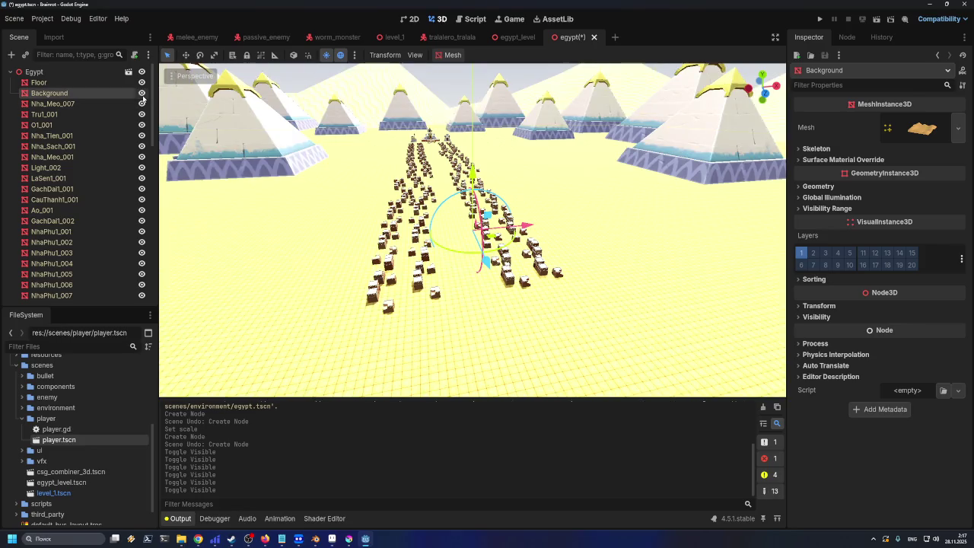
pyautogui.click(86, 84)
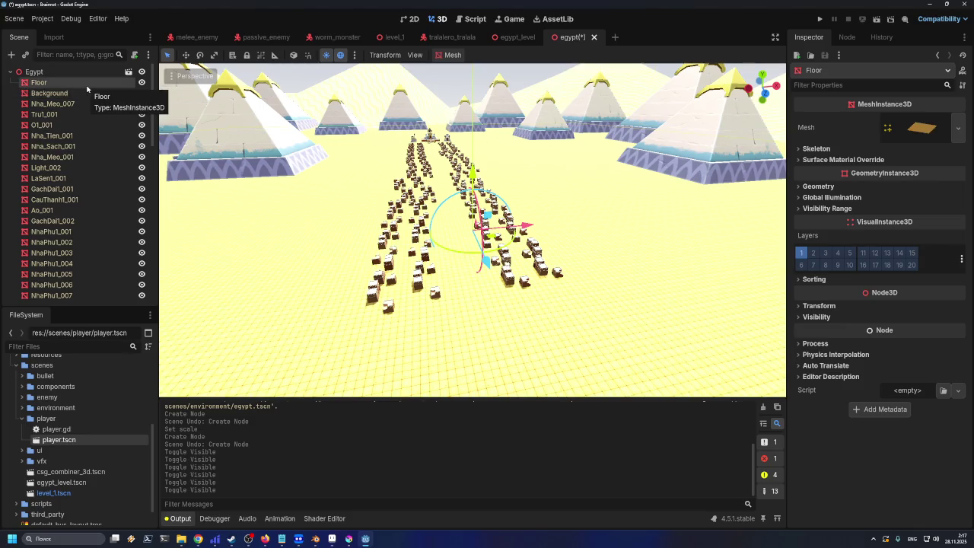
# Select the meshes from Floor to NhaPhu1_048, excluding Background and Nha_Meo_007
pyautogui.hotkey('ctrl', 'a')
pyautogui.press('Escape')
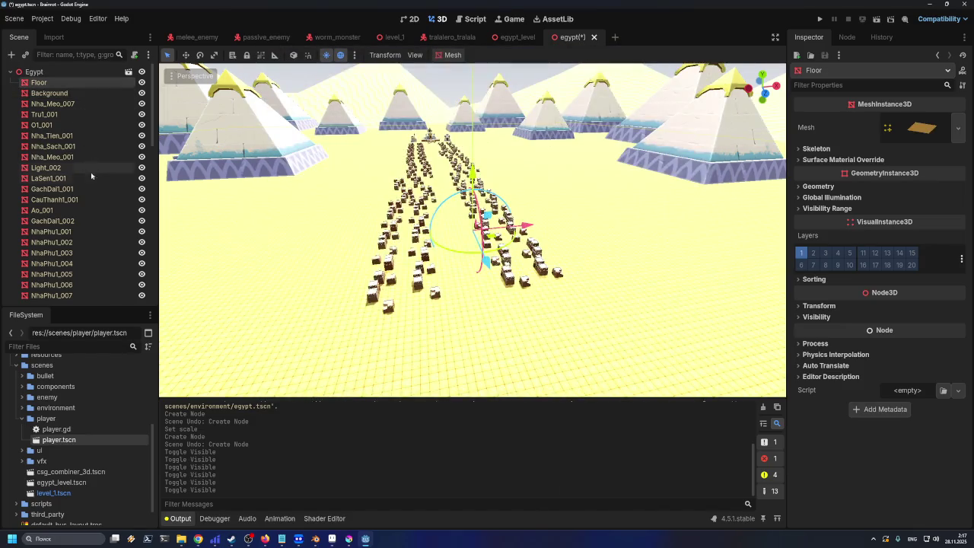
pyautogui.scroll(-10, 82, 282)
pyautogui.keyDown('shift'); pyautogui.click(81, 292); pyautogui.keyUp('shift')
pyautogui.scroll(10, 82, 289)
pyautogui.keyDown('ctrl'); pyautogui.click(57, 94); pyautogui.keyUp('ctrl')
pyautogui.keyDown('ctrl'); pyautogui.click(61, 105); pyautogui.keyUp('ctrl')
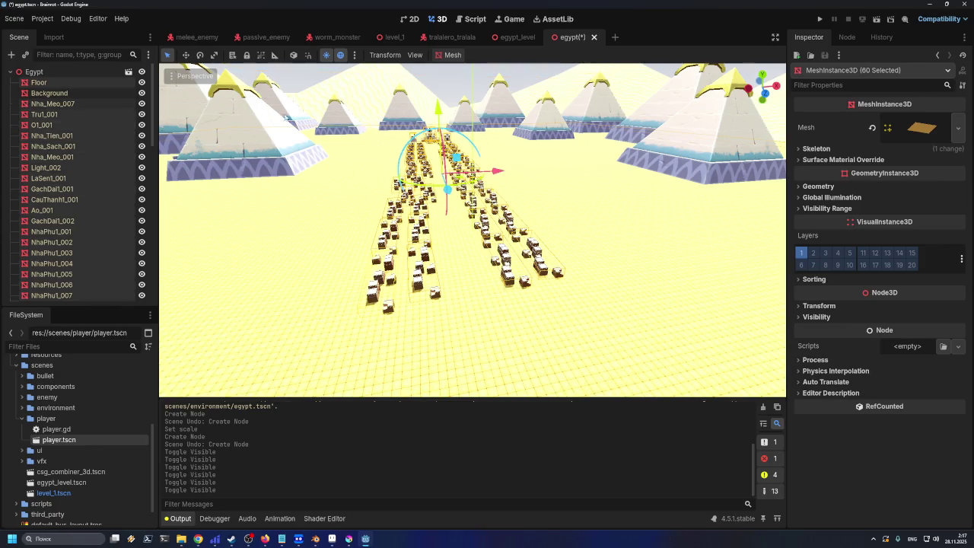
# Create Trimesh collision shapes as Static Body children for the selected meshes
pyautogui.click(452, 55)
pyautogui.click(471, 68)
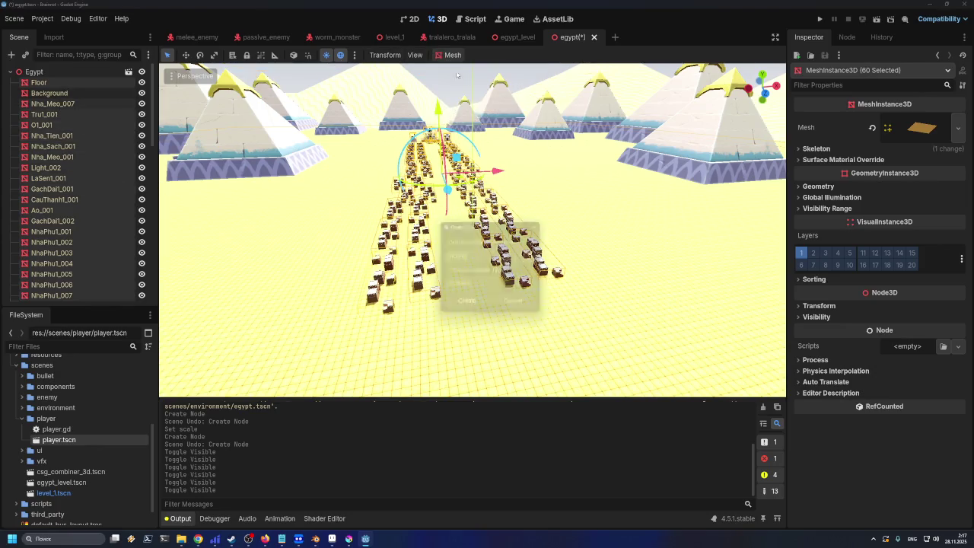
pyautogui.click(451, 287)
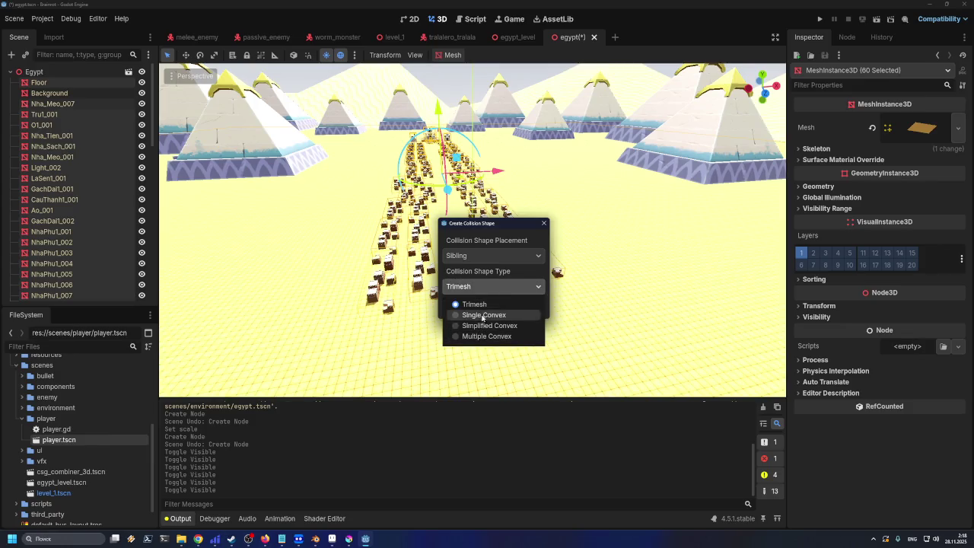
pyautogui.click(479, 315)
pyautogui.click(473, 257)
pyautogui.click(484, 283)
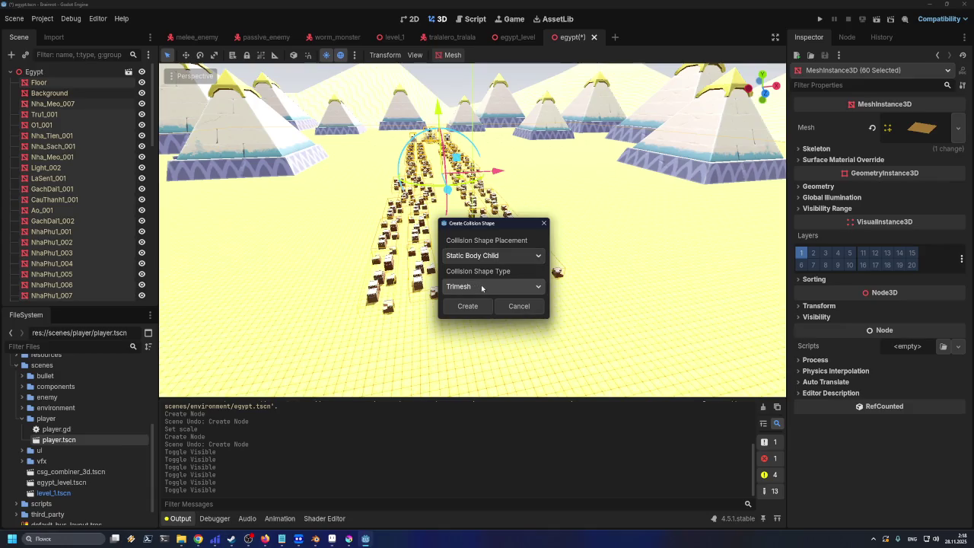
pyautogui.click(475, 306)
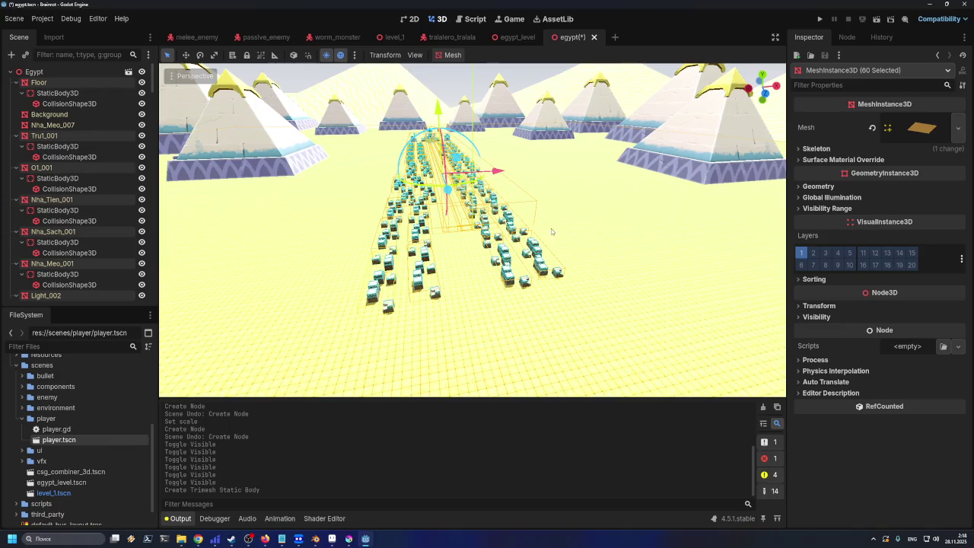
# Save the Egypt scene and select NavigationRegion3D in egypt_level
pyautogui.scroll(2, 496, 243)
pyautogui.hotkey('ctrl', 's')
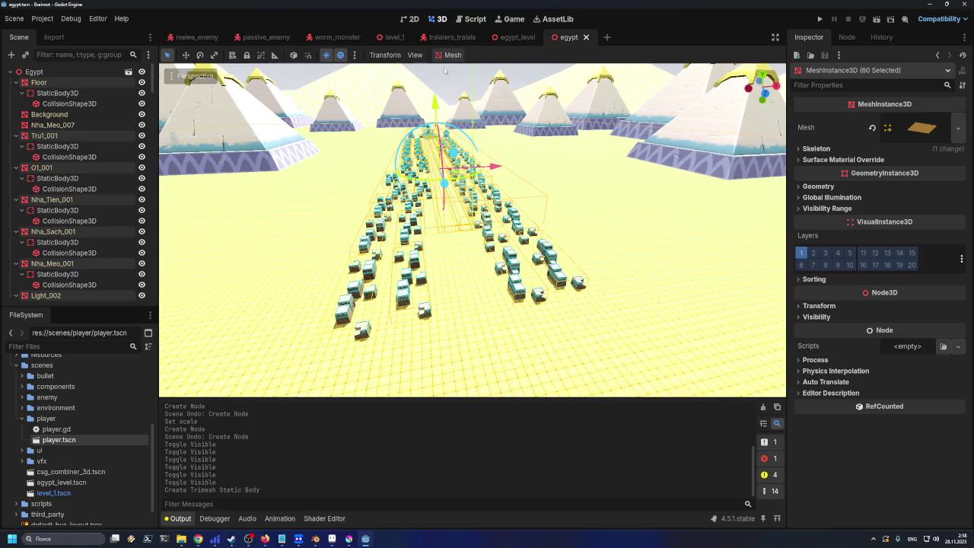
pyautogui.click(510, 37)
pyautogui.click(461, 57)
# Try baking the navigation mesh and read the log's crash-risk and cell size advice
pyautogui.click(461, 57)
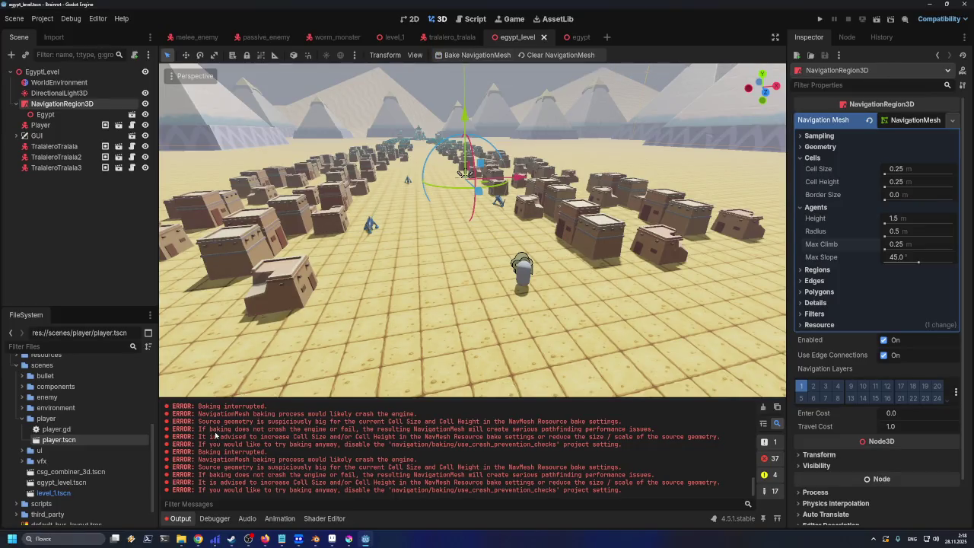
pyautogui.moveTo(200, 438); pyautogui.dragTo(332, 433)
pyautogui.moveTo(210, 430); pyautogui.dragTo(668, 430)
pyautogui.click(670, 434)
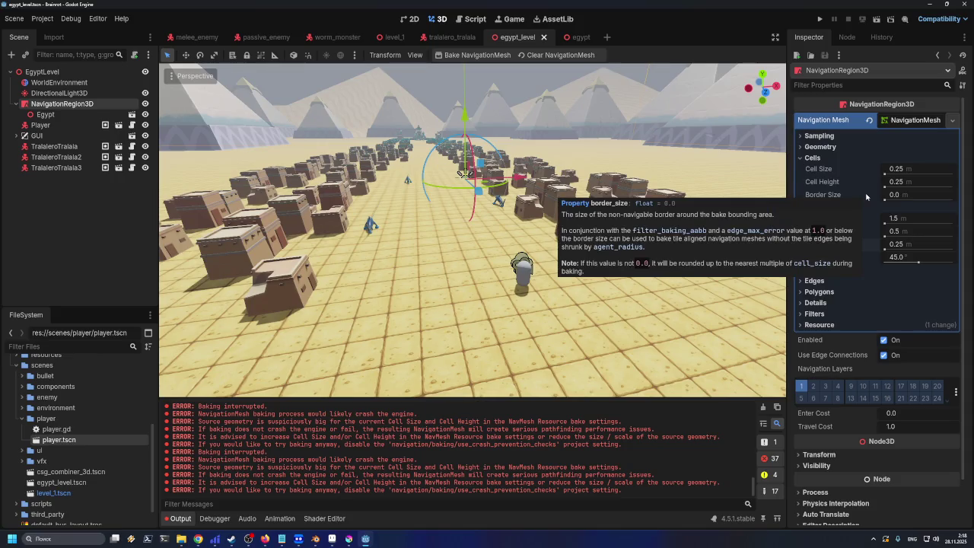
# Set cell size, cell height and max climb to 0.6, save egypt_level, and rebake the navigation mesh
pyautogui.write('0.')
pyautogui.click(911, 182)
pyautogui.write('0.6')
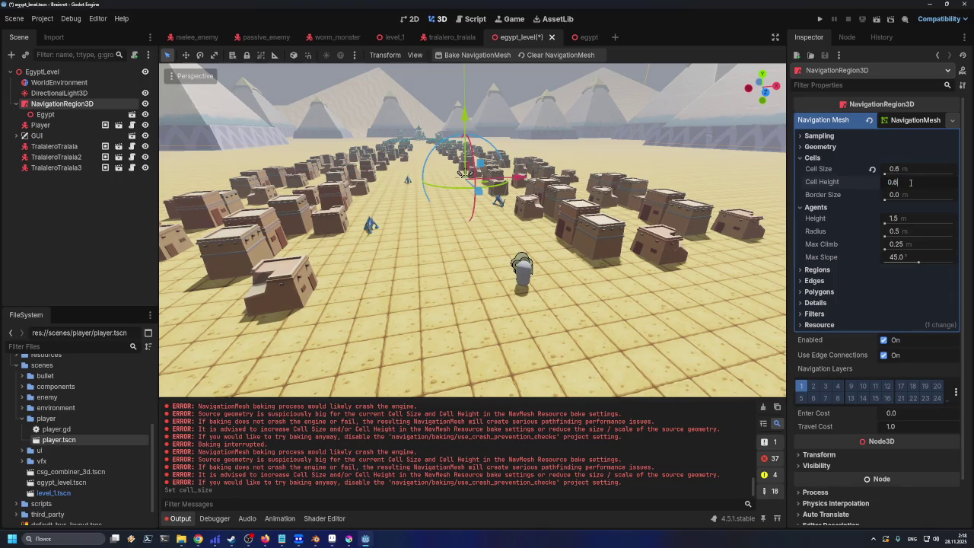
pyautogui.click(911, 244)
pyautogui.write('0.6')
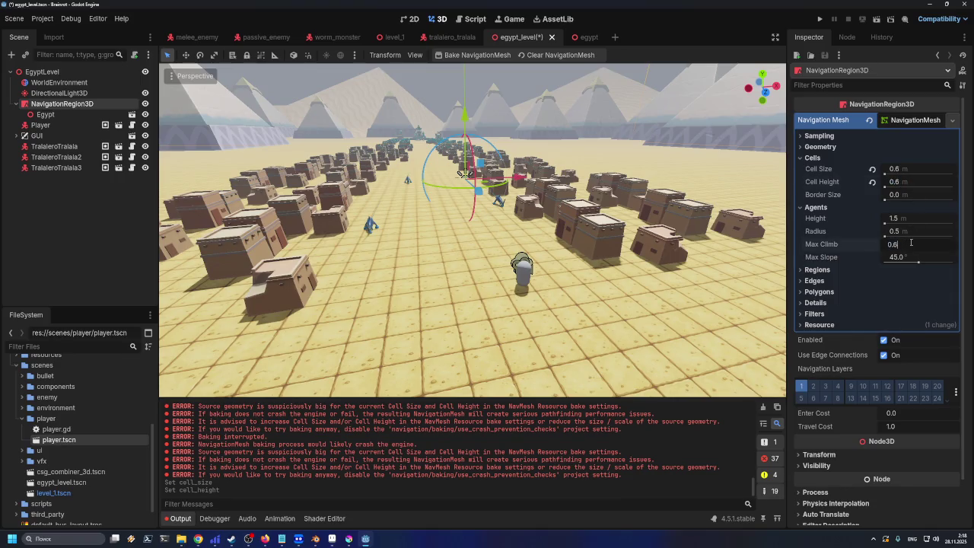
pyautogui.press('Return')
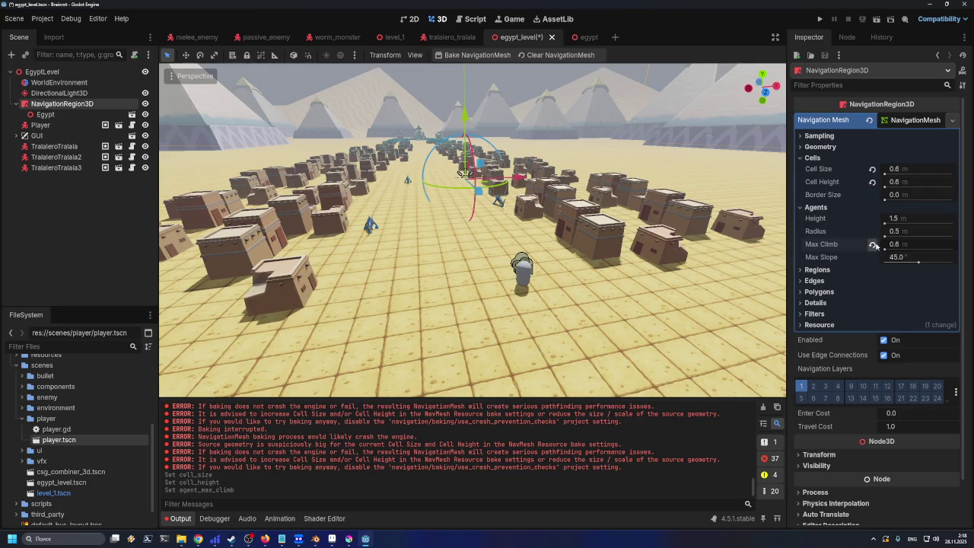
pyautogui.hotkey('ctrl', 's')
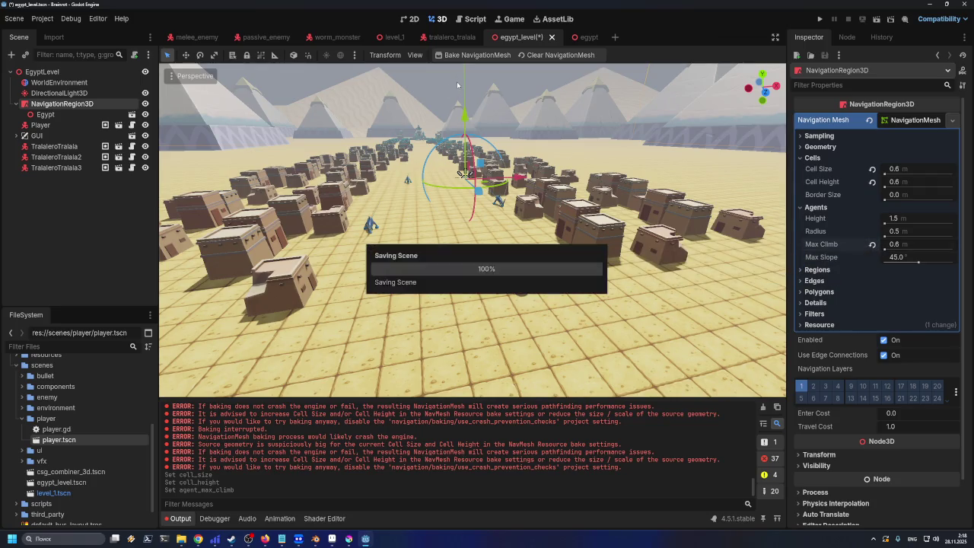
pyautogui.click(464, 57)
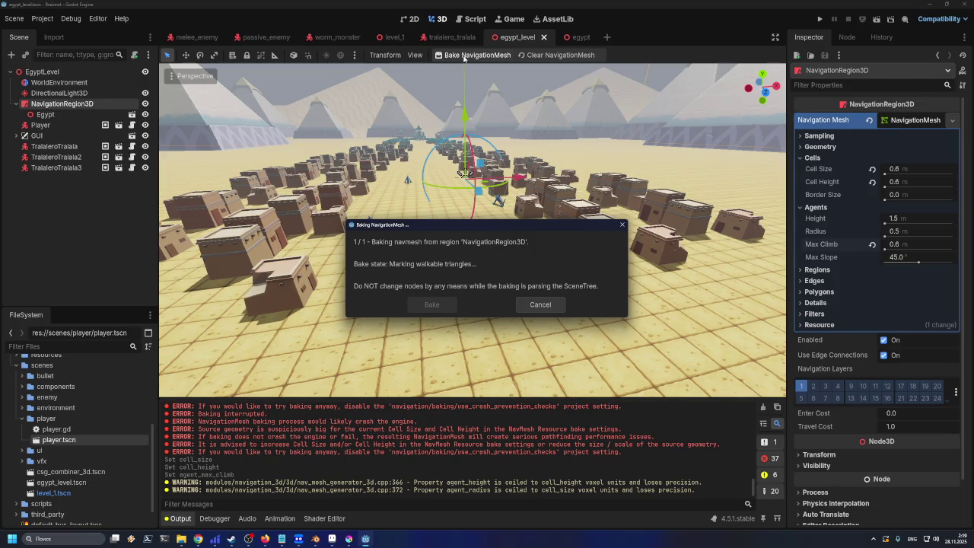
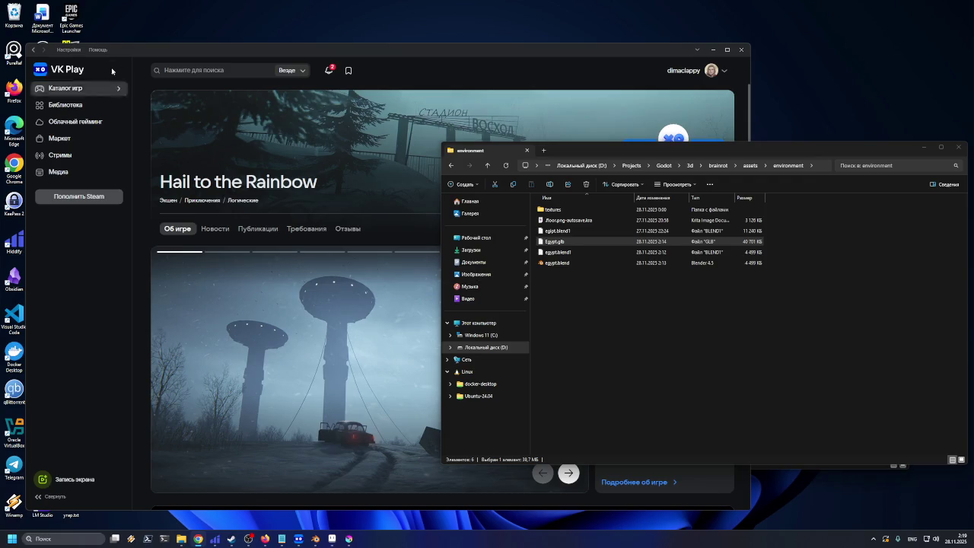
# Minimize the VK Play launcher and start Godot 4.5.1 from its desktop shortcut
pyautogui.click(712, 51)
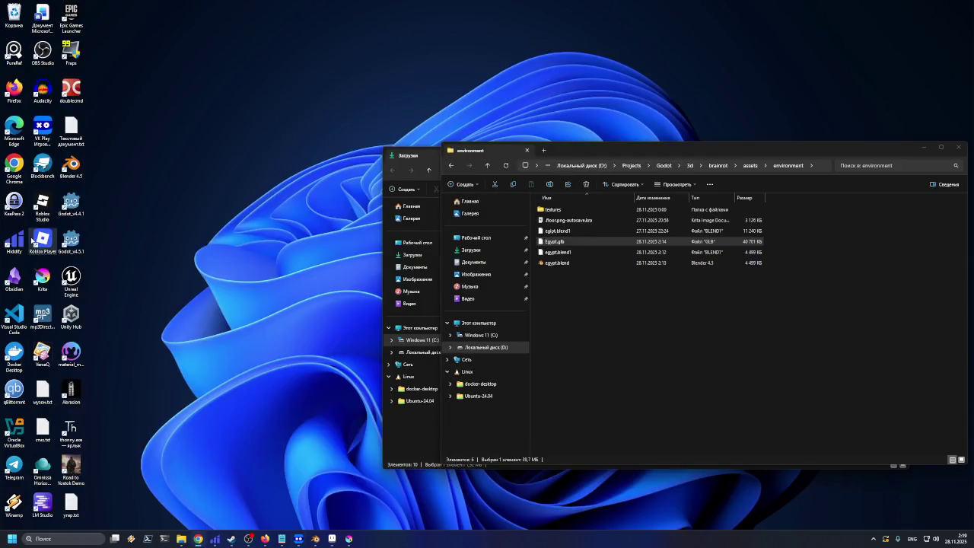
pyautogui.click(68, 242)
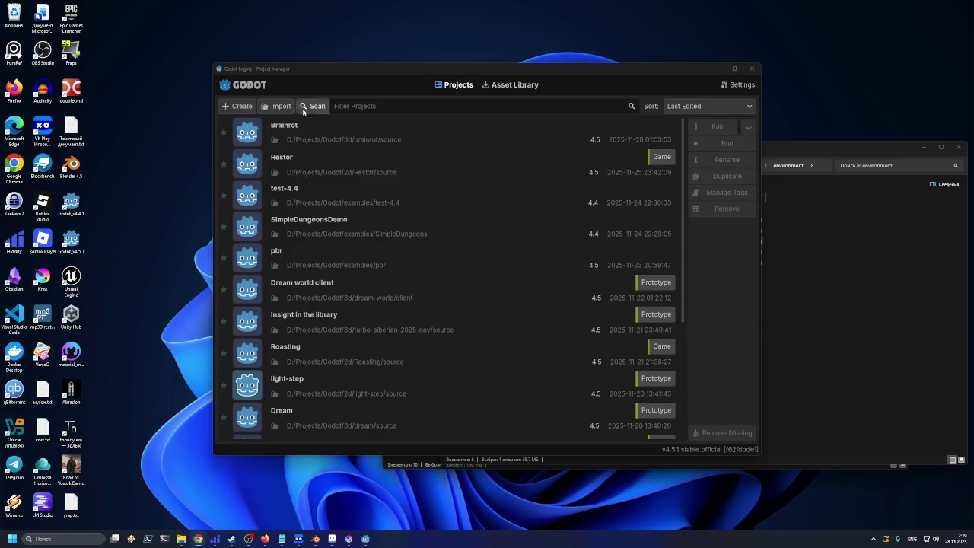
# Open the Brainrot project in the editor and wait for the egypt_level scene to load
pyautogui.click(348, 127)
pyautogui.click(697, 126)
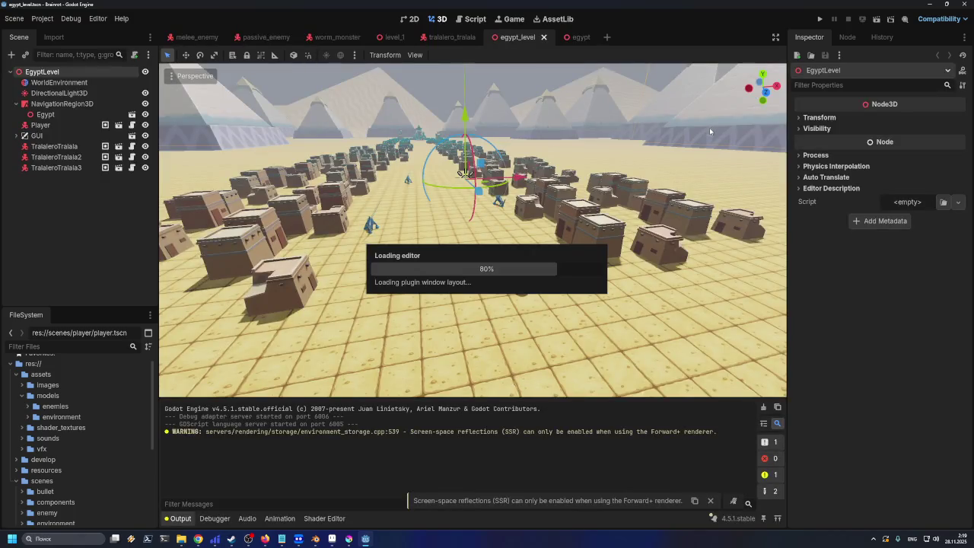
pyautogui.scroll(4, 469, 250)
pyautogui.scroll(2, 469, 250)
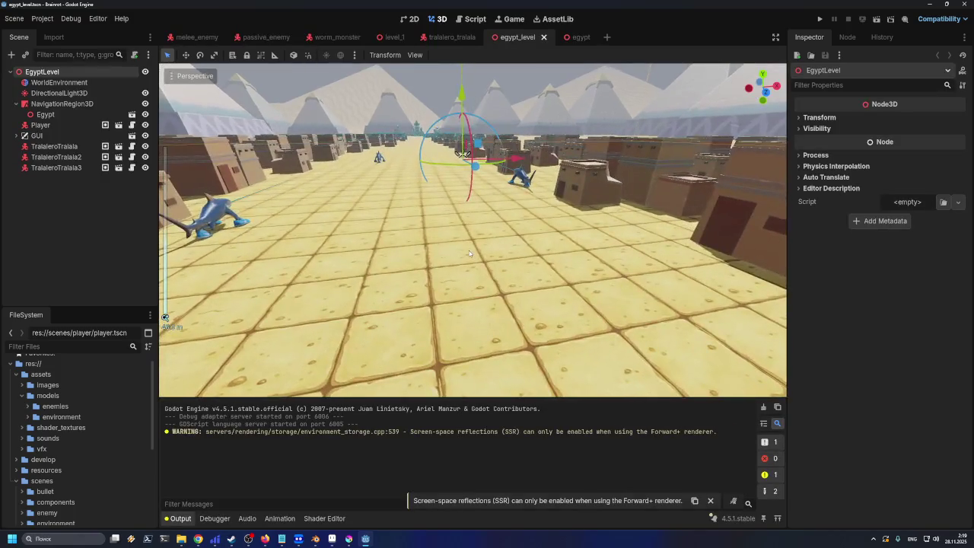
pyautogui.scroll(-4, 376, 326)
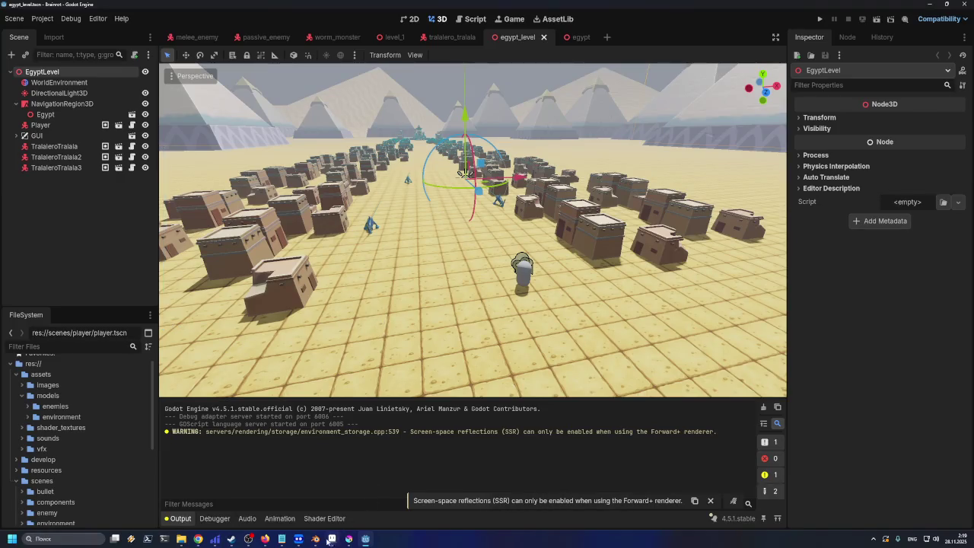
pyautogui.moveTo(316, 539)
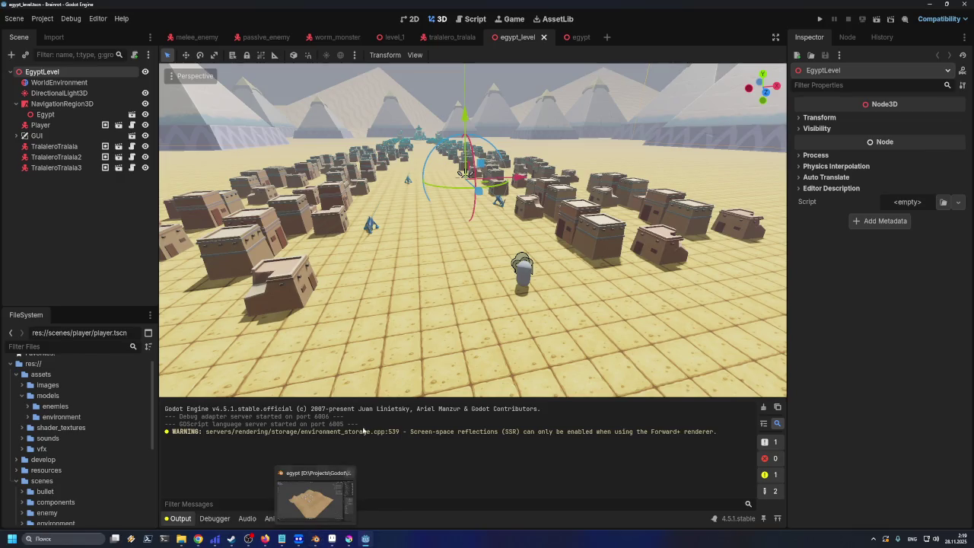
# Switch the viewport to wireframe display and deselect the EgyptLevel root node
pyautogui.click(194, 75)
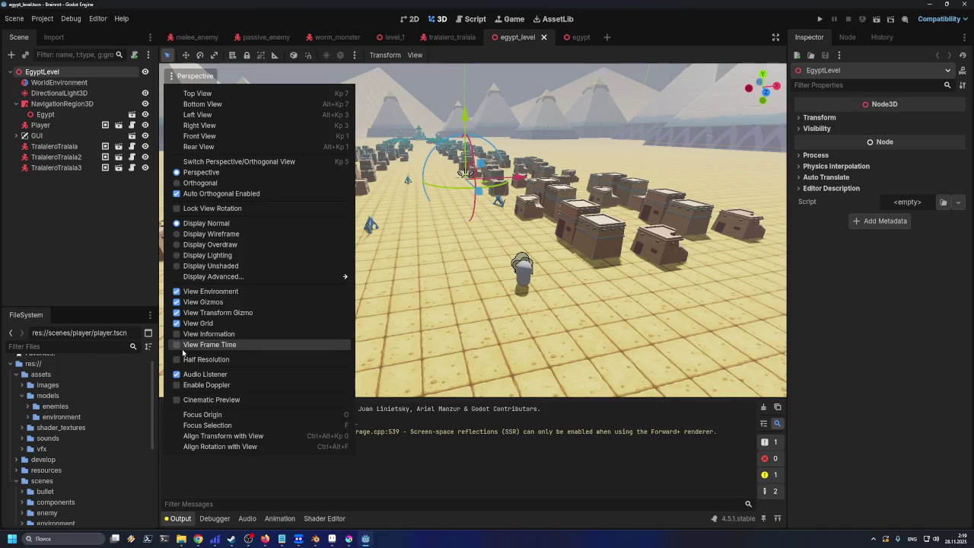
pyautogui.click(206, 234)
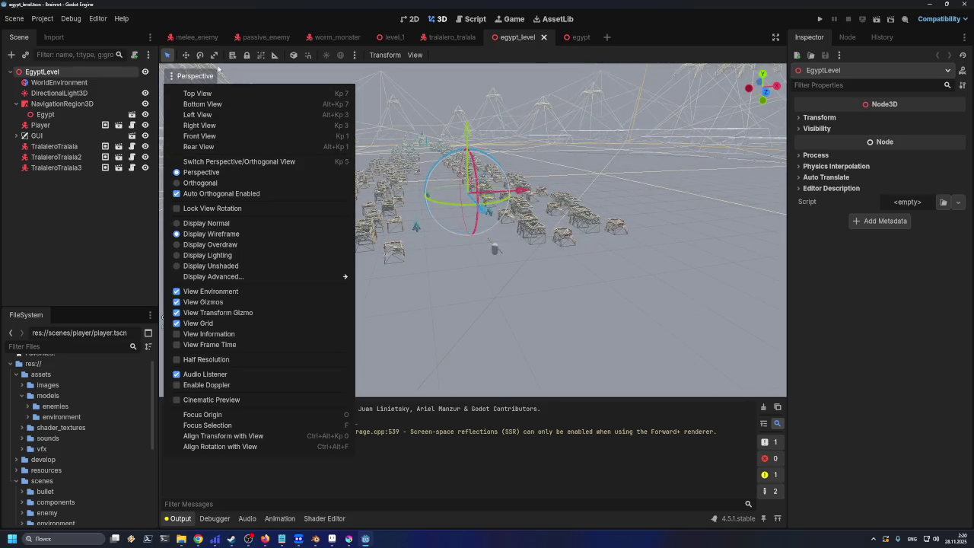
pyautogui.click(275, 57)
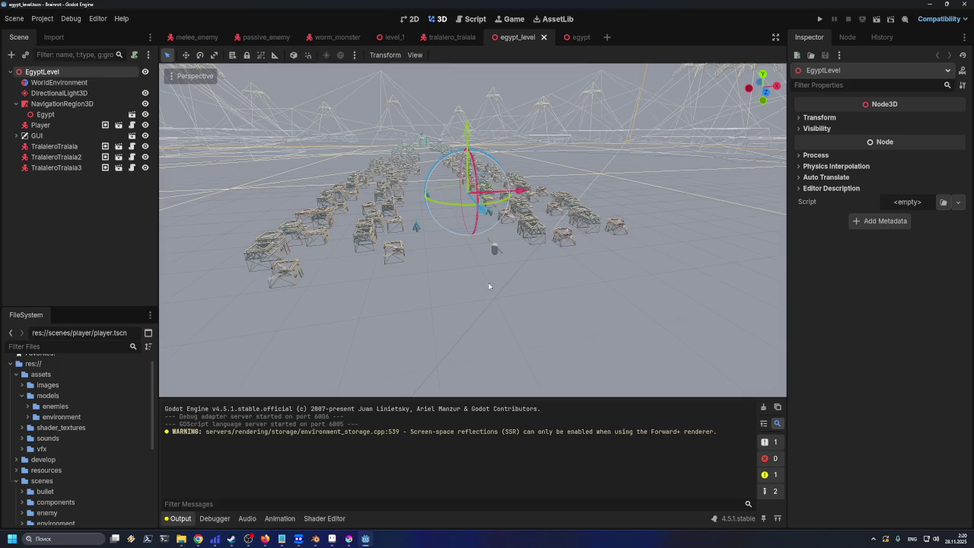
pyautogui.click(533, 271)
# Measure ground distances with the Ruler tool, reading 7.132 m and 3.132 m
pyautogui.click(273, 55)
pyautogui.moveTo(492, 283)
pyautogui.mouseDown()
pyautogui.moveTo(587, 270)
pyautogui.moveTo(525, 275)
pyautogui.moveTo(545, 299)
pyautogui.moveTo(500, 289)
pyautogui.moveTo(541, 282)
pyautogui.moveTo(548, 274)
pyautogui.moveTo(527, 262)
pyautogui.mouseUp()
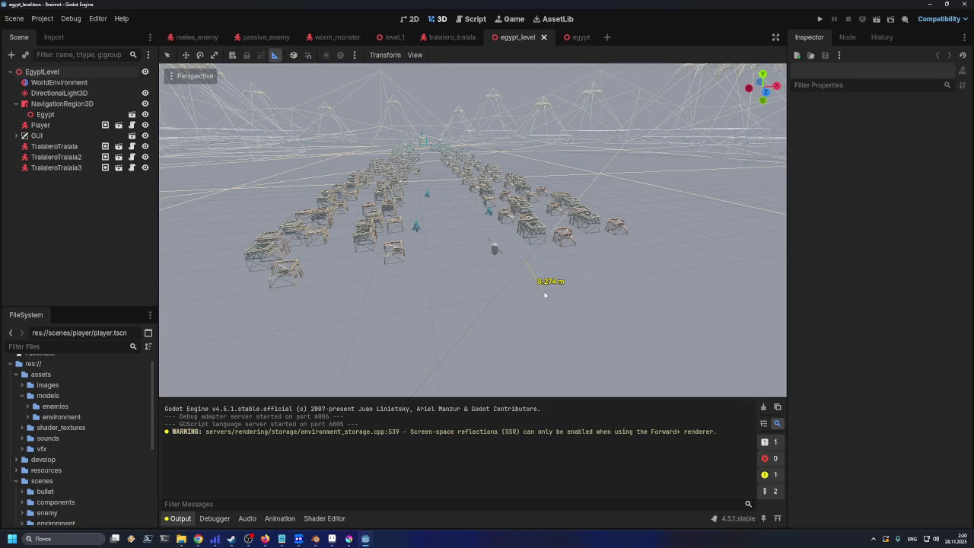
pyautogui.scroll(5, 532, 293)
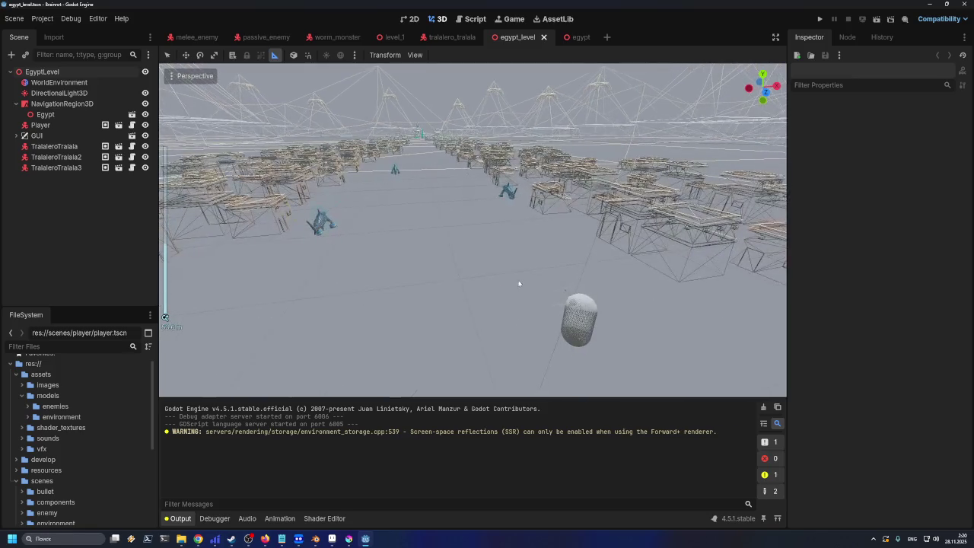
pyautogui.moveTo(519, 283); pyautogui.dragTo(511, 284)
pyautogui.scroll(-5, 510, 279)
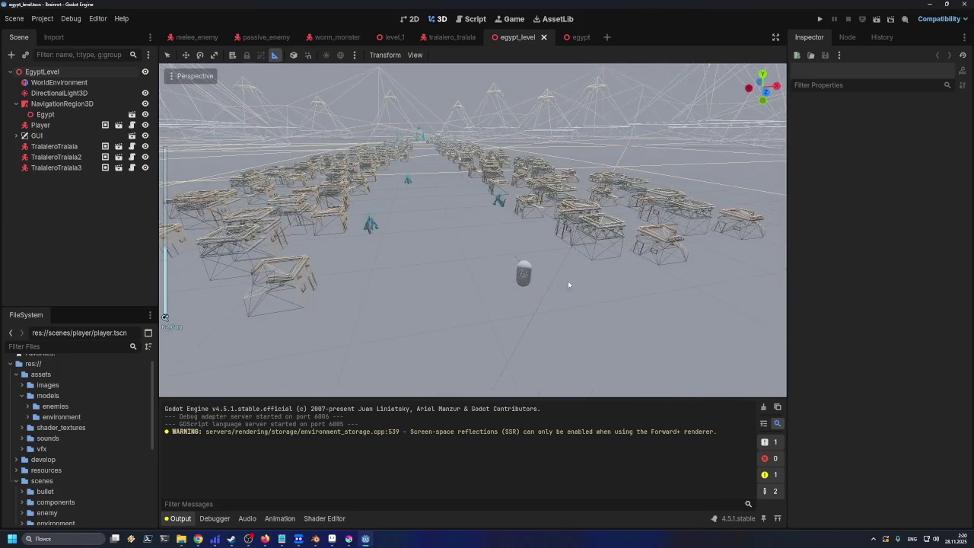
pyautogui.moveTo(592, 262); pyautogui.dragTo(640, 257)
pyautogui.scroll(8, 420, 314)
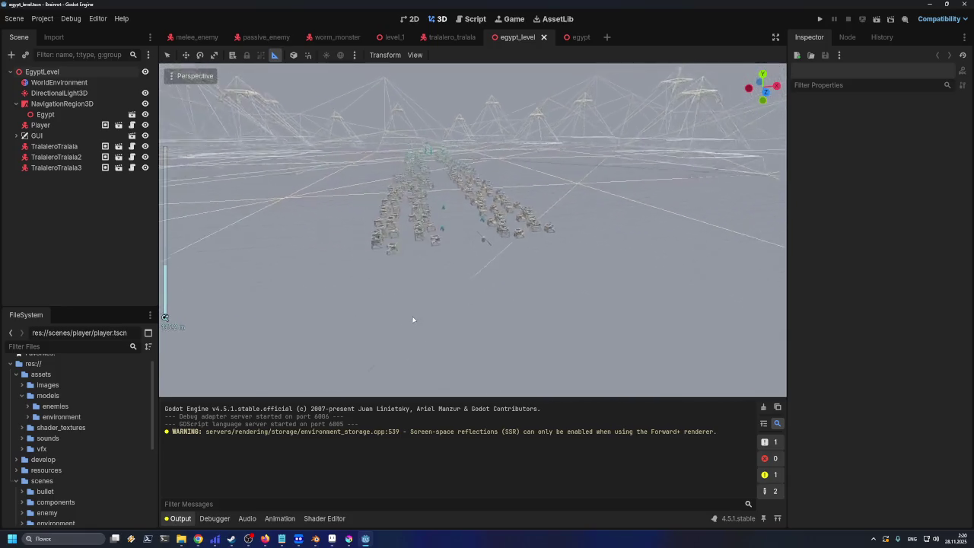
# Drag ruler lines between distant pyramids, measuring roughly 797 m across the level
pyautogui.scroll(-5, 414, 313)
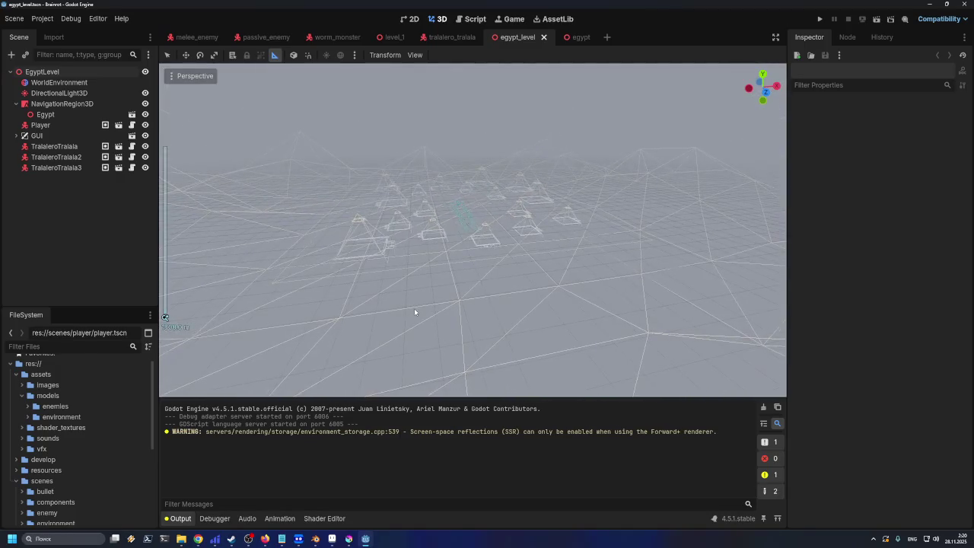
pyautogui.scroll(3, 420, 307)
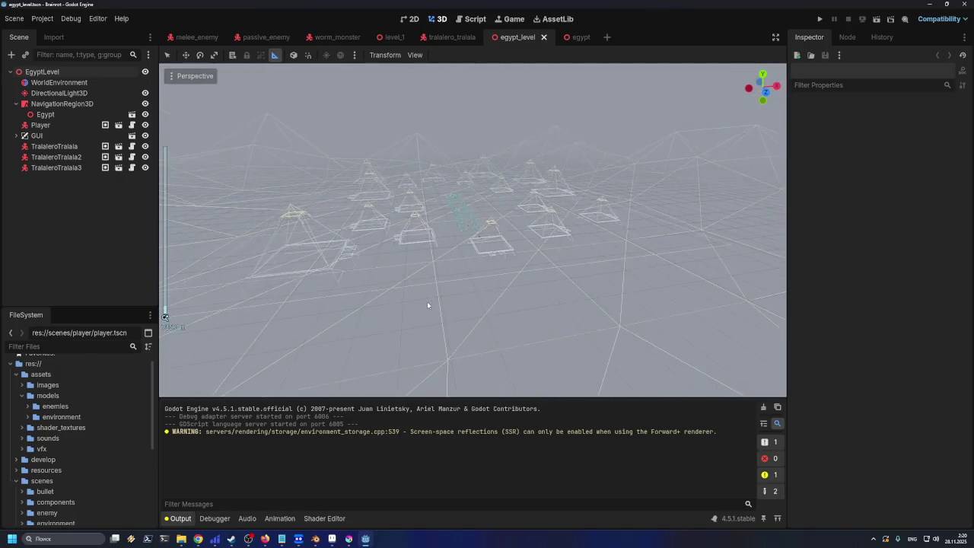
pyautogui.moveTo(438, 284)
pyautogui.mouseDown()
pyautogui.moveTo(576, 272)
pyautogui.moveTo(678, 369)
pyautogui.moveTo(674, 355)
pyautogui.mouseUp()
pyautogui.scroll(2, 582, 278)
pyautogui.scroll(3, 502, 266)
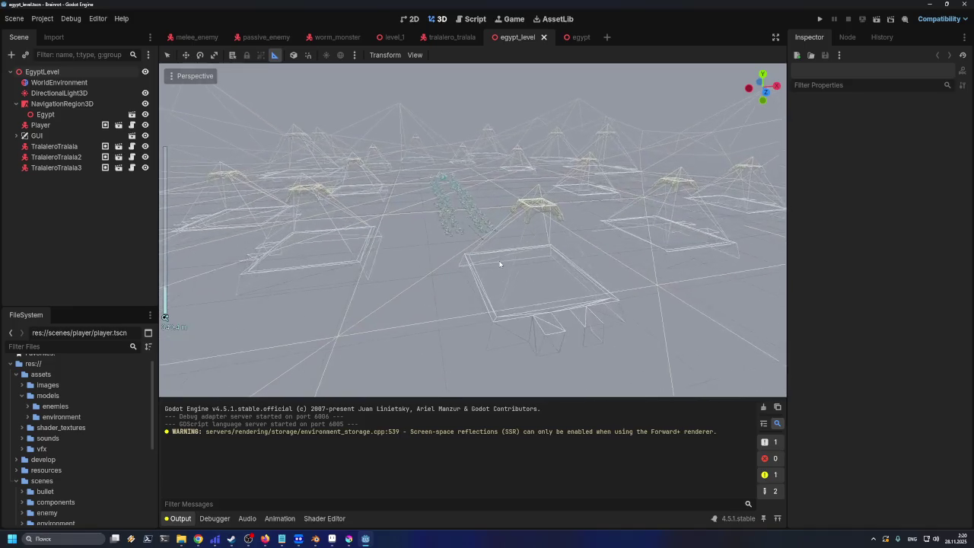
pyautogui.scroll(-5, 420, 278)
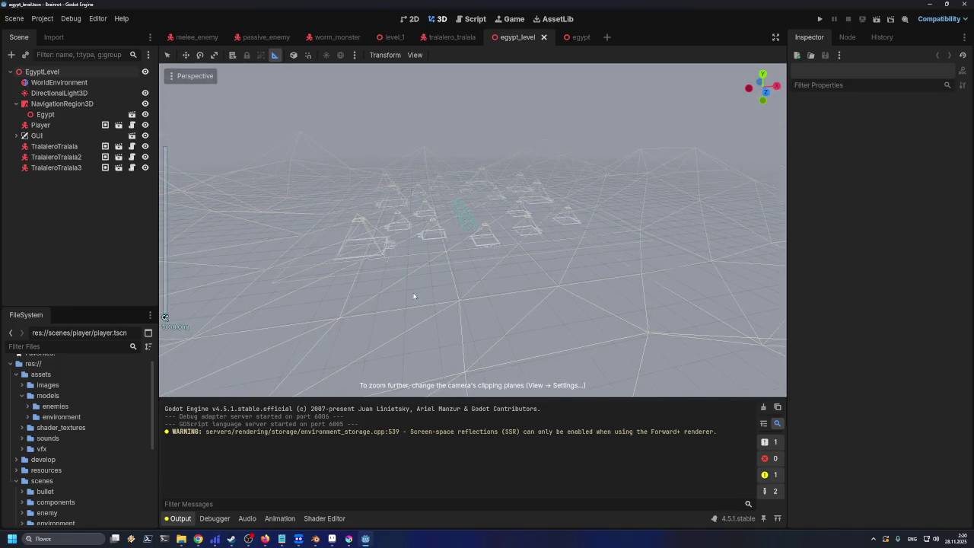
pyautogui.scroll(4, 376, 263)
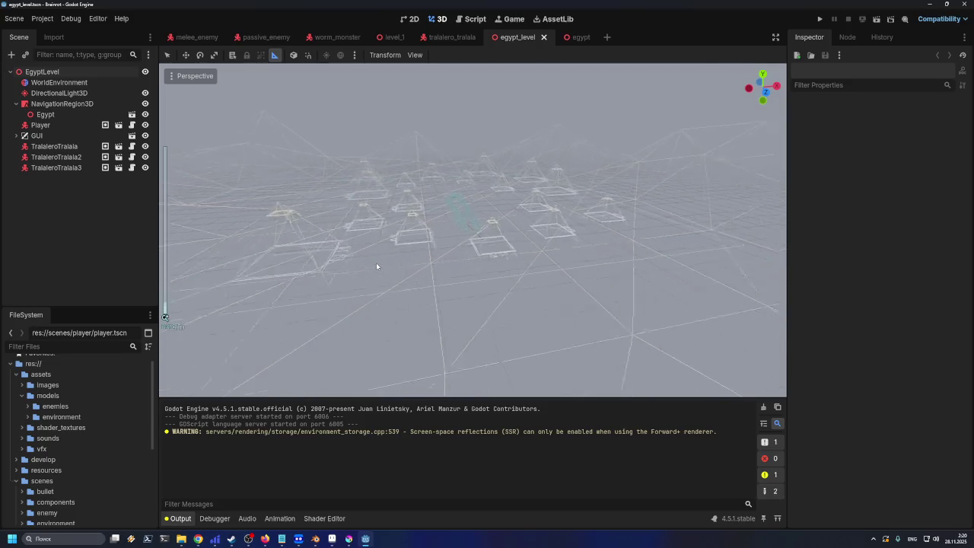
pyautogui.scroll(-3, 451, 266)
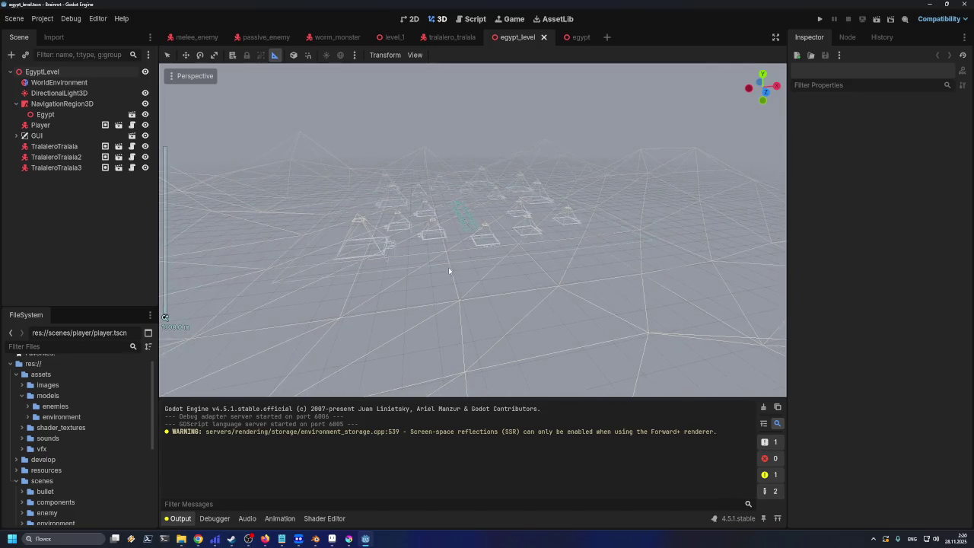
pyautogui.moveTo(451, 266)
pyautogui.mouseDown()
pyautogui.moveTo(540, 265)
pyautogui.moveTo(563, 294)
pyautogui.moveTo(460, 304)
pyautogui.moveTo(558, 288)
pyautogui.mouseUp()
# Take further ruler measurements from new angles, including 3.149 m and 256.105 m
pyautogui.scroll(3, 488, 354)
pyautogui.moveTo(447, 356); pyautogui.dragTo(624, 328)
pyautogui.scroll(5, 579, 324)
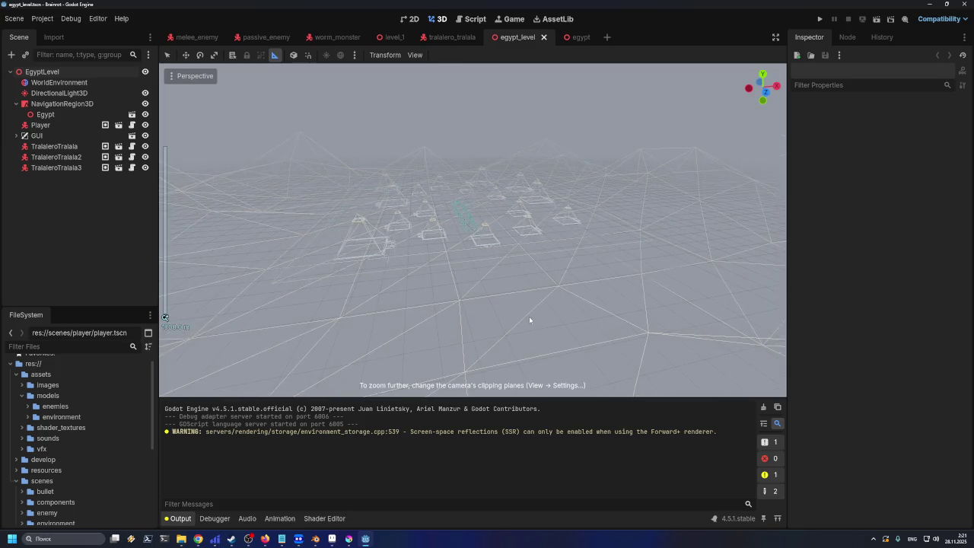
pyautogui.moveTo(436, 336); pyautogui.dragTo(508, 342)
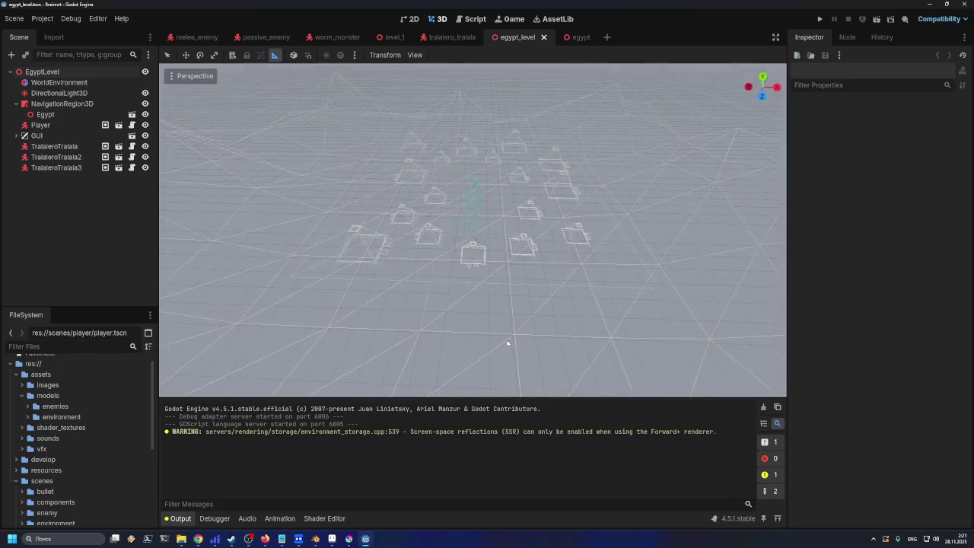
pyautogui.scroll(8, 460, 179)
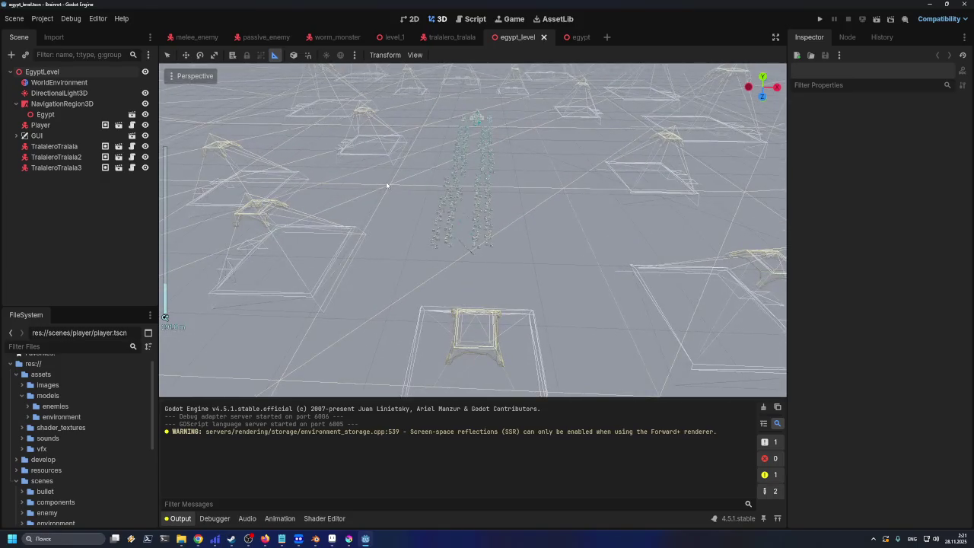
pyautogui.moveTo(459, 190)
pyautogui.mouseDown()
pyautogui.moveTo(563, 189)
pyautogui.moveTo(386, 187)
pyautogui.mouseUp()
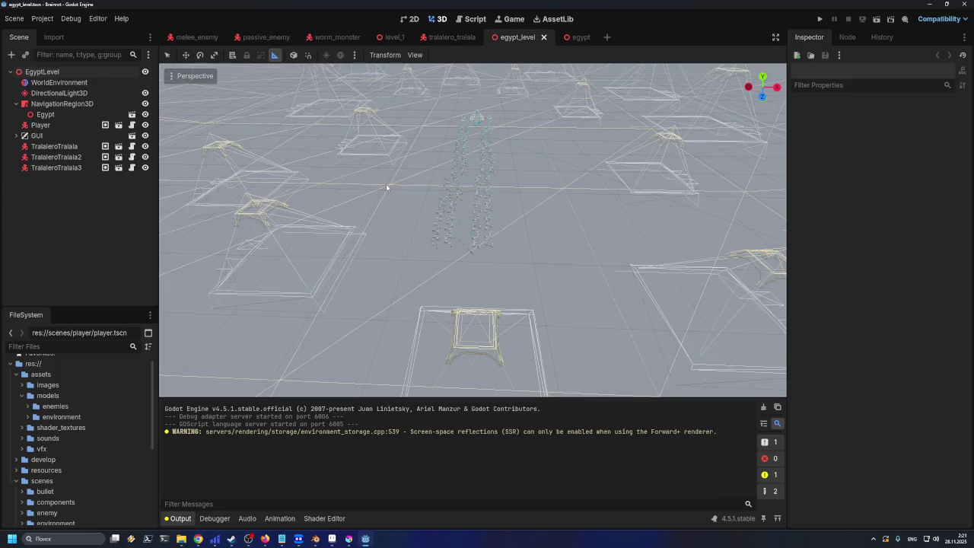
pyautogui.moveTo(382, 282)
pyautogui.mouseDown()
pyautogui.moveTo(379, 290)
pyautogui.moveTo(403, 264)
pyautogui.moveTo(390, 281)
pyautogui.mouseUp()
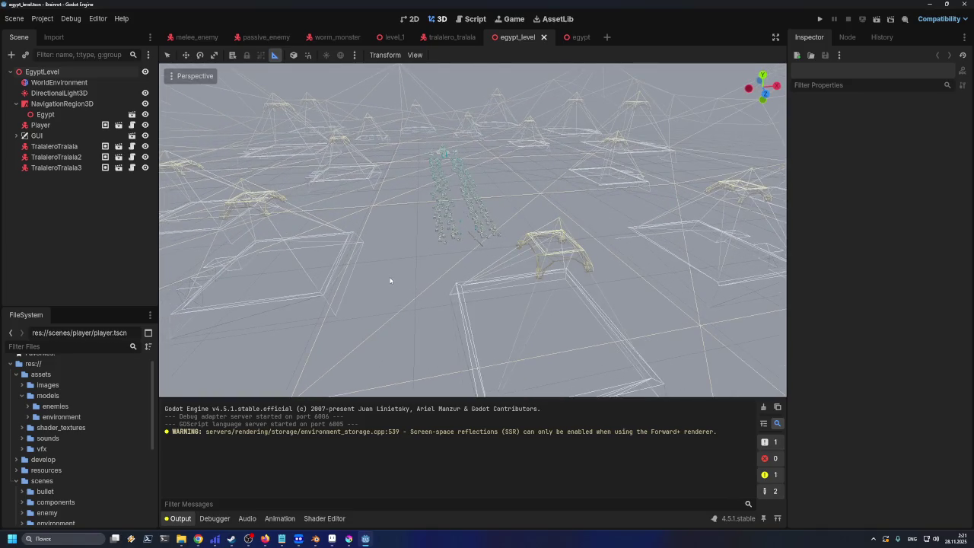
pyautogui.click(188, 76)
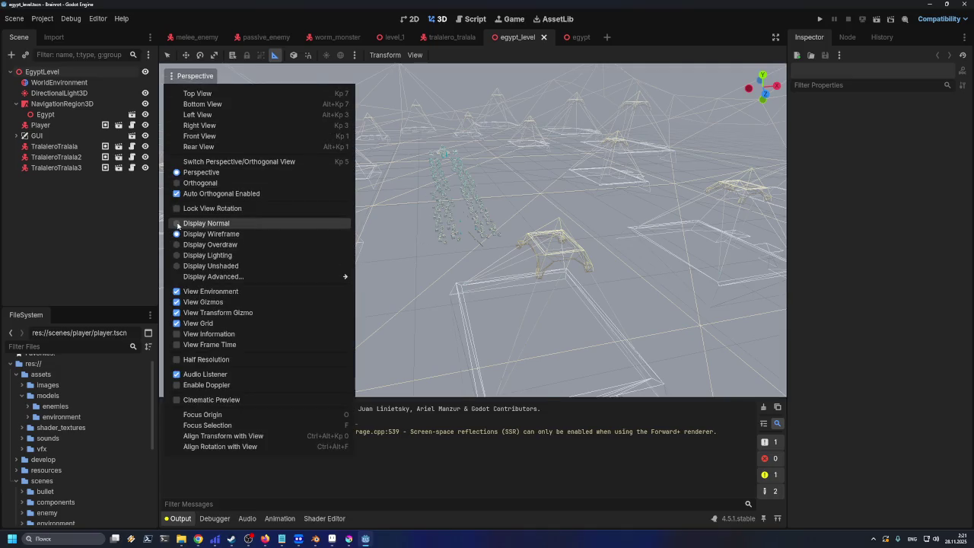
# Restore normal shading and bring the camera down to ground level facing the pyramids
pyautogui.click(178, 224)
pyautogui.click(403, 205)
pyautogui.scroll(-5, 400, 206)
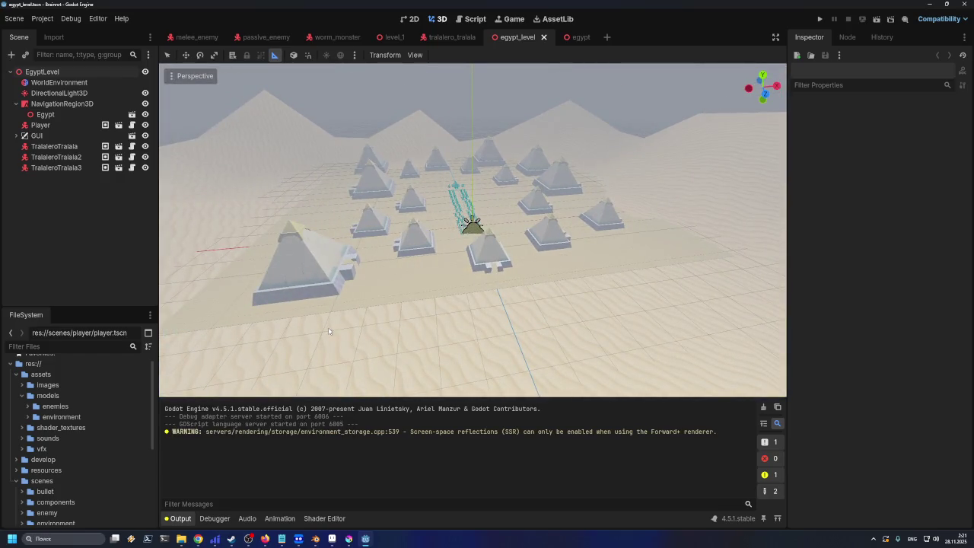
pyautogui.scroll(-3, 334, 325)
pyautogui.scroll(1, 333, 326)
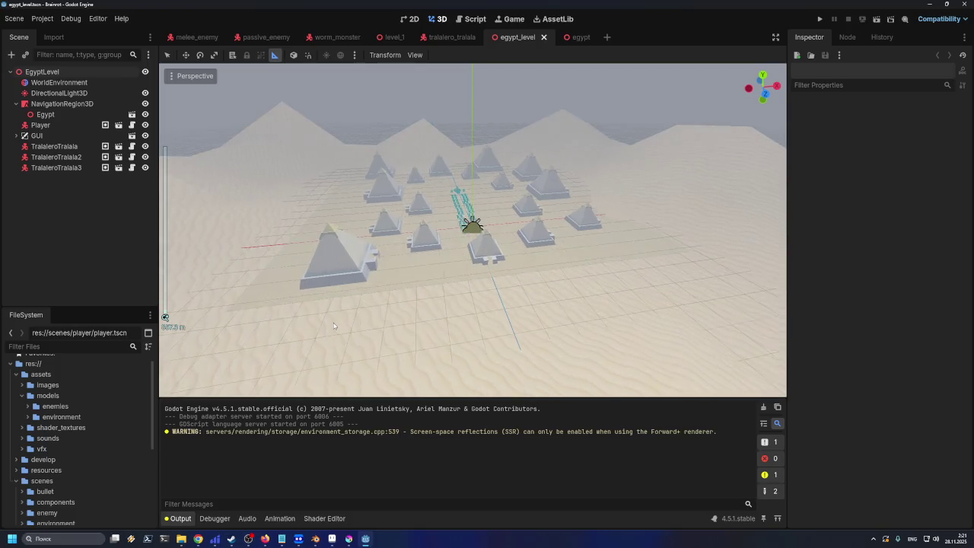
pyautogui.scroll(1, 334, 326)
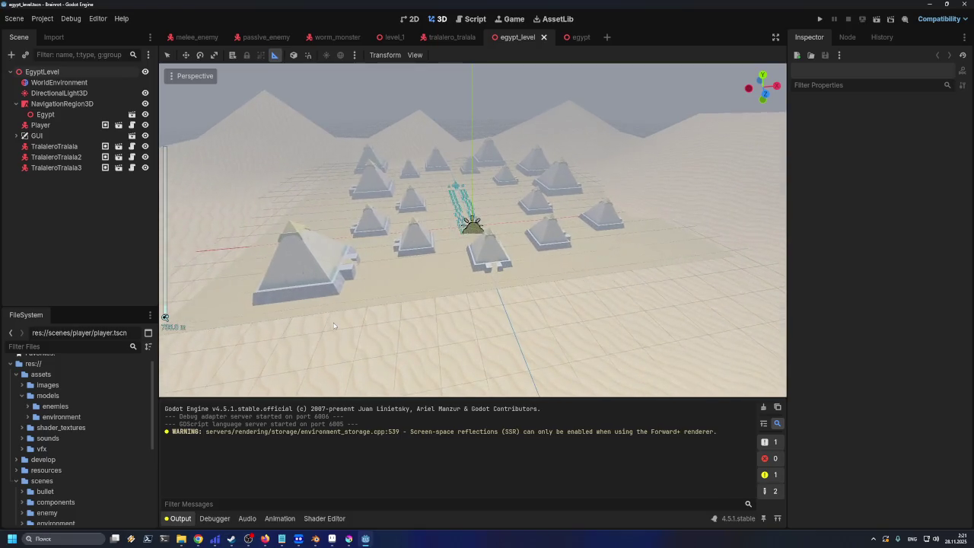
pyautogui.scroll(2, 333, 326)
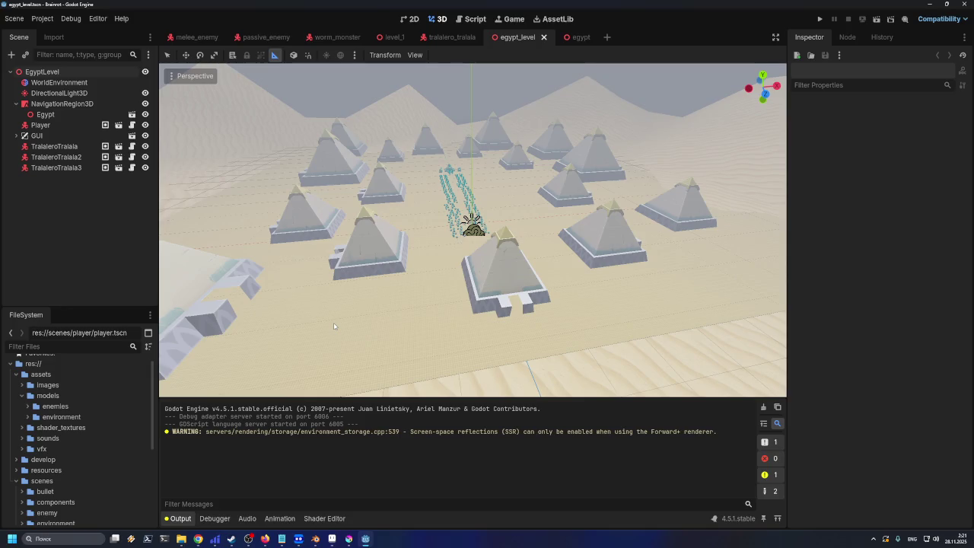
pyautogui.moveTo(378, 279)
pyautogui.mouseDown()
pyautogui.moveTo(381, 232)
pyautogui.moveTo(389, 283)
pyautogui.mouseUp()
pyautogui.click(71, 104)
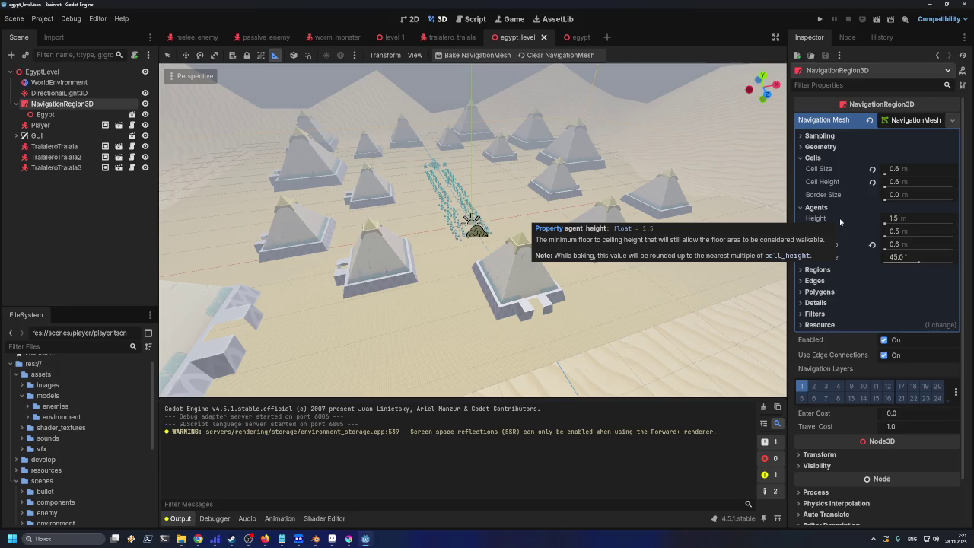
# Expand the navigation mesh Regions and Edges sections, showing Max Length 0.0 and Max Error 1.3
pyautogui.moveTo(554, 270); pyautogui.dragTo(352, 249)
pyautogui.moveTo(476, 283)
pyautogui.mouseDown()
pyautogui.moveTo(468, 269)
pyautogui.moveTo(476, 310)
pyautogui.mouseUp()
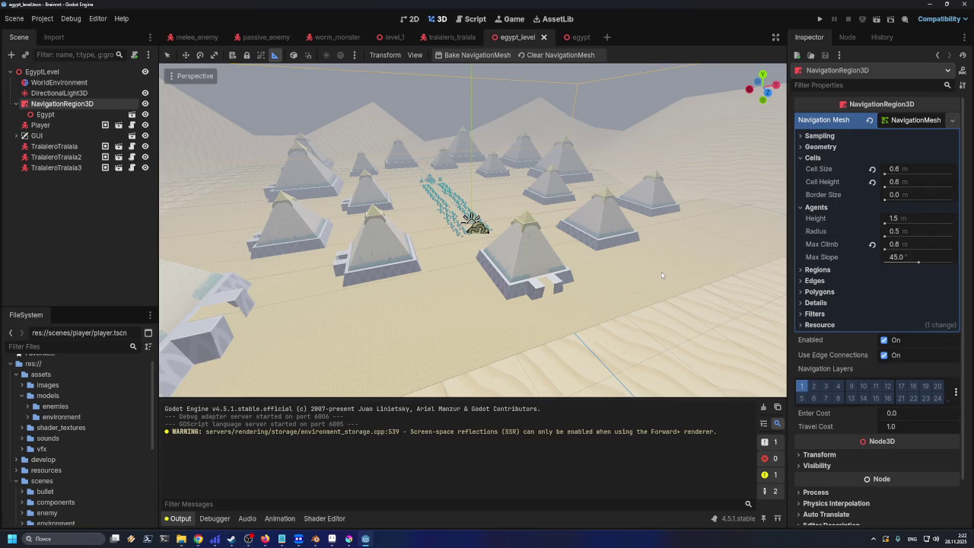
pyautogui.click(804, 271)
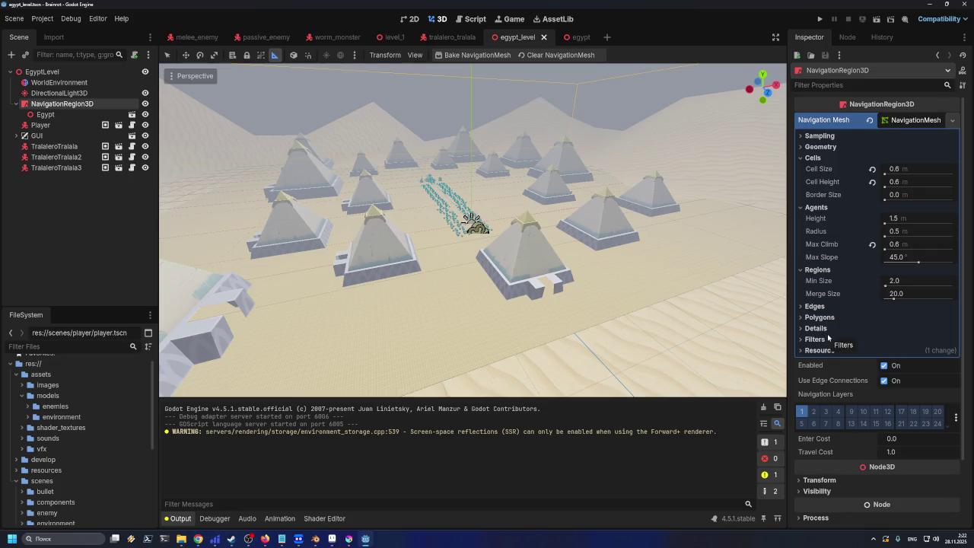
pyautogui.click(821, 306)
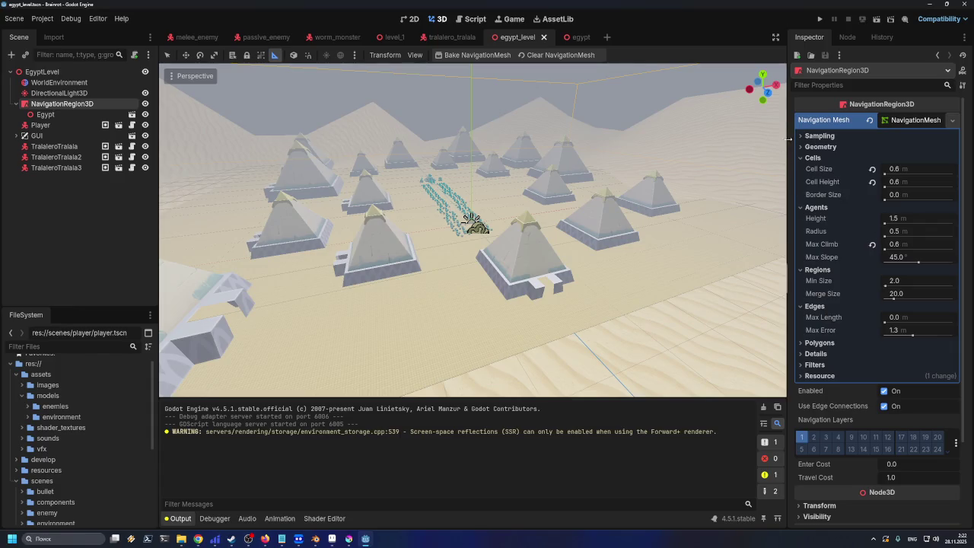
# Expand Sampling and check the Partition Type options, keeping Watershed
pyautogui.click(802, 146)
pyautogui.click(802, 146)
pyautogui.click(804, 136)
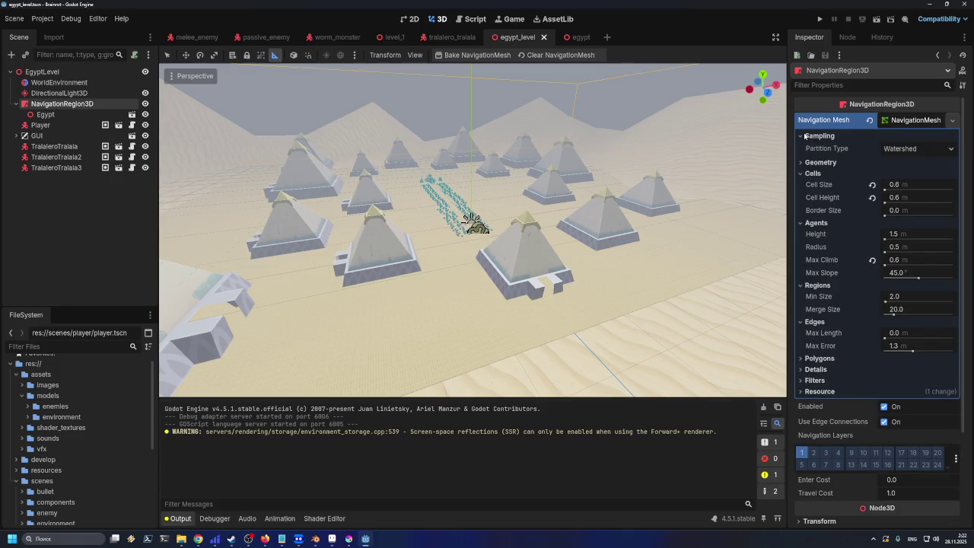
pyautogui.click(913, 147)
pyautogui.click(913, 166)
pyautogui.moveTo(911, 314)
pyautogui.click(919, 149)
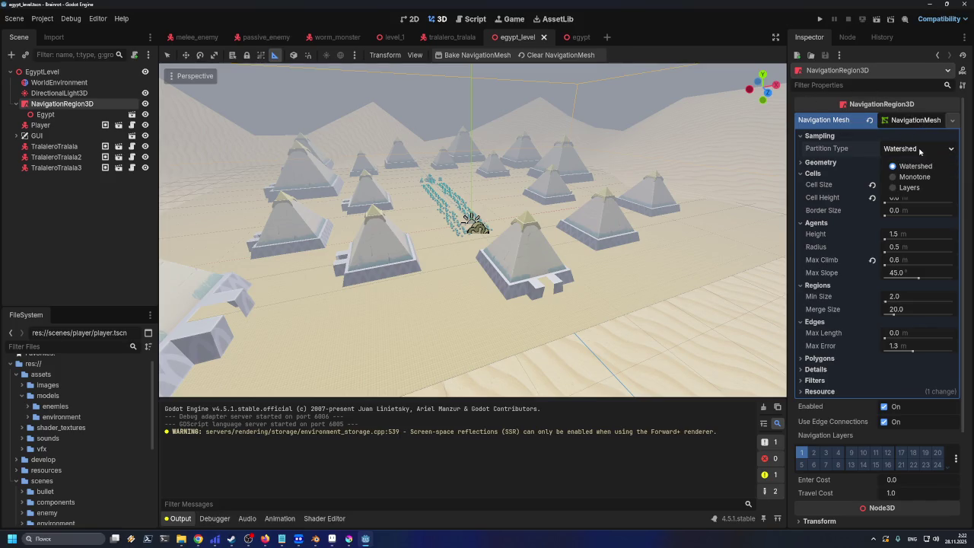
pyautogui.click(919, 151)
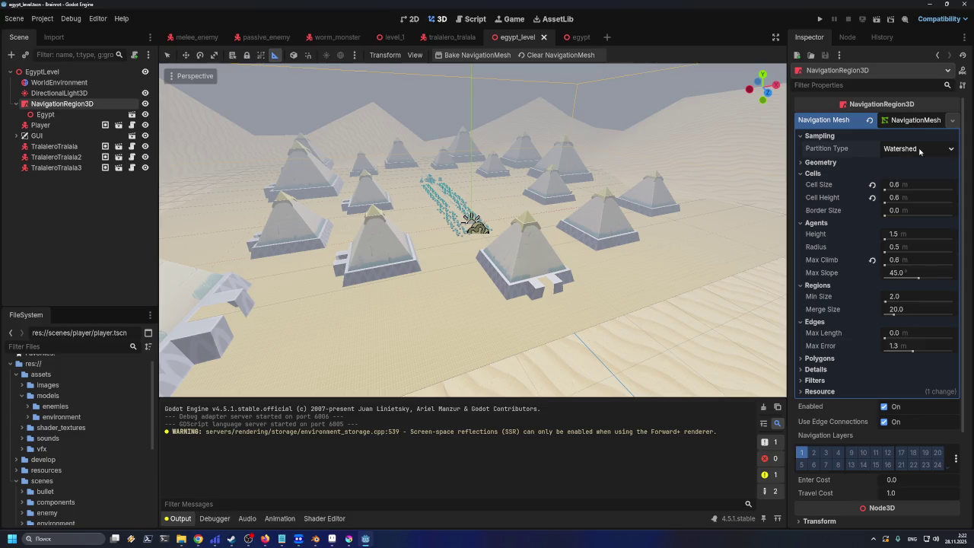
# Expand Geometry and review Parsed Geometry Type (Both) and Source Geometry Mode options
pyautogui.click(822, 162)
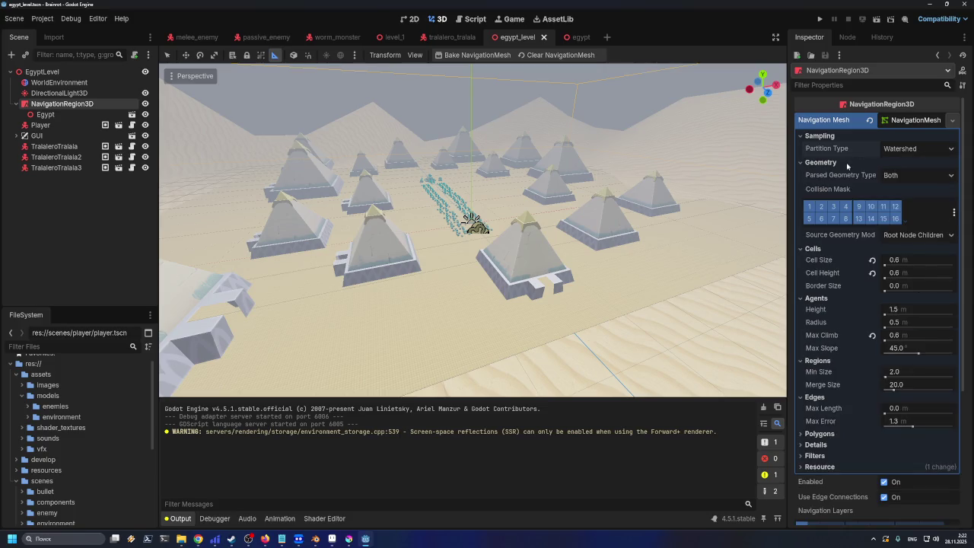
pyautogui.click(923, 177)
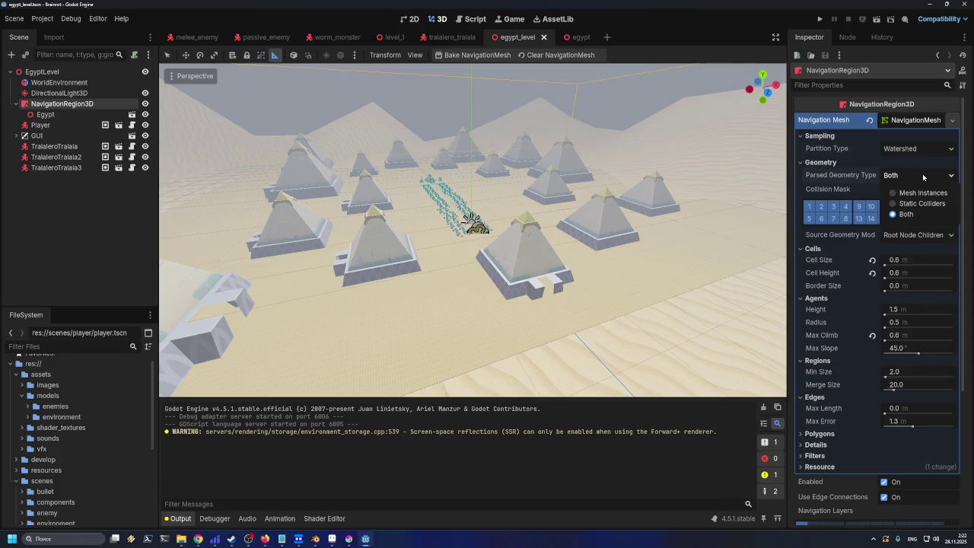
pyautogui.click(923, 176)
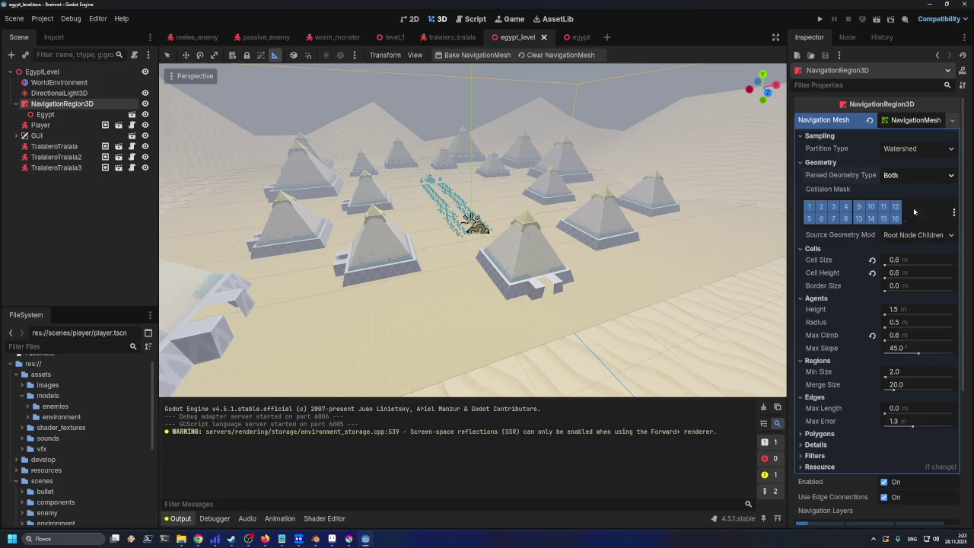
pyautogui.click(923, 235)
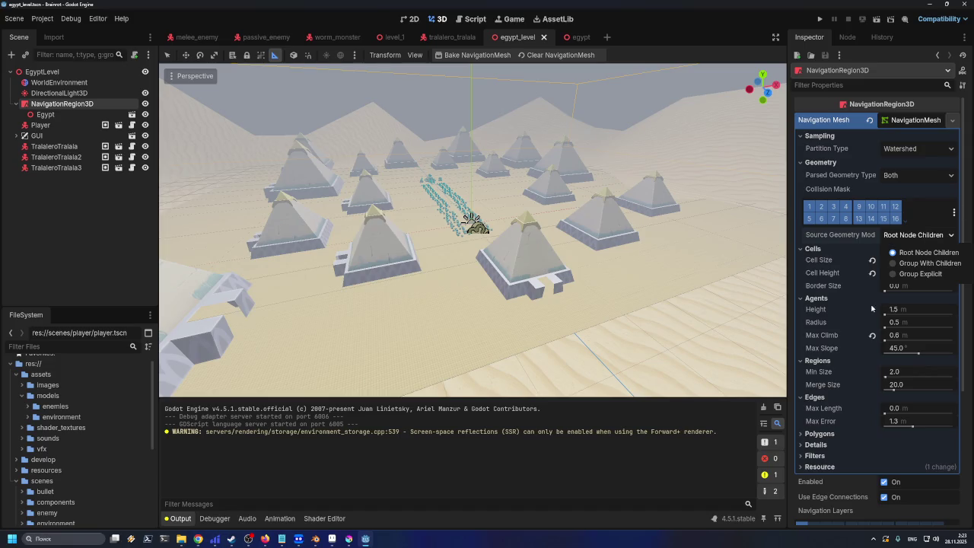
# Keep Root Node Children, expand Filters and scroll down to the Baking AABB fields
pyautogui.click(825, 456)
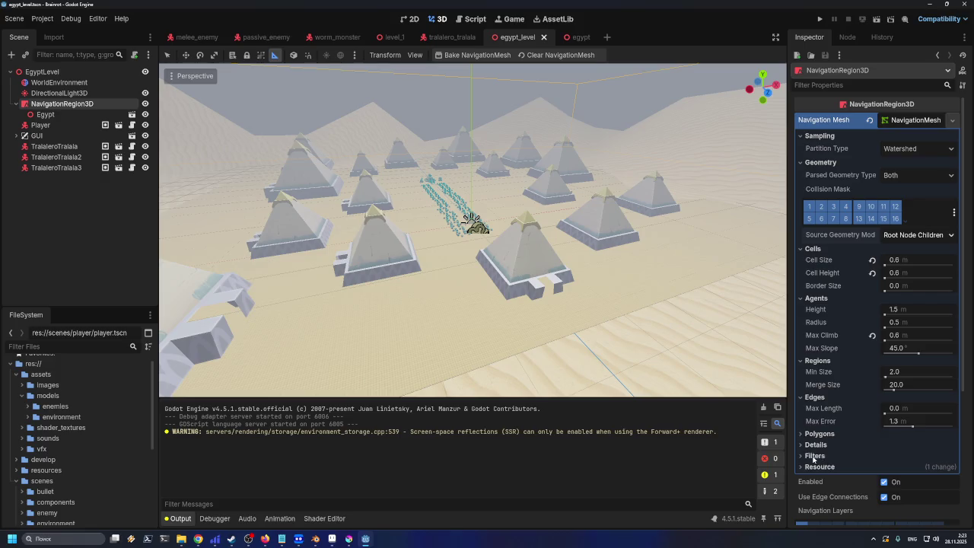
pyautogui.click(813, 457)
pyautogui.scroll(-3, 802, 462)
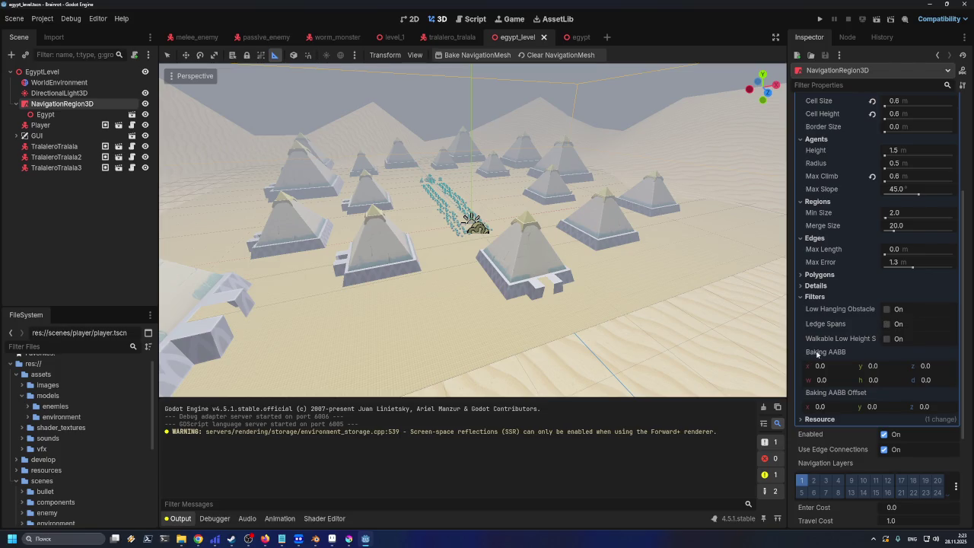
pyautogui.moveTo(841, 352)
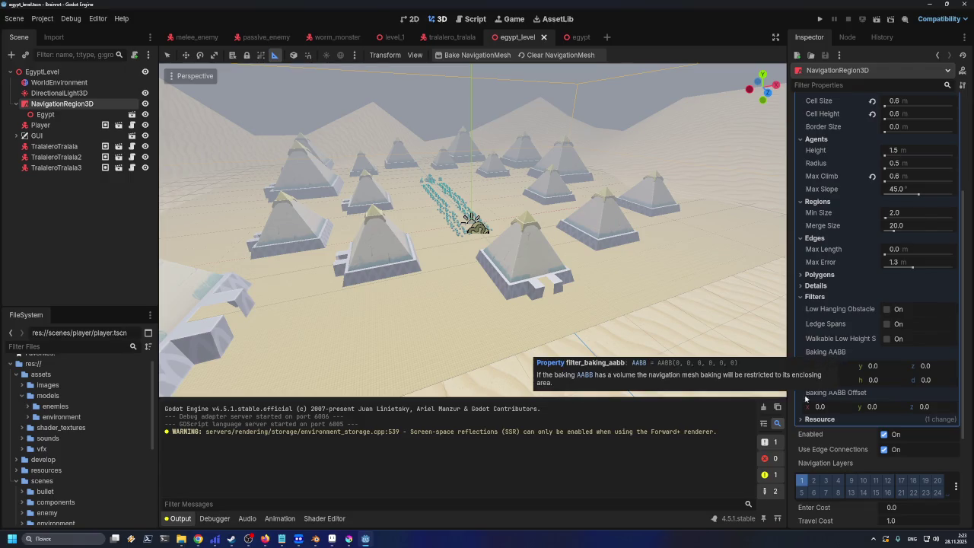
pyautogui.scroll(5, 635, 303)
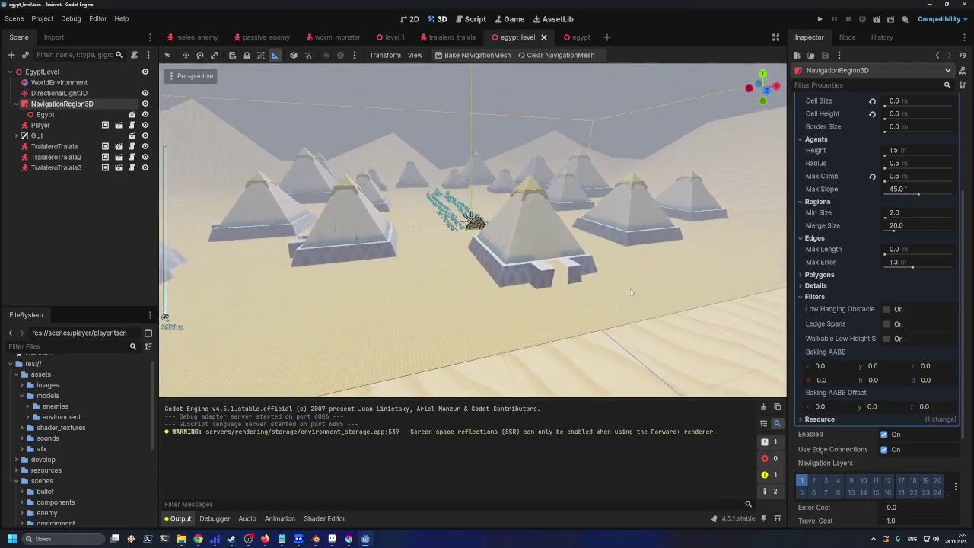
pyautogui.scroll(-5, 630, 291)
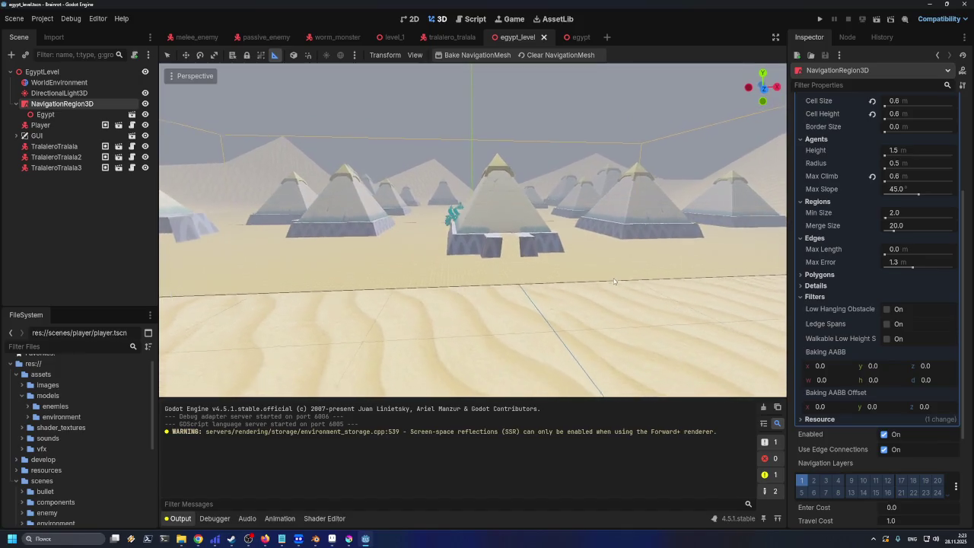
pyautogui.scroll(-5, 614, 277)
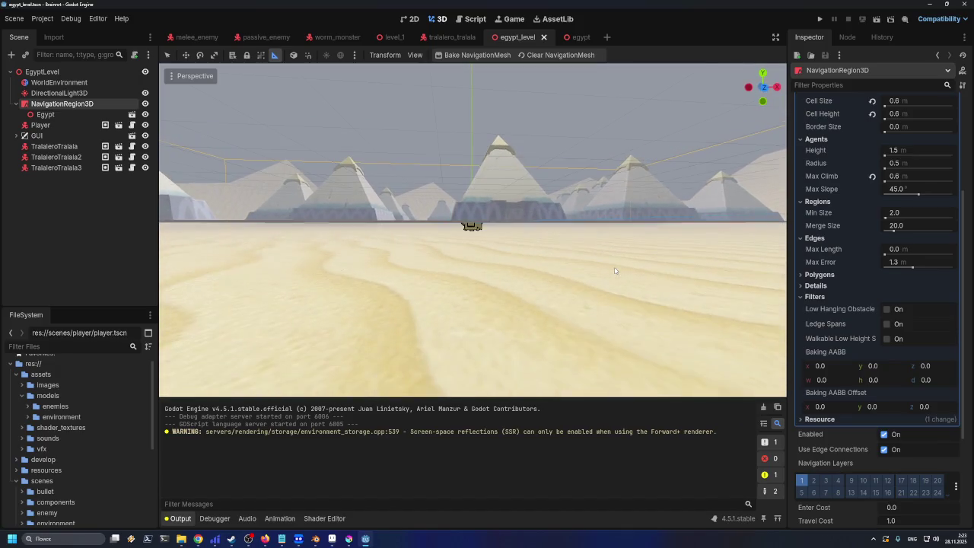
pyautogui.scroll(-3, 615, 270)
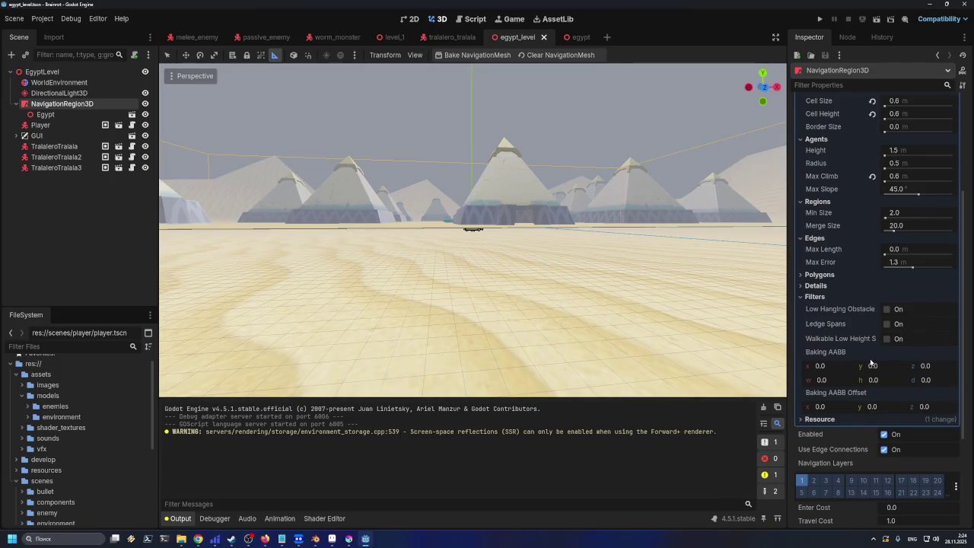
pyautogui.click(885, 382)
# Try Baking AABB heights of 10, 100 and 200
pyautogui.write('10')
pyautogui.press('Return')
pyautogui.scroll(5, 593, 289)
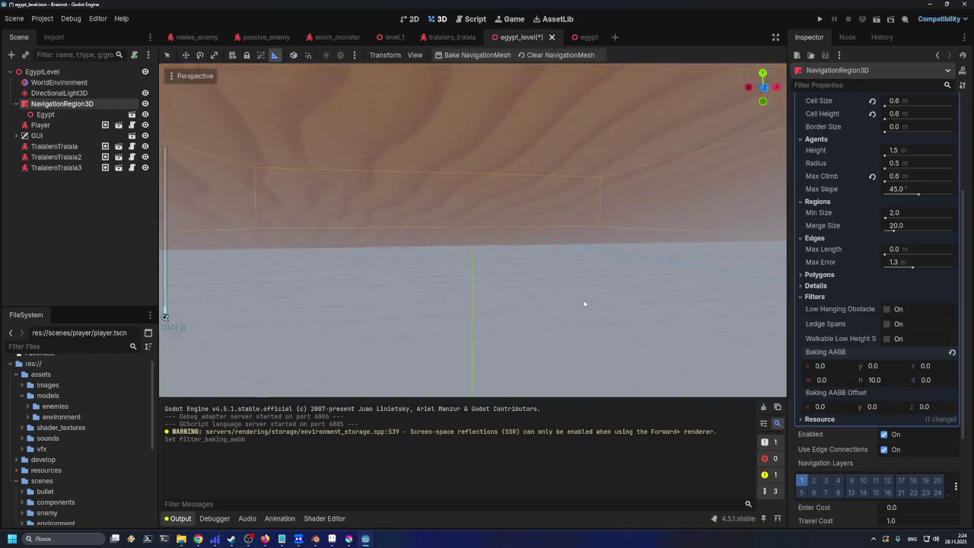
pyautogui.scroll(5, 601, 327)
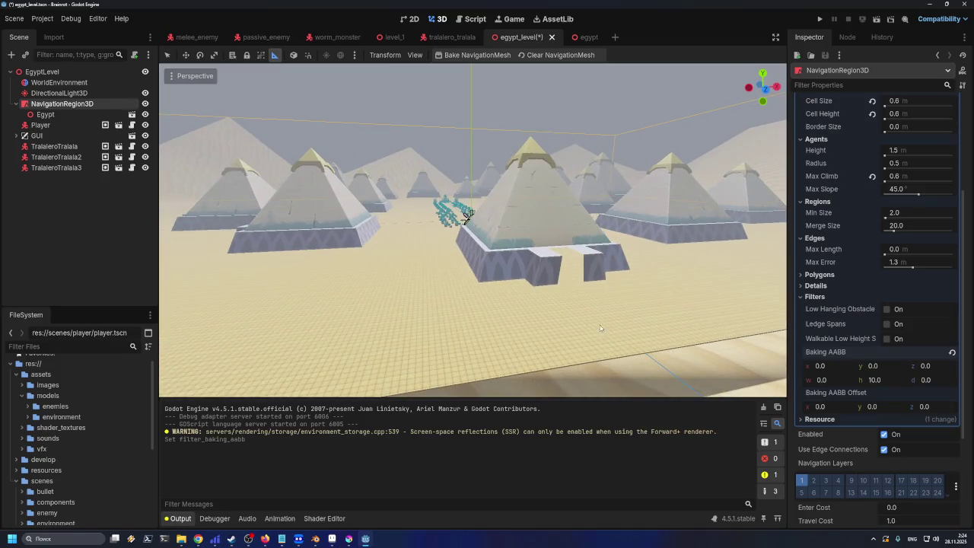
pyautogui.scroll(-10, 489, 229)
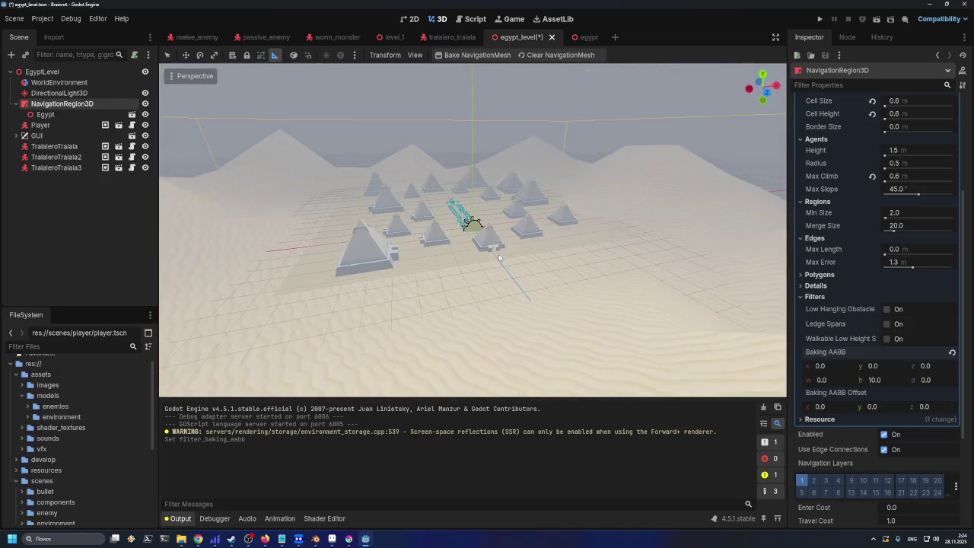
pyautogui.scroll(5, 499, 259)
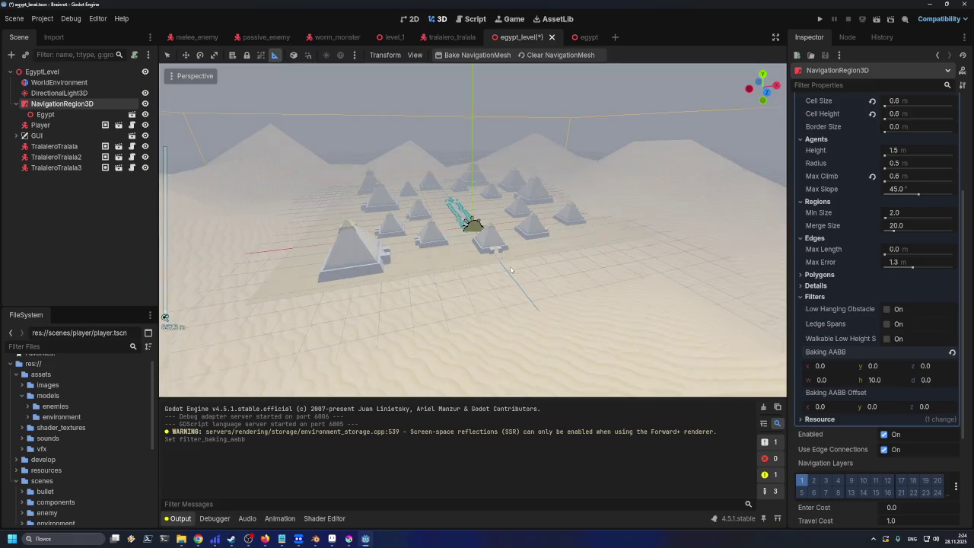
pyautogui.click(884, 380)
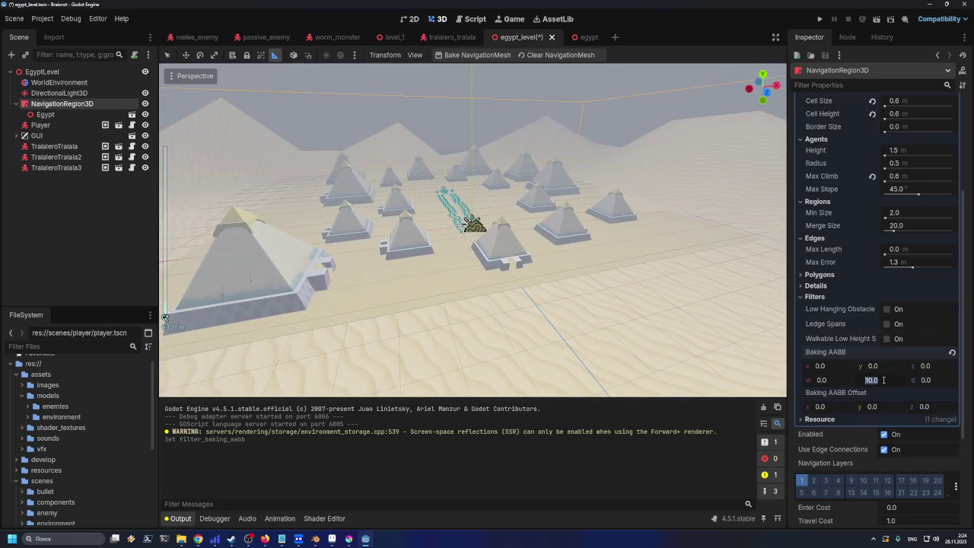
pyautogui.write('10')
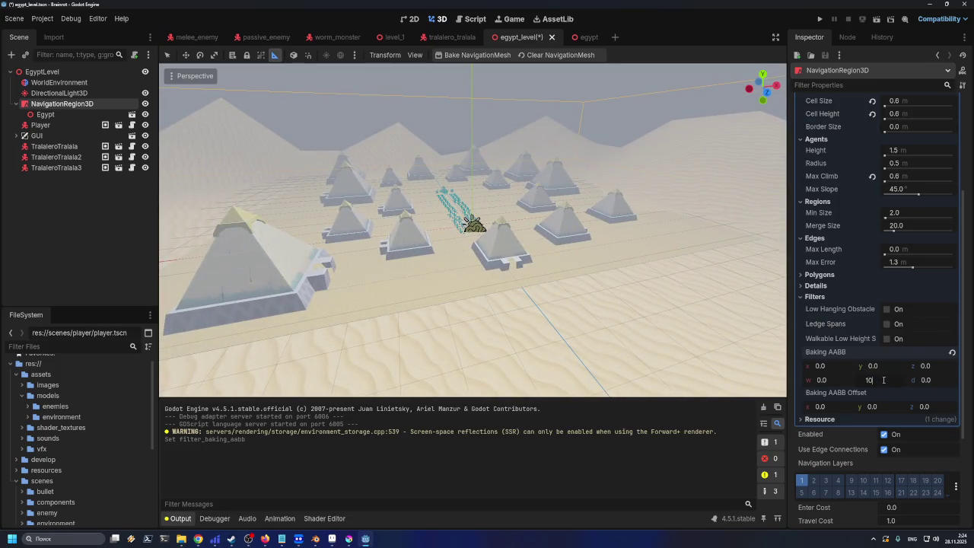
pyautogui.press('Return')
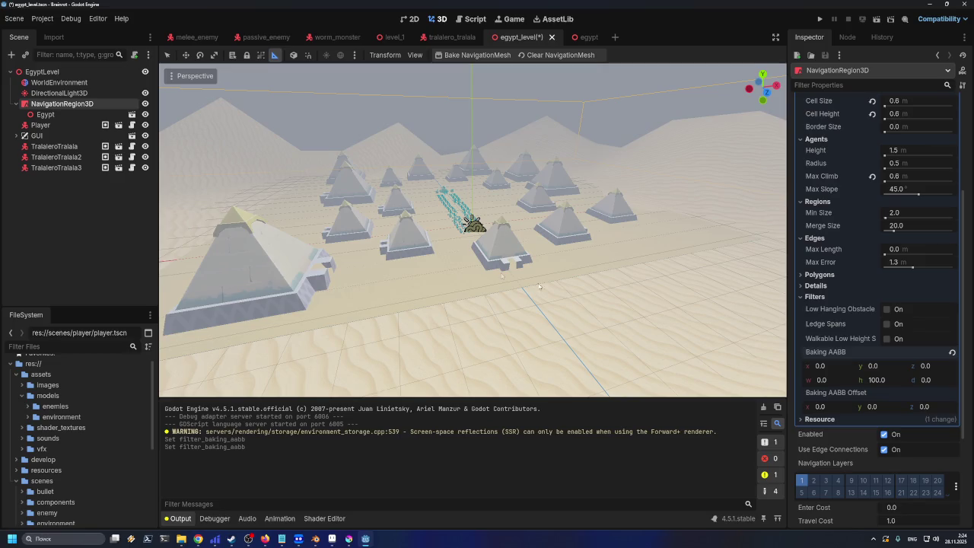
pyautogui.click(886, 379)
pyautogui.write('200')
pyautogui.press('Return')
# Re-enter a Baking AABB height of 10 and edit the y value
pyautogui.scroll(5, 535, 260)
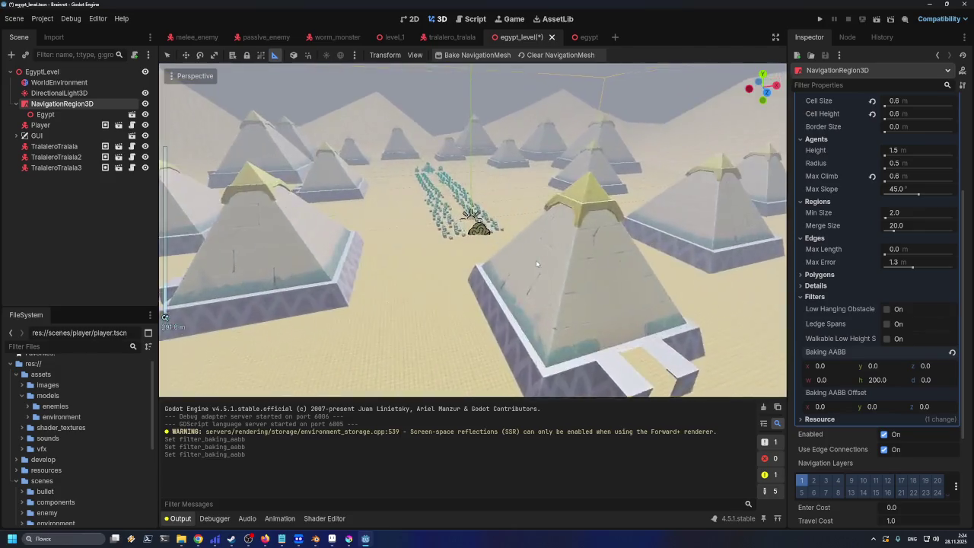
pyautogui.scroll(-5, 536, 260)
pyautogui.click(881, 379)
pyautogui.write('0')
pyautogui.press('Home')
pyautogui.write('1')
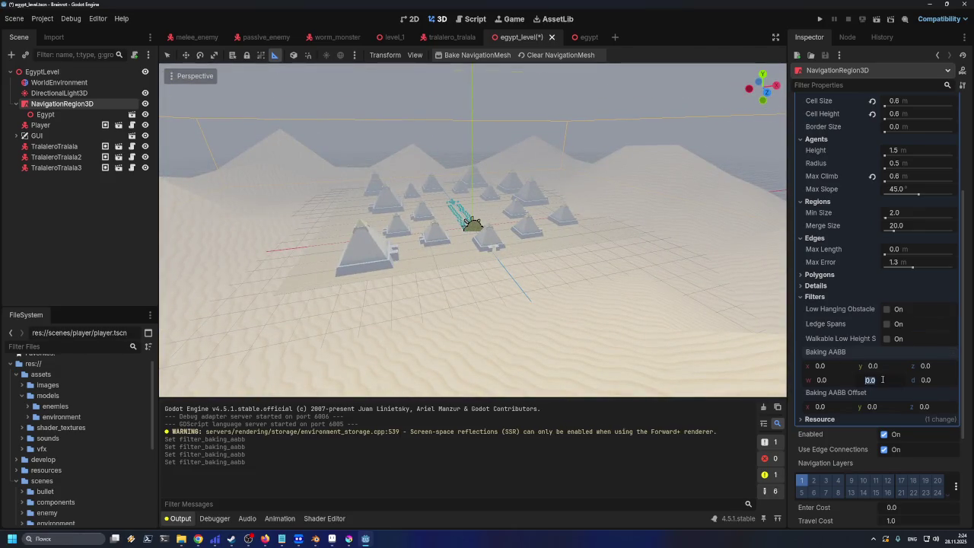
pyautogui.click(887, 367)
pyautogui.click(882, 385)
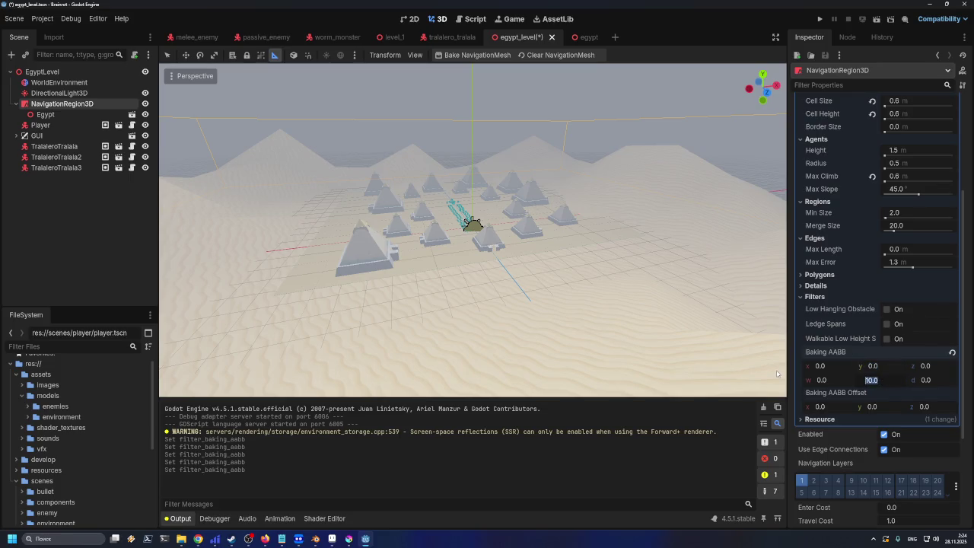
pyautogui.scroll(5, 776, 370)
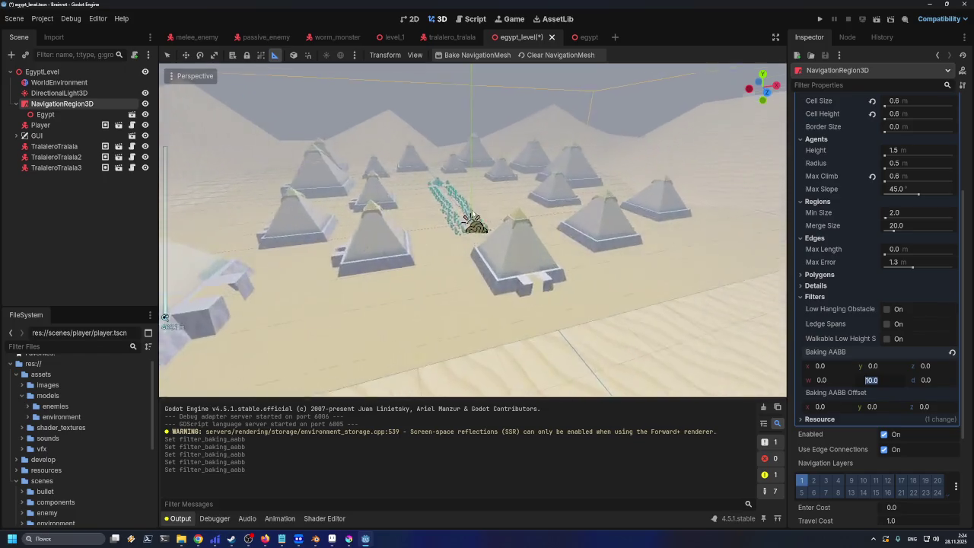
pyautogui.scroll(-5, 477, 214)
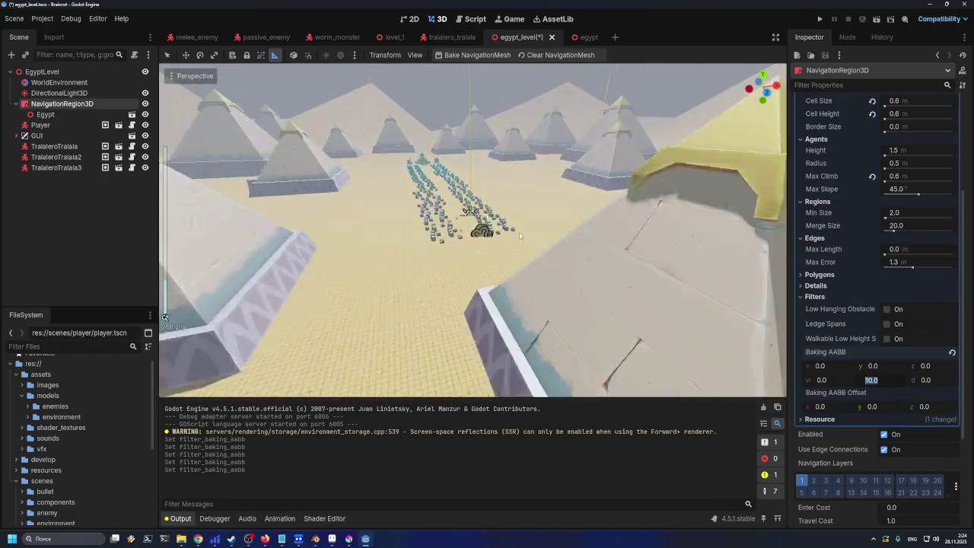
pyautogui.scroll(-2, 520, 238)
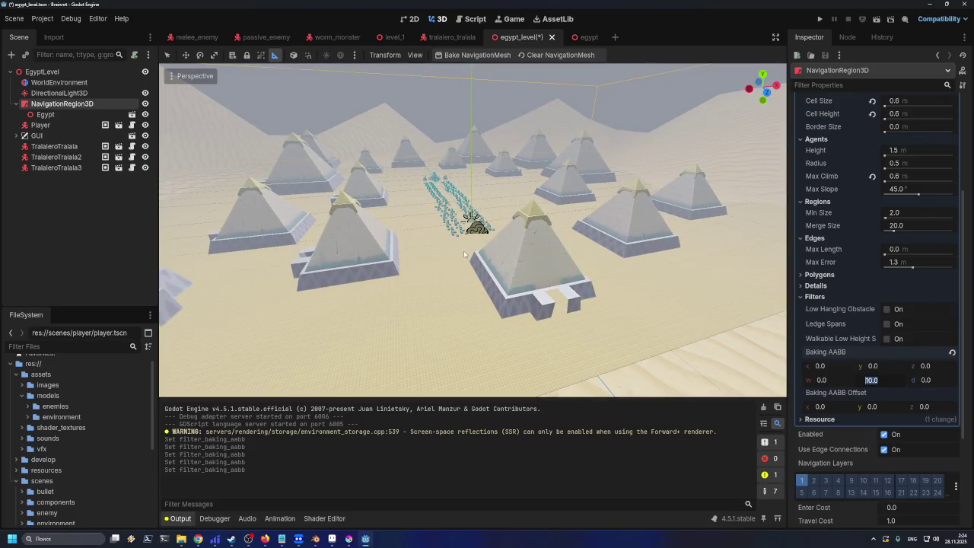
pyautogui.scroll(-2, 479, 282)
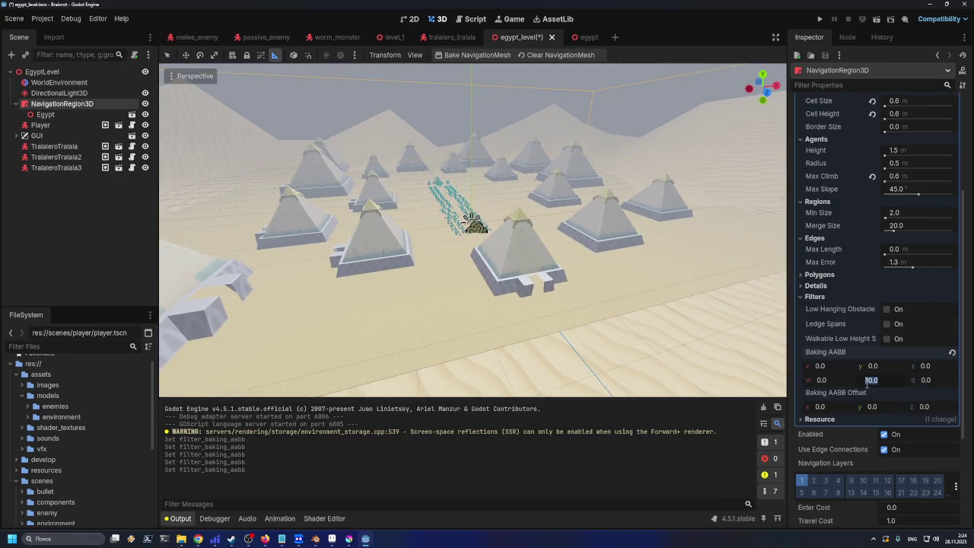
# Set Baking AABB width to 100, y to 100 and x to 10000
pyautogui.hotkey('shift', 'Tab')
pyautogui.write('10')
pyautogui.press('Tab')
pyautogui.hotkey('shift', 'Tab')
pyautogui.write('100')
pyautogui.press('Tab')
pyautogui.write('100')
pyautogui.click(896, 368)
pyautogui.write('0')
pyautogui.hotkey('shift', 'Tab')
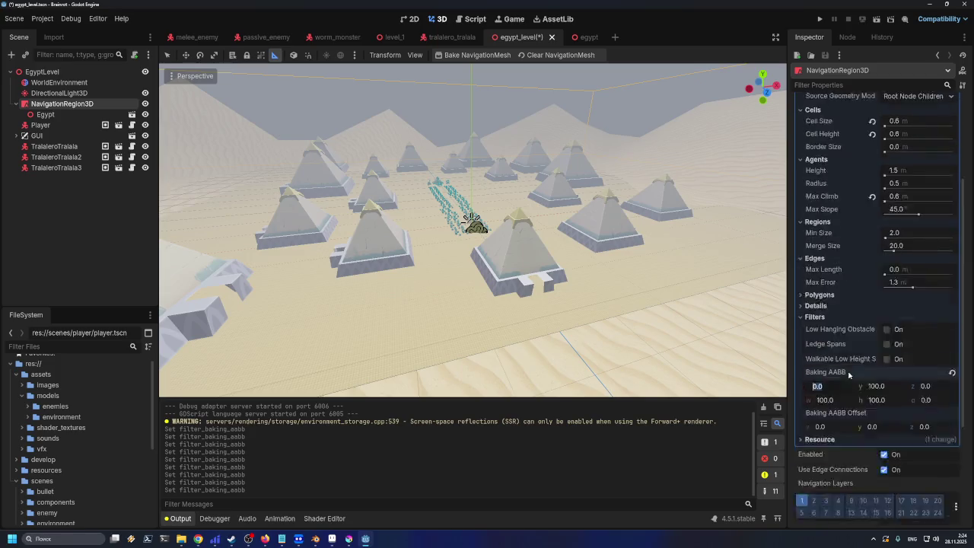
pyautogui.write('10000')
pyautogui.click(883, 386)
pyautogui.press('Tab')
pyautogui.press('Tab')
pyautogui.press('End')
pyautogui.write('000')
pyautogui.click(887, 402)
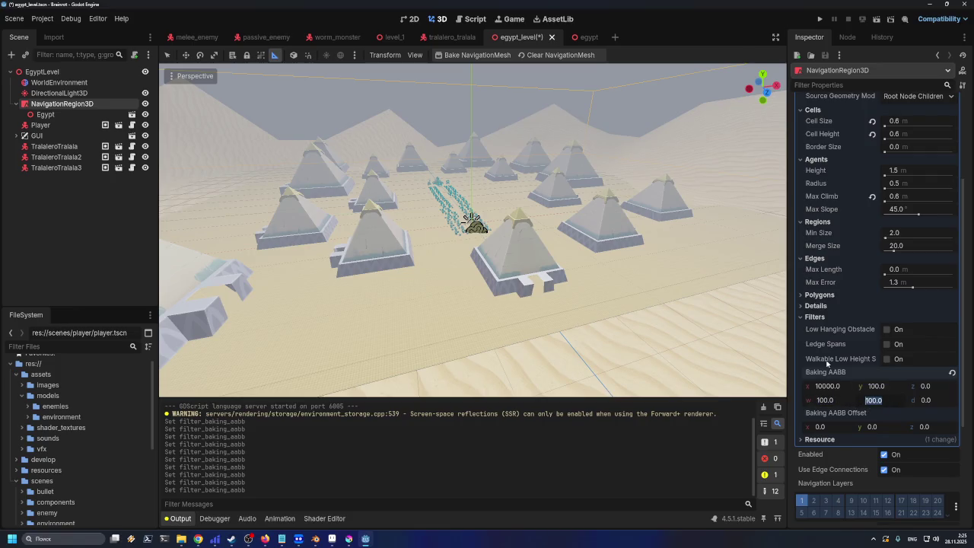
# Revert the Baking AABB so all position and size values return to 0.0
pyautogui.scroll(-5, 632, 281)
pyautogui.scroll(2, 678, 316)
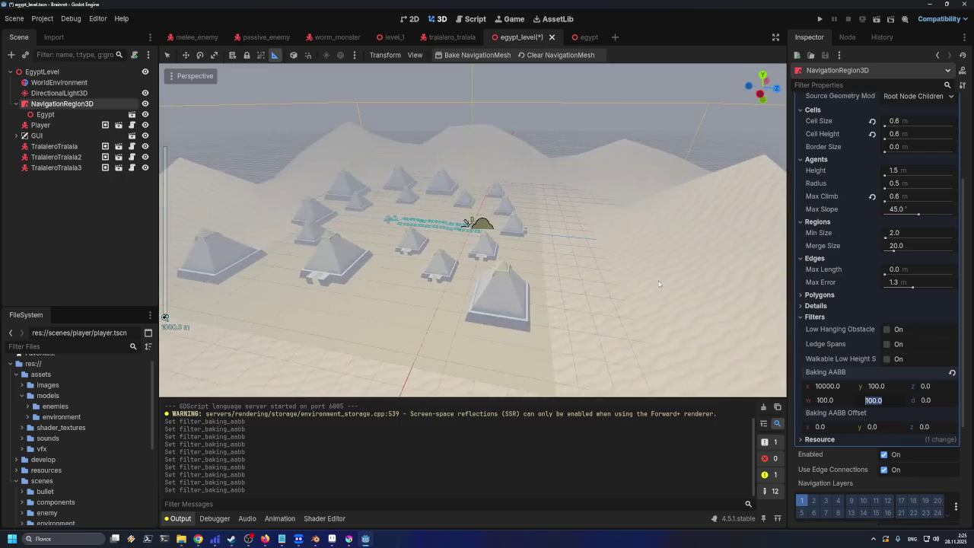
pyautogui.click(952, 373)
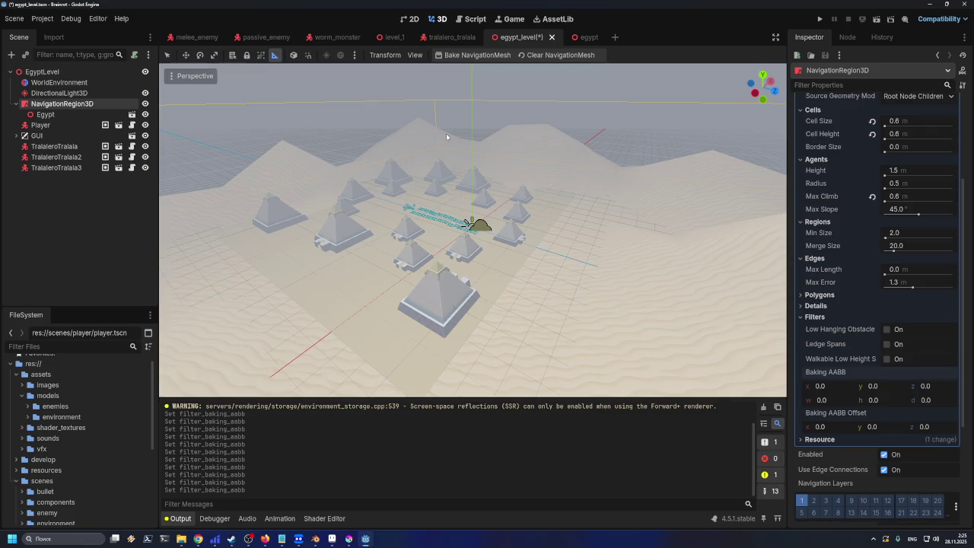
pyautogui.click(172, 78)
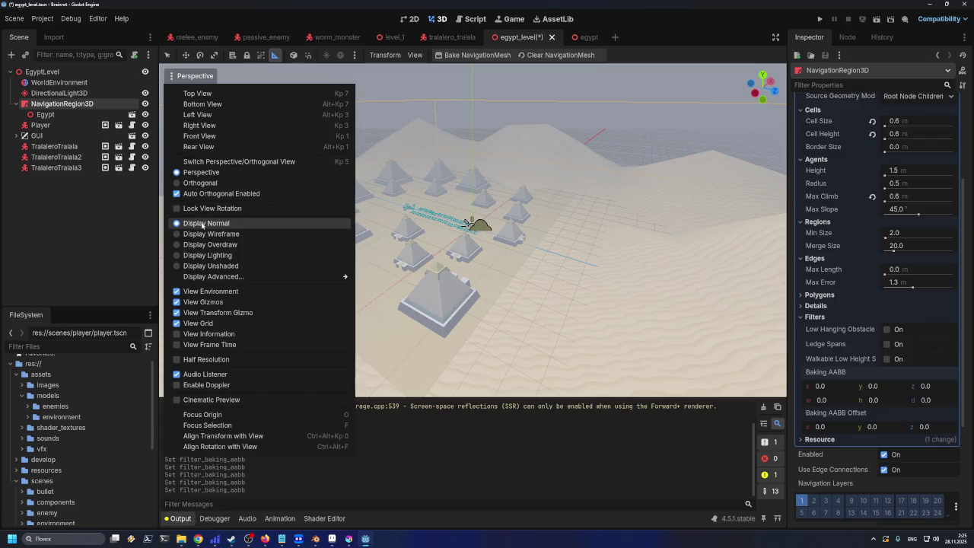
pyautogui.click(182, 302)
pyautogui.click(180, 302)
pyautogui.click(181, 302)
pyautogui.click(180, 303)
pyautogui.doubleClick(180, 302)
pyautogui.click(181, 302)
pyautogui.click(181, 302)
pyautogui.click(180, 302)
pyautogui.click(180, 302)
pyautogui.click(181, 302)
pyautogui.click(180, 302)
pyautogui.click(180, 302)
pyautogui.click(181, 302)
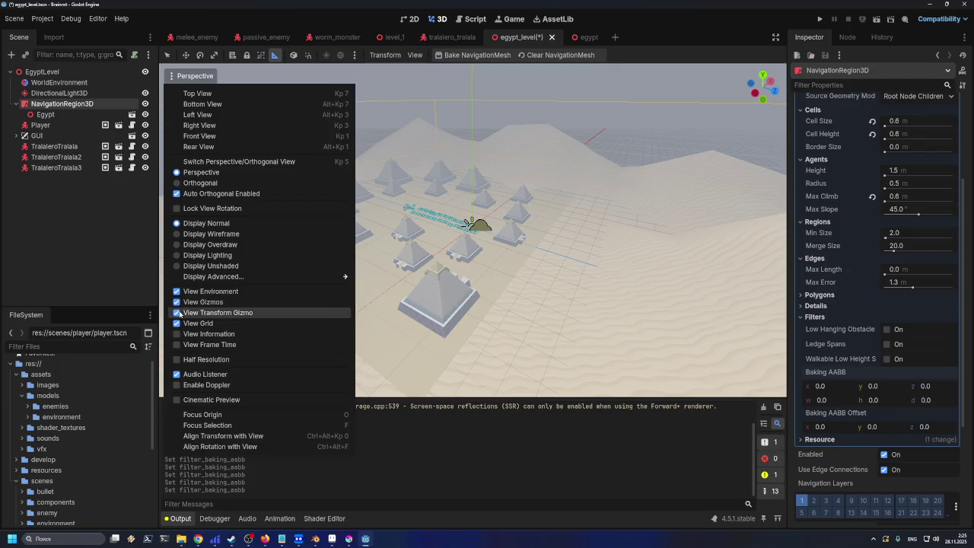
pyautogui.click(177, 302)
pyautogui.click(177, 302)
pyautogui.click(178, 302)
pyautogui.click(177, 302)
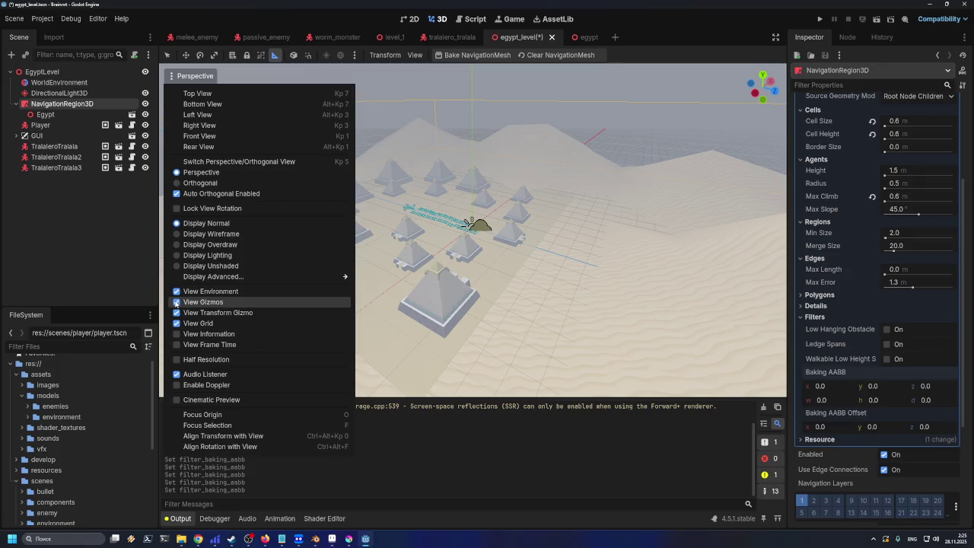
pyautogui.click(179, 306)
pyautogui.click(178, 306)
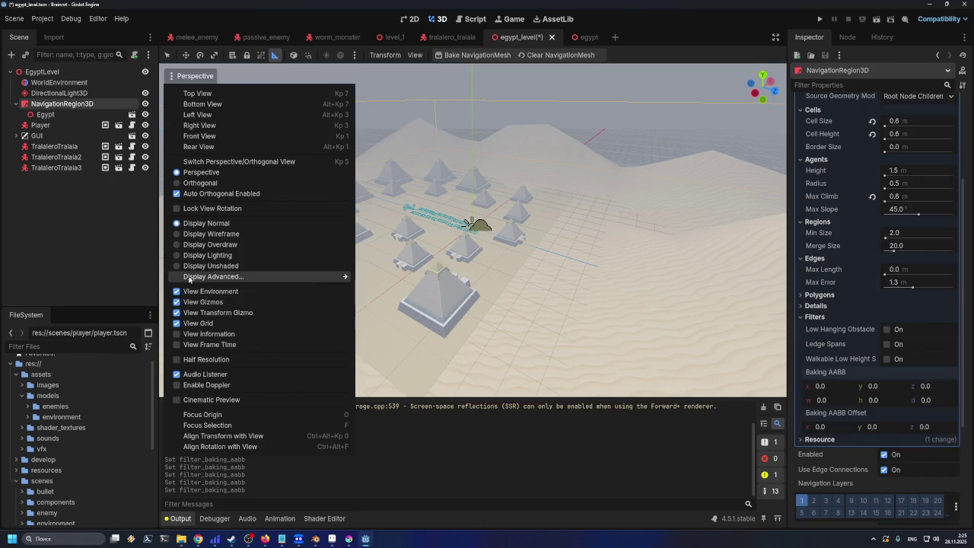
pyautogui.moveTo(190, 278)
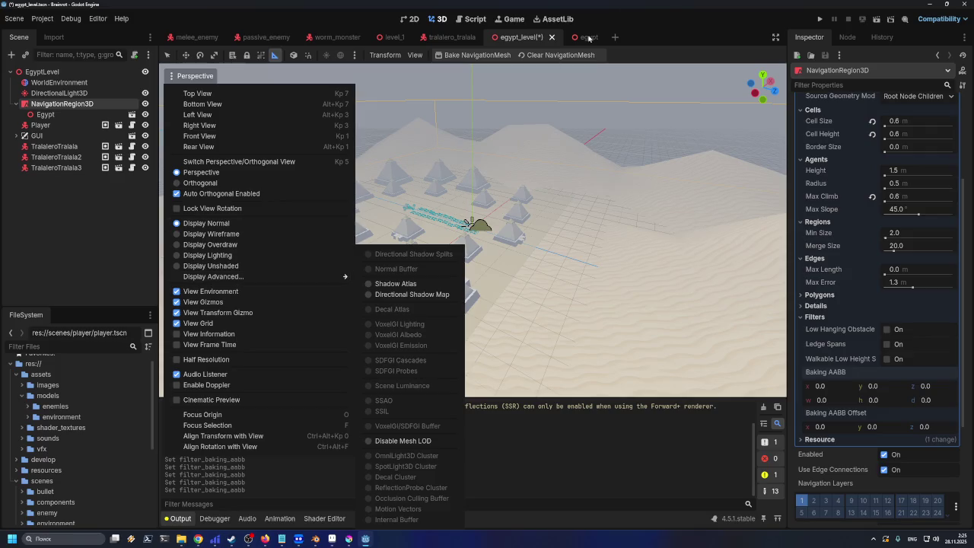
pyautogui.click(671, 4)
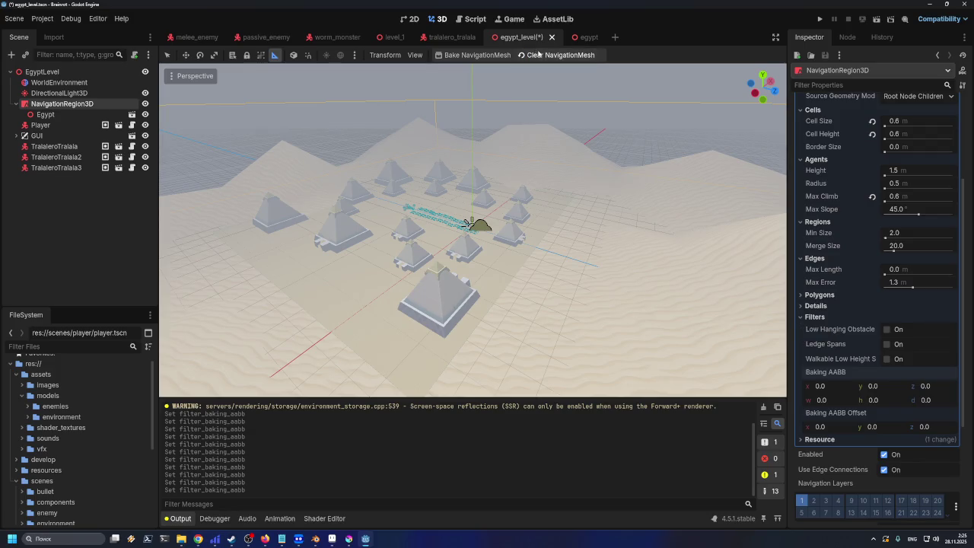
pyautogui.scroll(1, 835, 152)
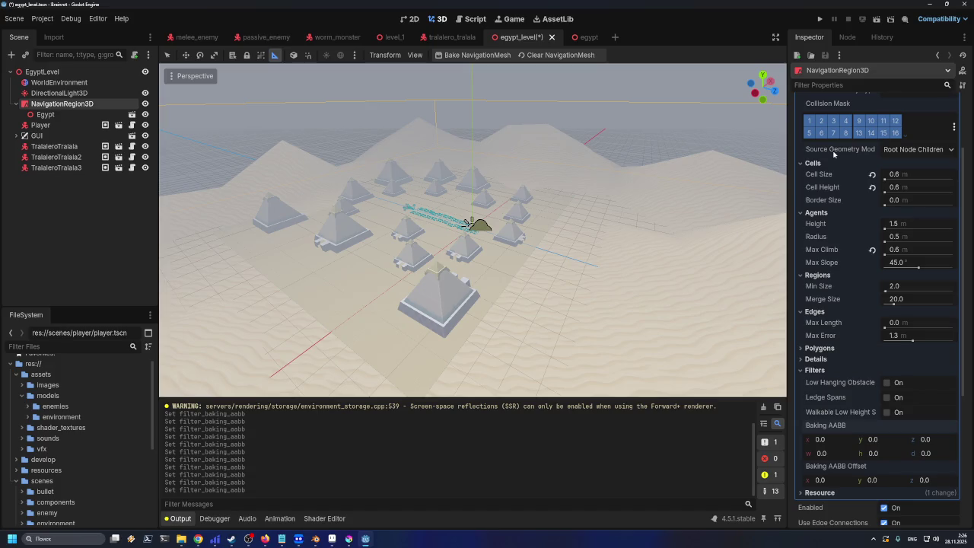
pyautogui.click(847, 439)
pyautogui.write('1000000')
pyautogui.press('Tab')
pyautogui.scroll(-3, 475, 325)
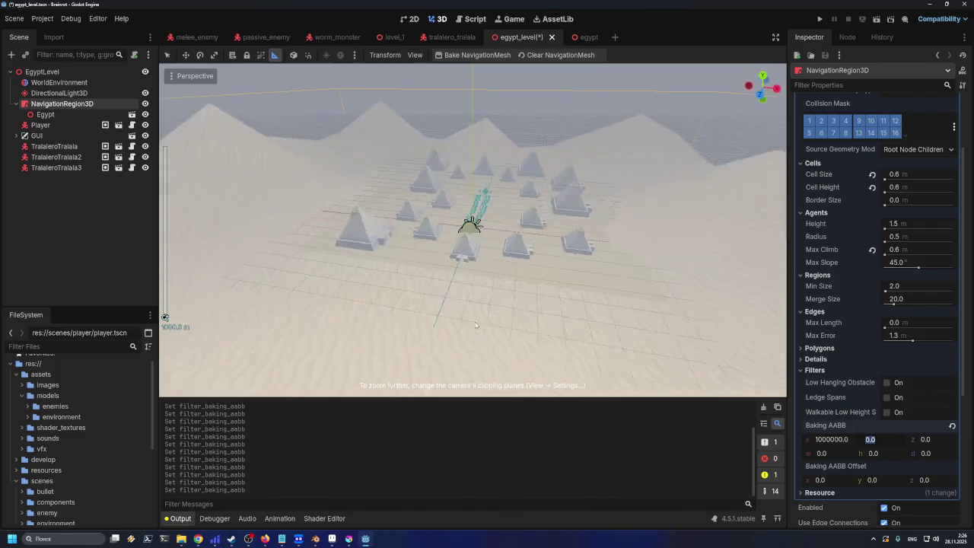
pyautogui.scroll(3, 476, 325)
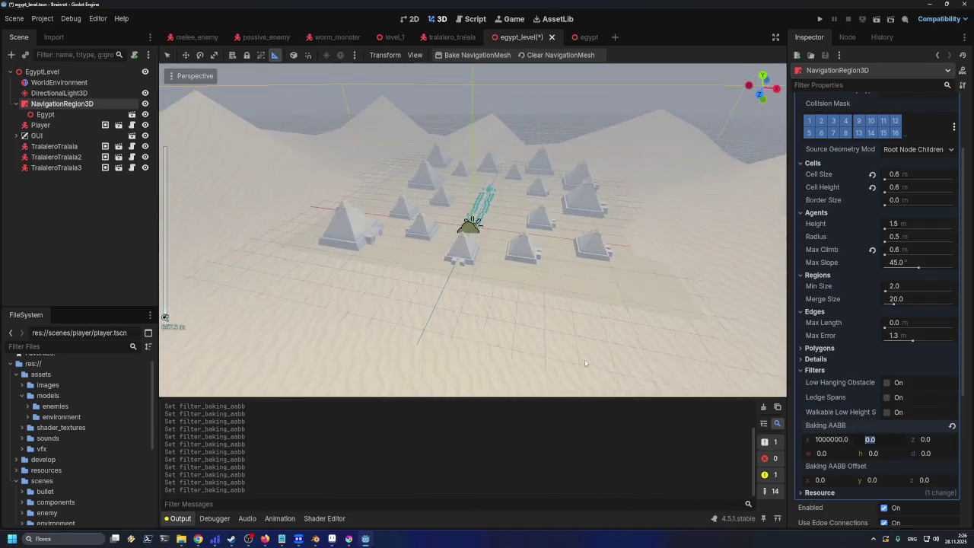
pyautogui.click(952, 425)
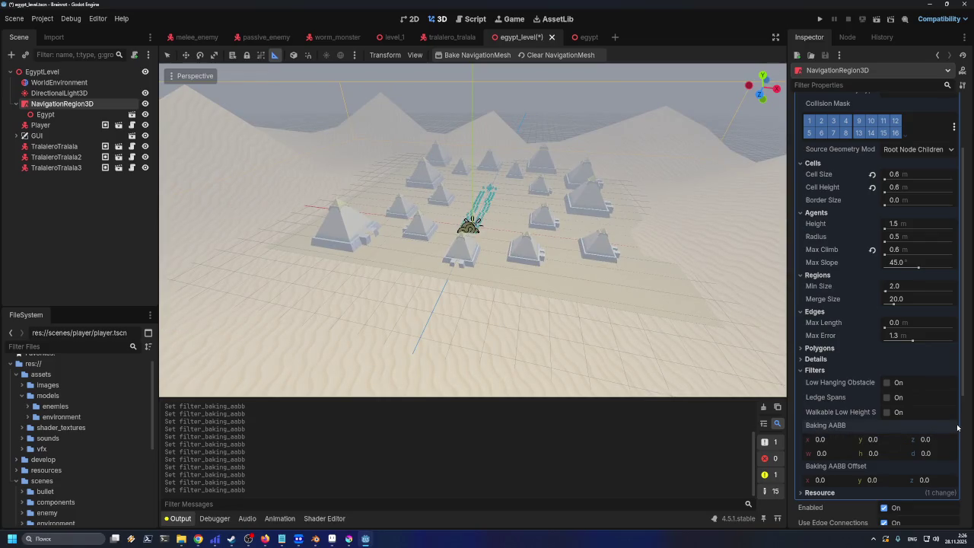
pyautogui.click(929, 439)
pyautogui.write('1000')
pyautogui.click(879, 439)
pyautogui.click(951, 426)
pyautogui.click(922, 454)
pyautogui.write('1000')
pyautogui.click(872, 453)
pyautogui.click(952, 427)
pyautogui.click(881, 451)
pyautogui.write('1000')
pyautogui.click(892, 441)
pyautogui.click(951, 427)
pyautogui.click(875, 480)
pyautogui.write('1000')
pyautogui.click(891, 454)
pyautogui.press('Tab')
pyautogui.press('Tab')
pyautogui.write('10000000')
pyautogui.press('Return')
pyautogui.click(895, 452)
pyautogui.click(927, 481)
pyautogui.write('10010000')
pyautogui.press('Return')
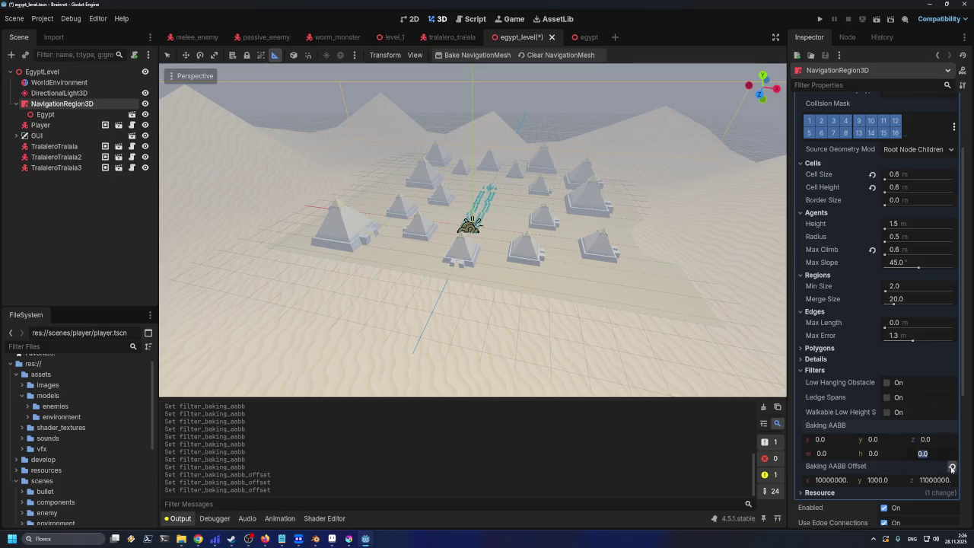
pyautogui.click(951, 467)
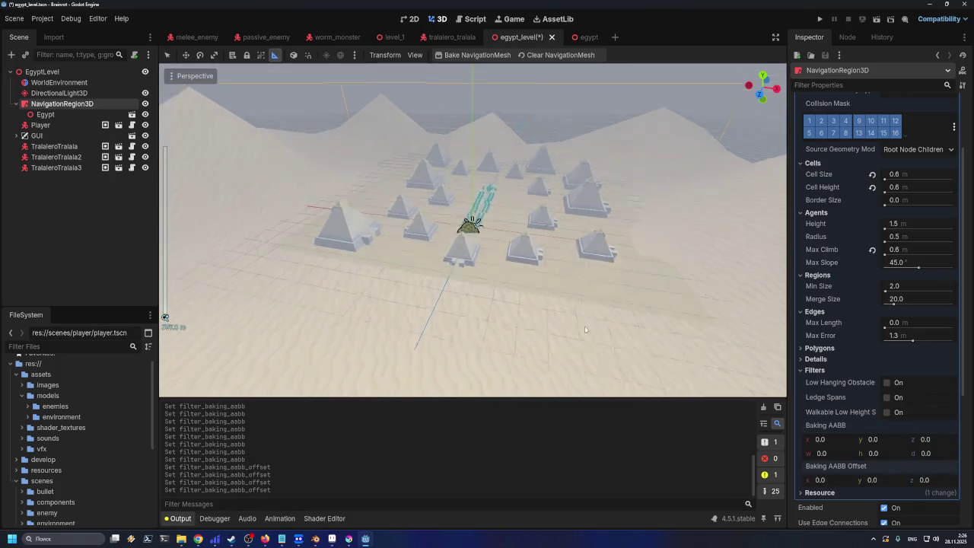
pyautogui.scroll(5, 584, 326)
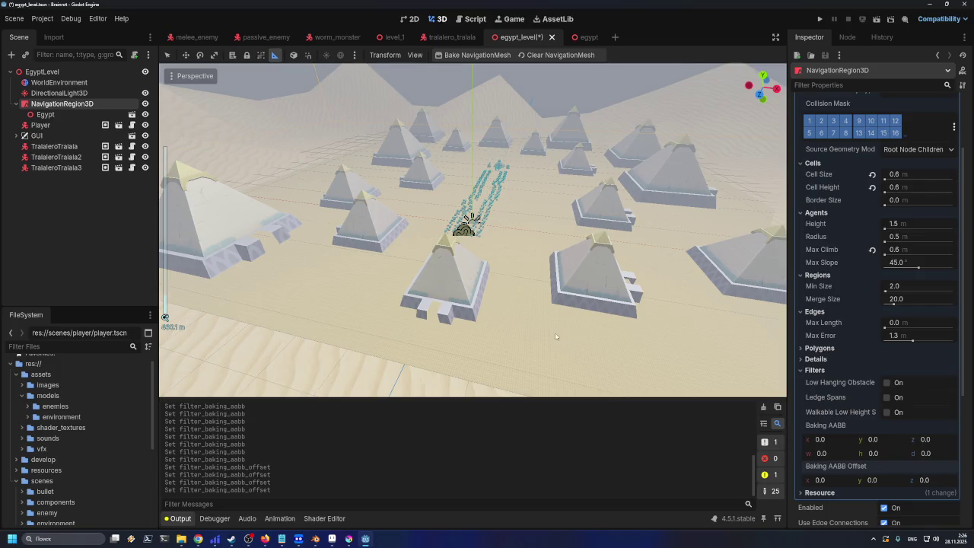
pyautogui.scroll(-5, 555, 333)
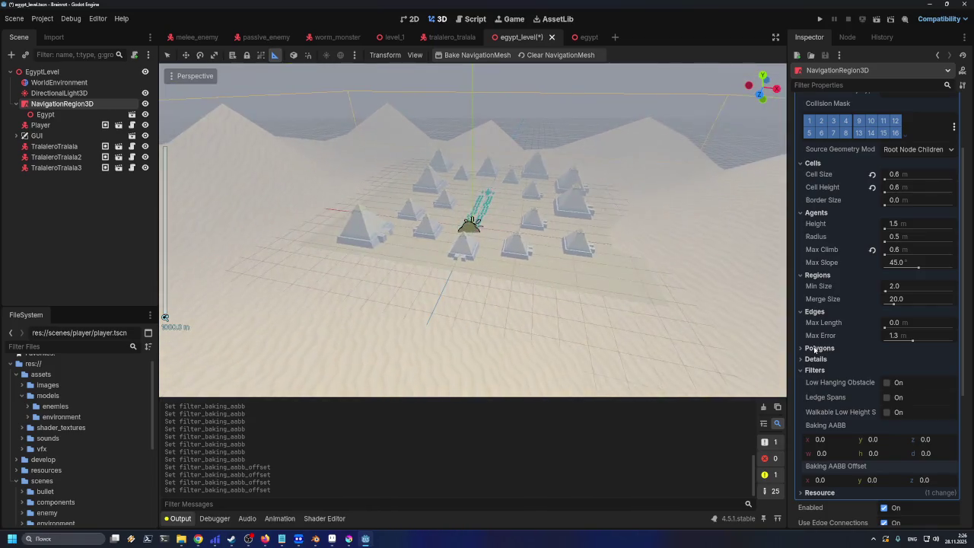
pyautogui.click(887, 383)
pyautogui.click(887, 397)
pyautogui.click(887, 412)
pyautogui.click(821, 480)
pyautogui.write('100000')
pyautogui.press('Return')
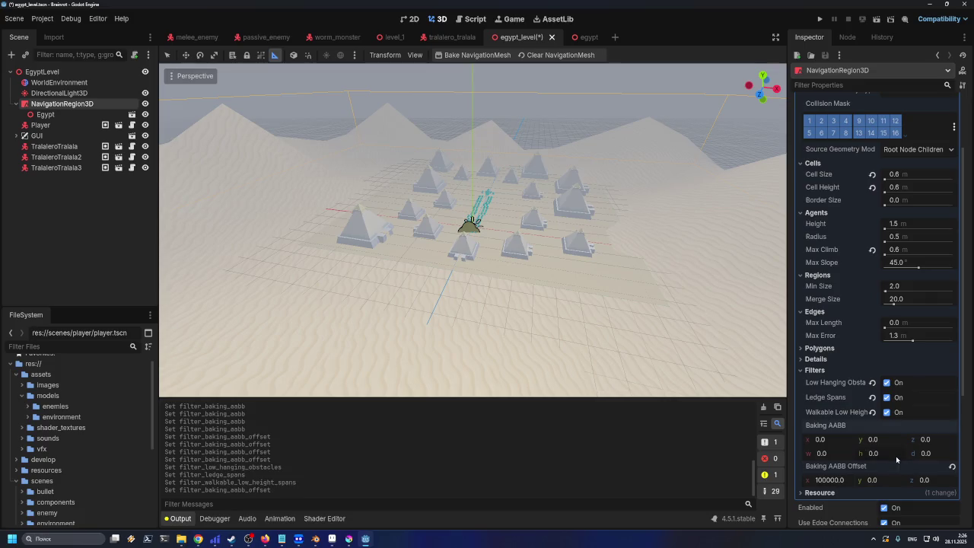
pyautogui.press('Escape')
pyautogui.write('10000')
pyautogui.press('Tab')
pyautogui.click(839, 453)
pyautogui.write('10000')
pyautogui.click(888, 439)
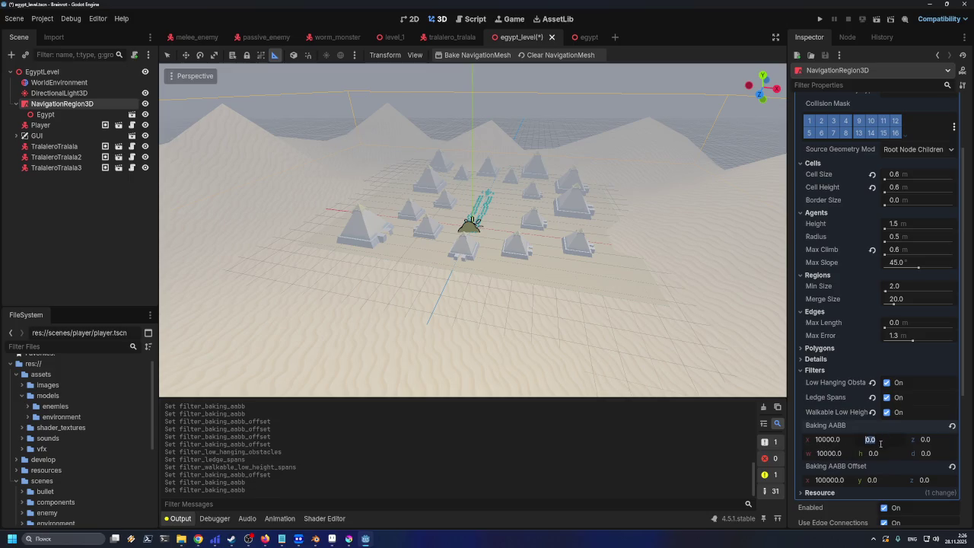
pyautogui.click(952, 425)
pyautogui.click(951, 466)
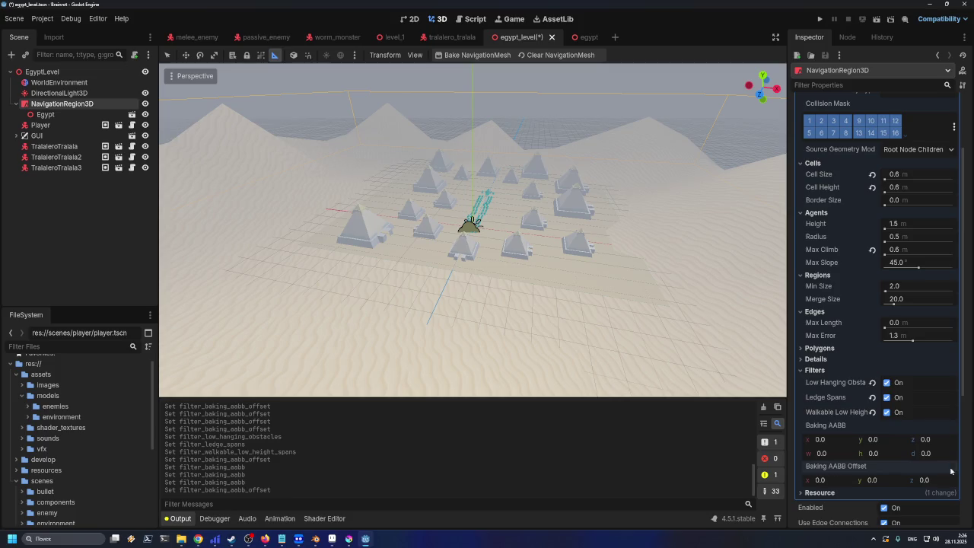
pyautogui.click(888, 412)
pyautogui.click(888, 397)
pyautogui.click(888, 382)
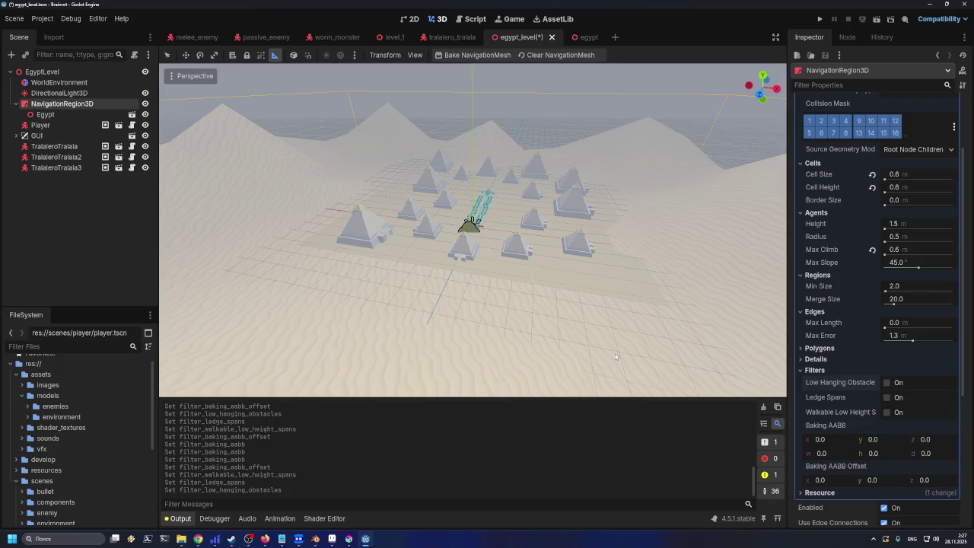
pyautogui.click(876, 481)
# Set the Baking AABB offset x and y, the y position and the height to 100
pyautogui.write('100')
pyautogui.press('Return')
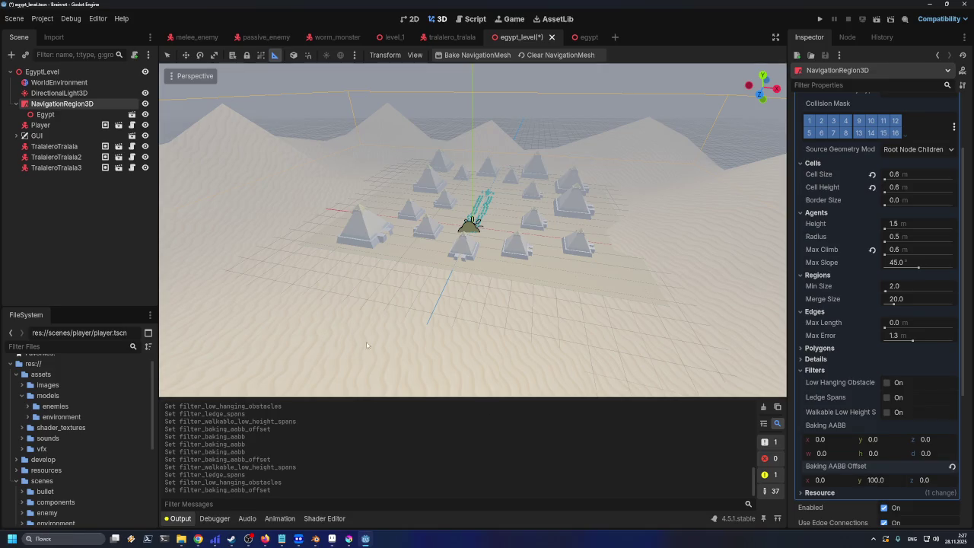
pyautogui.scroll(3, 531, 289)
pyautogui.click(822, 480)
pyautogui.write('100')
pyautogui.press('Return')
pyautogui.click(889, 454)
pyautogui.write('100')
pyautogui.press('Return')
pyautogui.click(888, 437)
pyautogui.write('10')
pyautogui.press('Return')
# Set the Baking AABB x, z, width and depth to 100 so the bake box appears
pyautogui.click(843, 439)
pyautogui.write('100')
pyautogui.press('Return')
pyautogui.click(846, 453)
pyautogui.write('100')
pyautogui.press('Return')
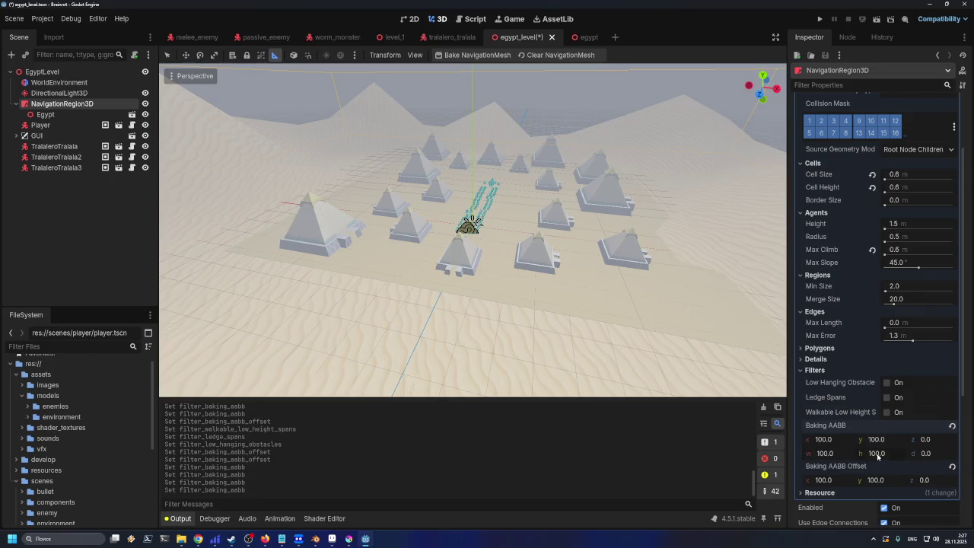
pyautogui.click(924, 439)
pyautogui.write('100')
pyautogui.press('Return')
pyautogui.click(930, 454)
pyautogui.write('100')
pyautogui.press('Return')
pyautogui.click(925, 439)
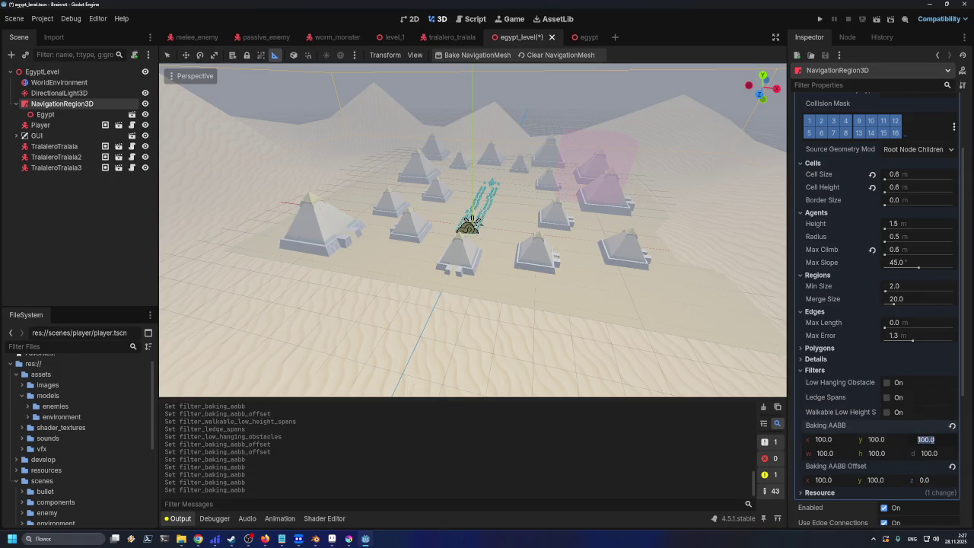
pyautogui.moveTo(597, 146)
pyautogui.mouseDown()
pyautogui.moveTo(582, 165)
pyautogui.moveTo(528, 167)
pyautogui.moveTo(520, 154)
pyautogui.moveTo(567, 191)
pyautogui.mouseUp()
pyautogui.scroll(-3, 571, 164)
pyautogui.scroll(3, 550, 210)
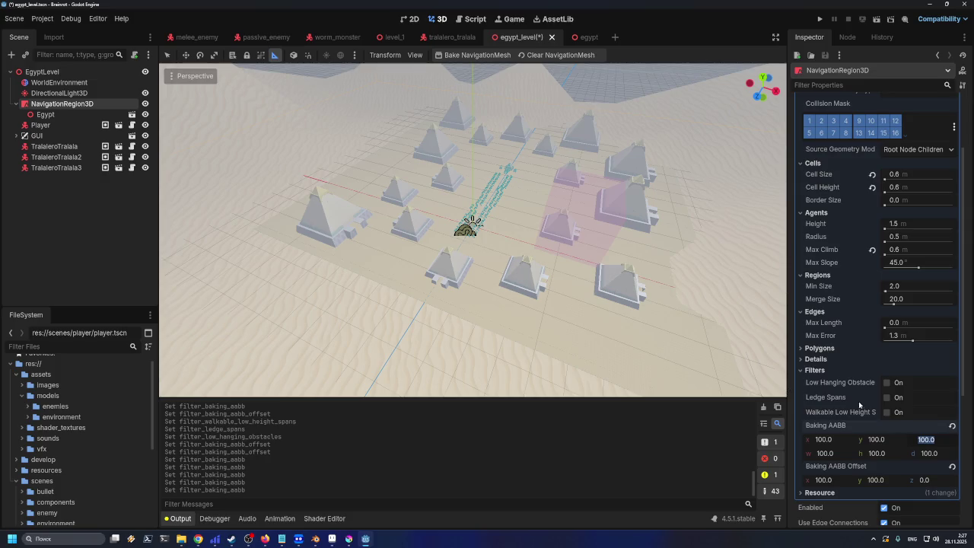
# Lengthen the bake box by setting its depth to 200
pyautogui.click(892, 441)
pyautogui.click(895, 453)
pyautogui.moveTo(564, 336)
pyautogui.mouseDown()
pyautogui.moveTo(580, 307)
pyautogui.moveTo(574, 264)
pyautogui.moveTo(551, 289)
pyautogui.mouseUp()
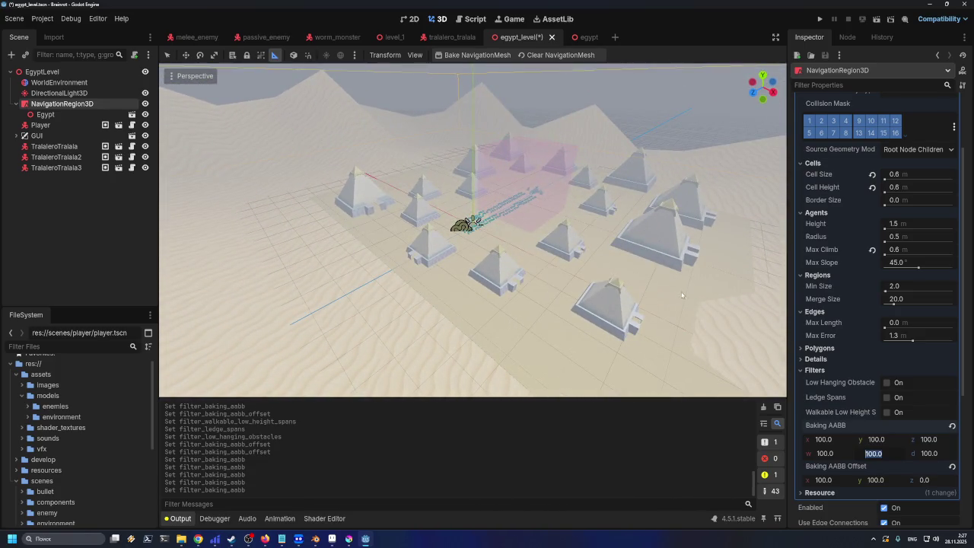
pyautogui.click(927, 454)
pyautogui.write('200')
pyautogui.press('Return')
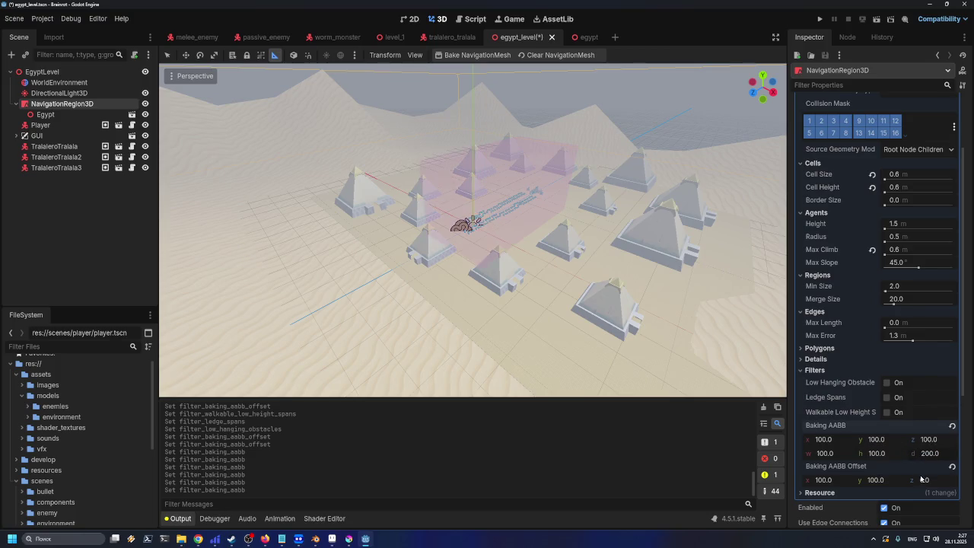
pyautogui.moveTo(594, 305)
pyautogui.mouseDown()
pyautogui.moveTo(601, 334)
pyautogui.moveTo(618, 324)
pyautogui.mouseUp()
# Reset the Baking AABB x, y, z position and offset x, y to 0
pyautogui.click(922, 440)
pyautogui.write('0')
pyautogui.click(890, 439)
pyautogui.write('0')
pyautogui.click(934, 444)
pyautogui.click(837, 440)
pyautogui.write('0')
pyautogui.click(885, 439)
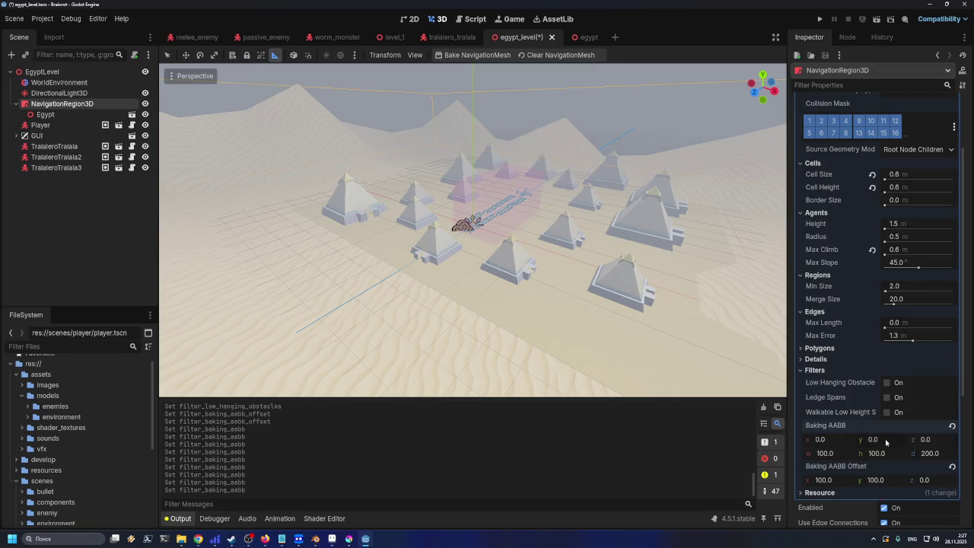
pyautogui.click(841, 480)
pyautogui.write('0')
pyautogui.click(889, 481)
pyautogui.write('0')
pyautogui.click(922, 480)
# Try bake box widths of 1000 and then 500
pyautogui.moveTo(569, 318)
pyautogui.mouseDown()
pyautogui.moveTo(606, 317)
pyautogui.moveTo(560, 293)
pyautogui.moveTo(753, 355)
pyautogui.mouseUp()
pyautogui.scroll(5, 559, 294)
pyautogui.moveTo(594, 351)
pyautogui.mouseDown()
pyautogui.moveTo(504, 363)
pyautogui.moveTo(558, 355)
pyautogui.moveTo(541, 325)
pyautogui.moveTo(527, 338)
pyautogui.mouseUp()
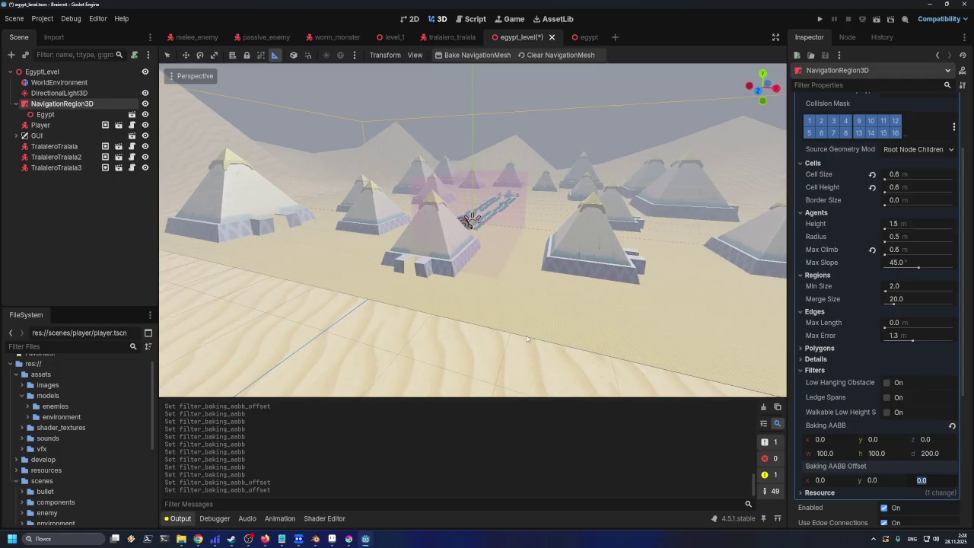
pyautogui.click(840, 455)
pyautogui.write('0')
pyautogui.click(873, 455)
pyautogui.scroll(-5, 665, 343)
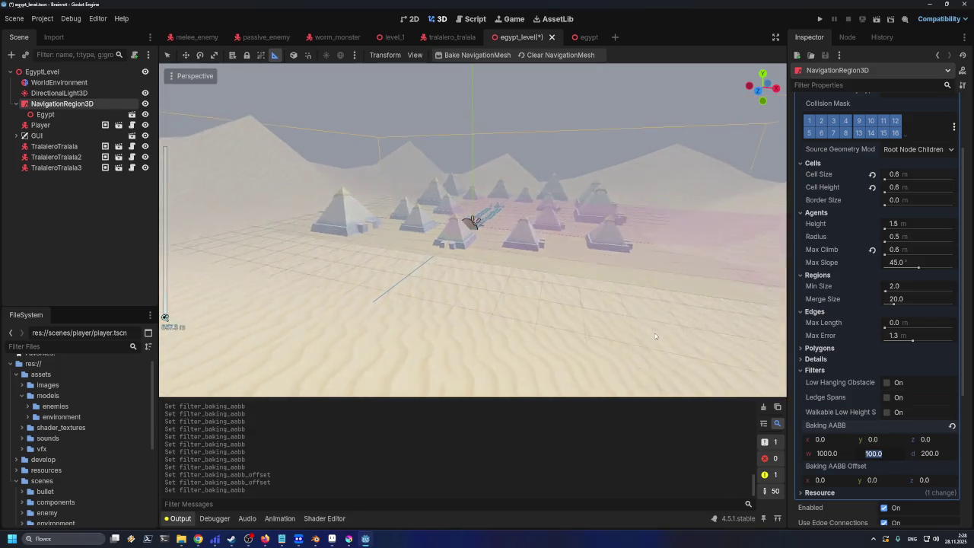
pyautogui.scroll(1, 716, 358)
pyautogui.click(822, 454)
pyautogui.write('500')
pyautogui.press('Return')
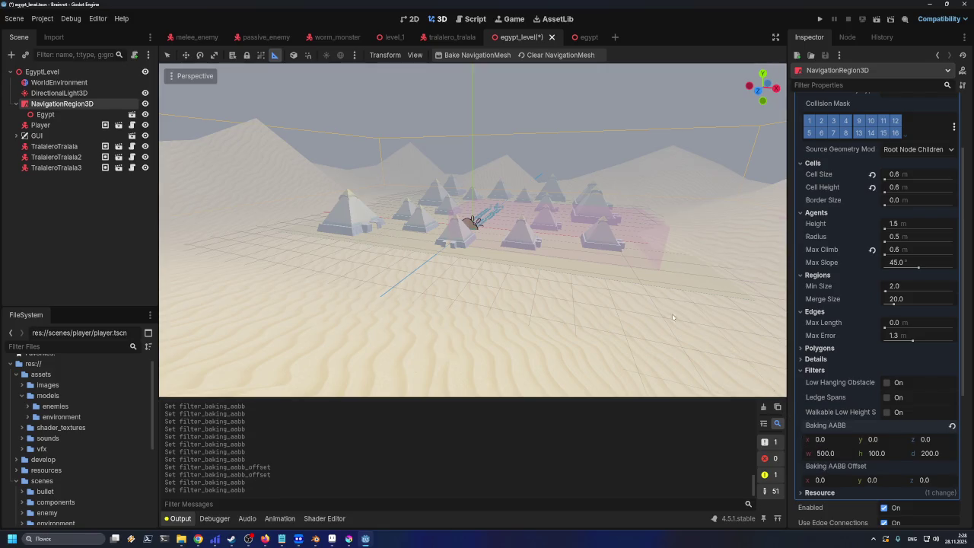
# Set the bake box width to 1000 and x to -500, then save the Egypt level
pyautogui.scroll(2, 672, 318)
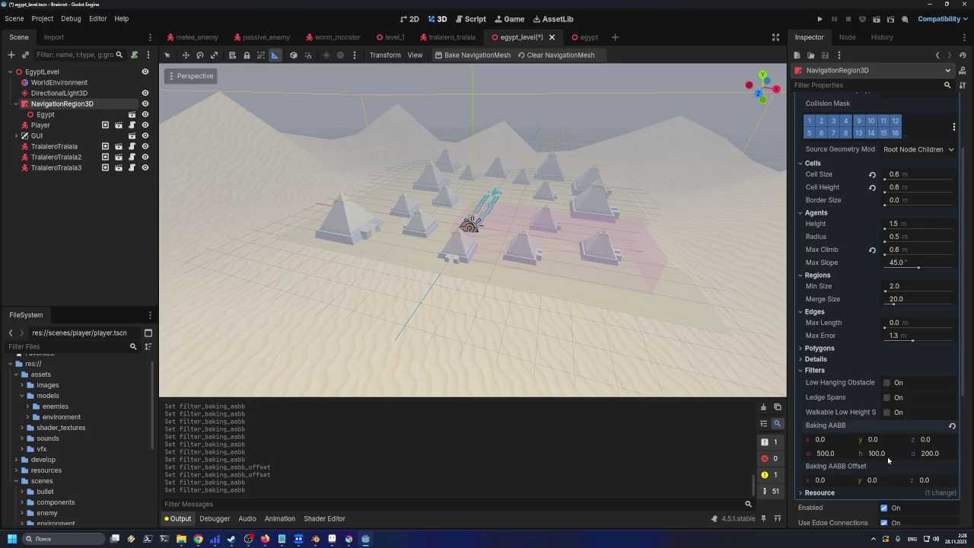
pyautogui.click(836, 452)
pyautogui.write('100')
pyautogui.click(887, 454)
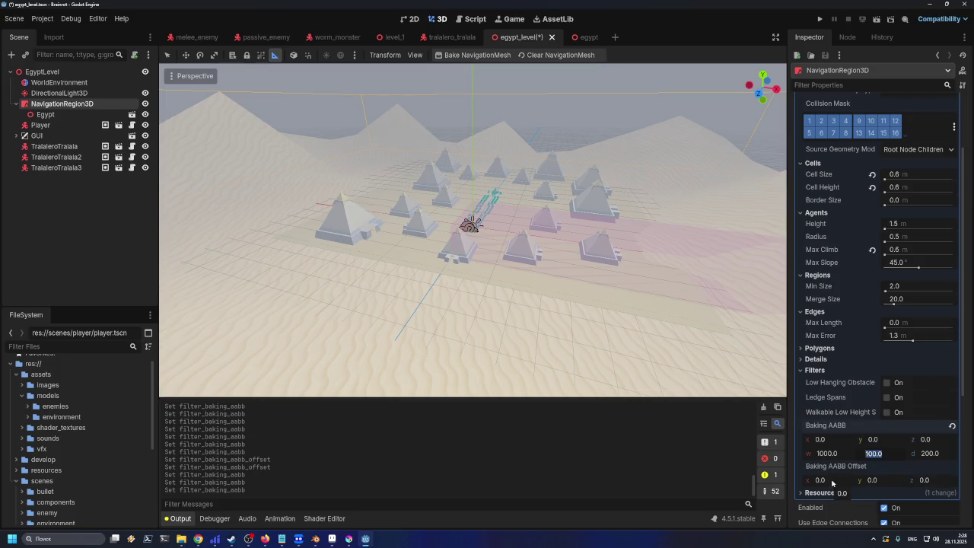
pyautogui.click(831, 439)
pyautogui.write('-10000')
pyautogui.press('BackSpace')
pyautogui.press('BackSpace')
pyautogui.press('BackSpace')
pyautogui.write('500')
pyautogui.press('Return')
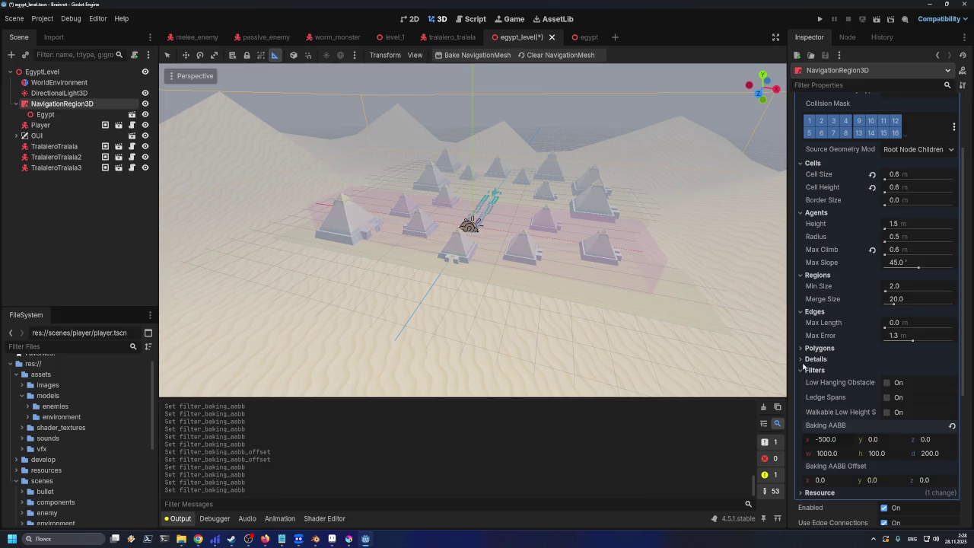
pyautogui.scroll(4, 572, 273)
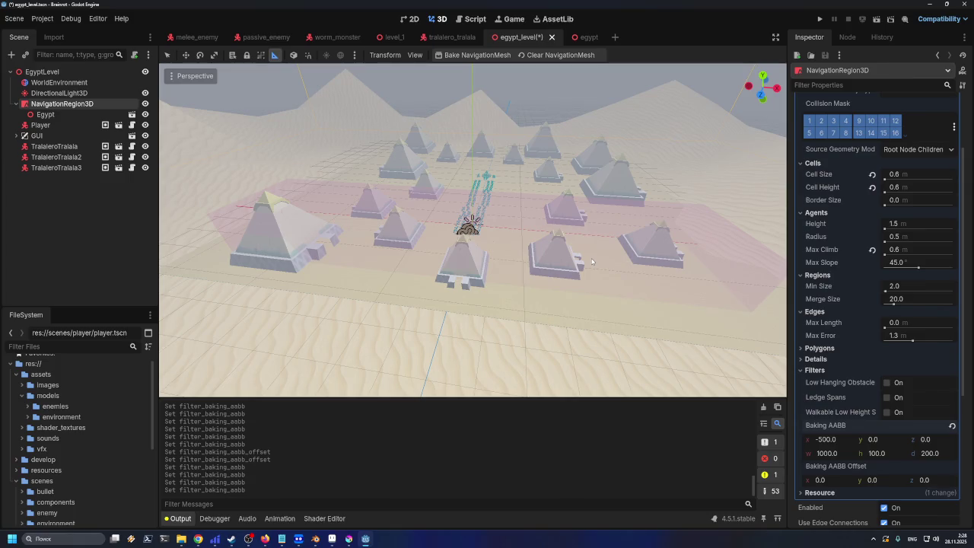
pyautogui.scroll(3, 546, 260)
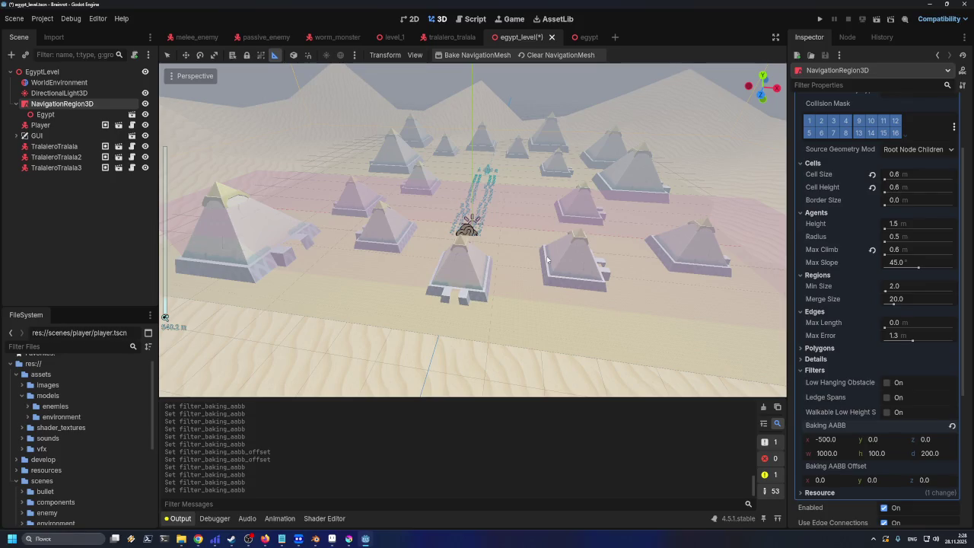
pyautogui.hotkey('ctrl', 's')
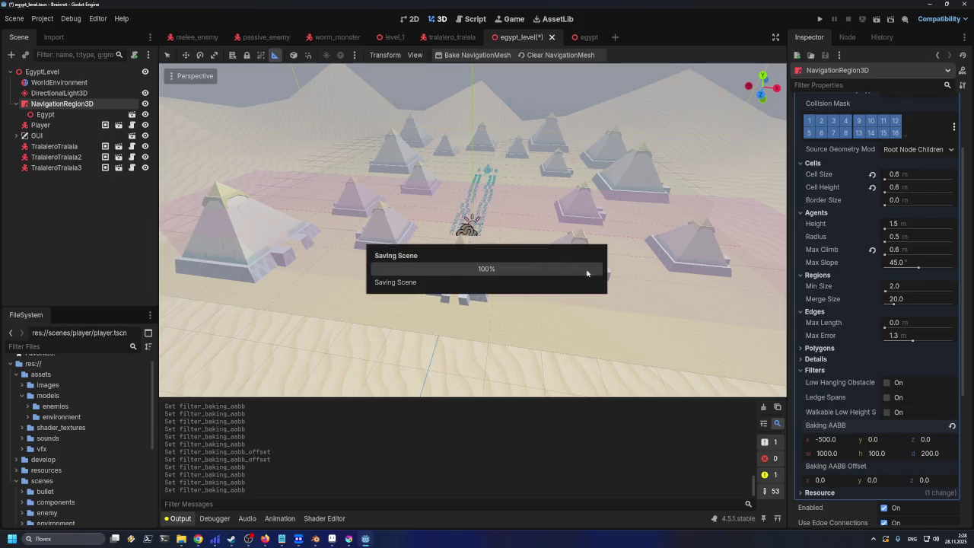
# Try a bake box height of 200, undo it, then set height 50
pyautogui.click(883, 442)
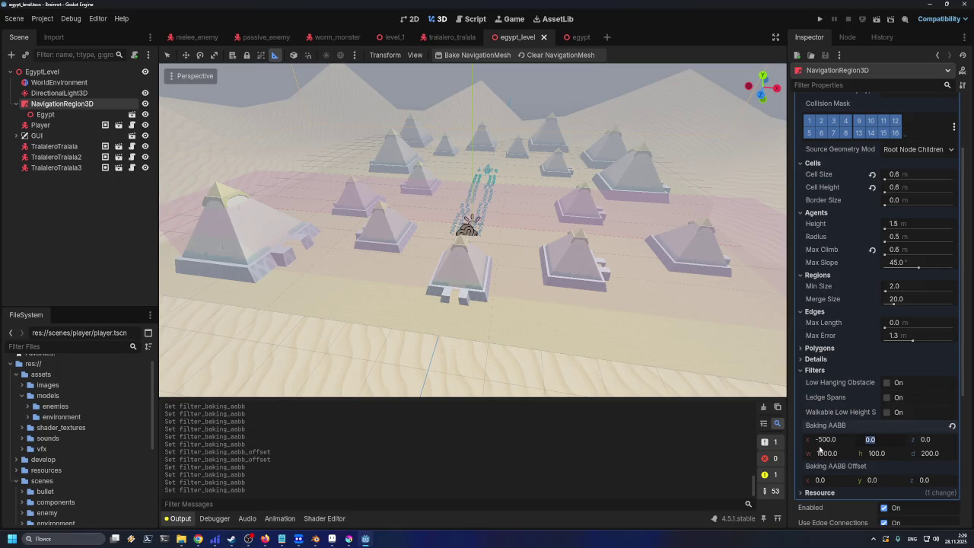
pyautogui.click(898, 453)
pyautogui.write('200')
pyautogui.press('Return')
pyautogui.scroll(-5, 536, 316)
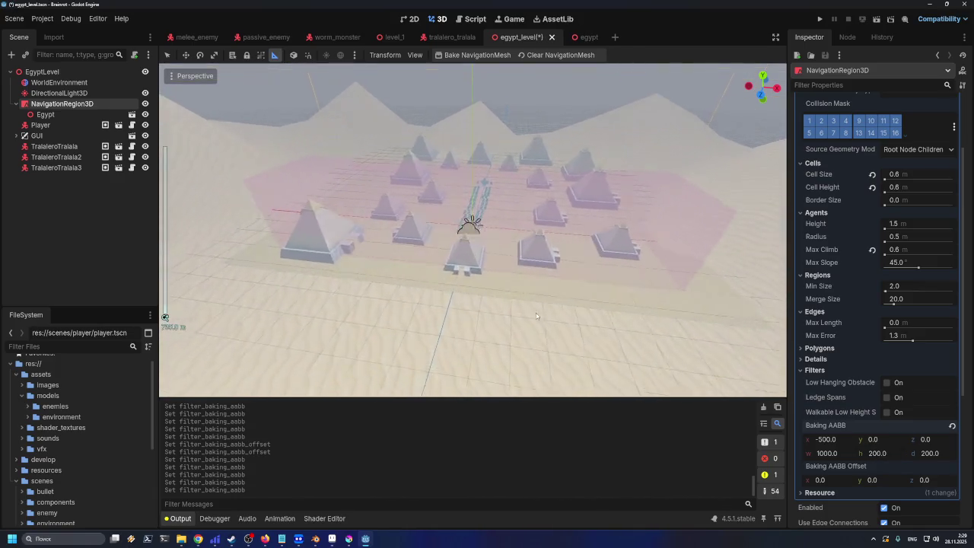
pyautogui.scroll(2, 536, 316)
pyautogui.hotkey('ctrl', 'z')
pyautogui.moveTo(734, 352); pyautogui.dragTo(878, 453)
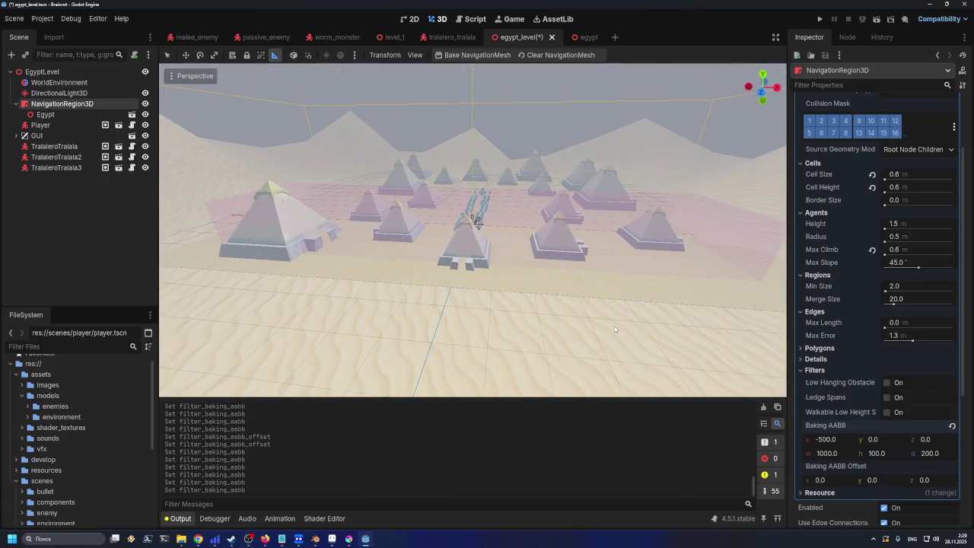
pyautogui.write('0')
pyautogui.write('0')
pyautogui.press('Return')
pyautogui.moveTo(487, 328)
pyautogui.mouseDown()
pyautogui.moveTo(509, 341)
pyautogui.moveTo(691, 351)
pyautogui.moveTo(395, 299)
pyautogui.moveTo(471, 297)
pyautogui.moveTo(387, 309)
pyautogui.mouseUp()
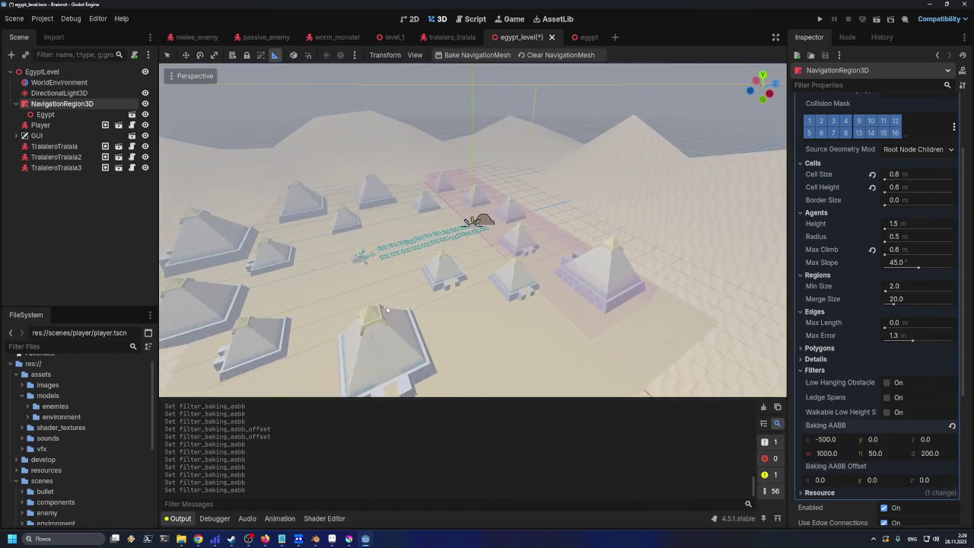
# Set the bake box depth to 400, then raise it to 1000
pyautogui.click(937, 453)
pyautogui.moveTo(686, 267); pyautogui.dragTo(445, 241)
pyautogui.scroll(4, 445, 241)
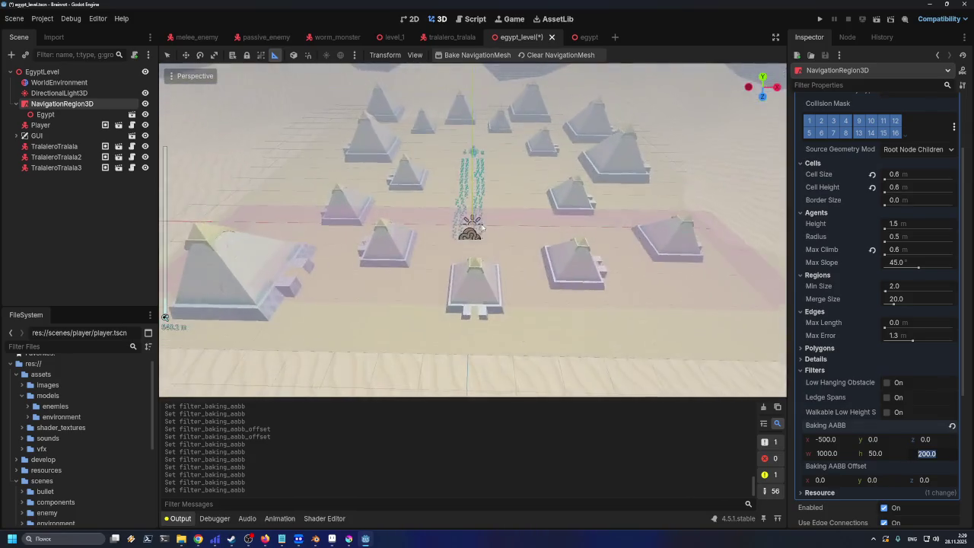
pyautogui.moveTo(551, 248)
pyautogui.mouseDown()
pyautogui.moveTo(527, 239)
pyautogui.moveTo(492, 248)
pyautogui.moveTo(472, 237)
pyautogui.moveTo(545, 254)
pyautogui.mouseUp()
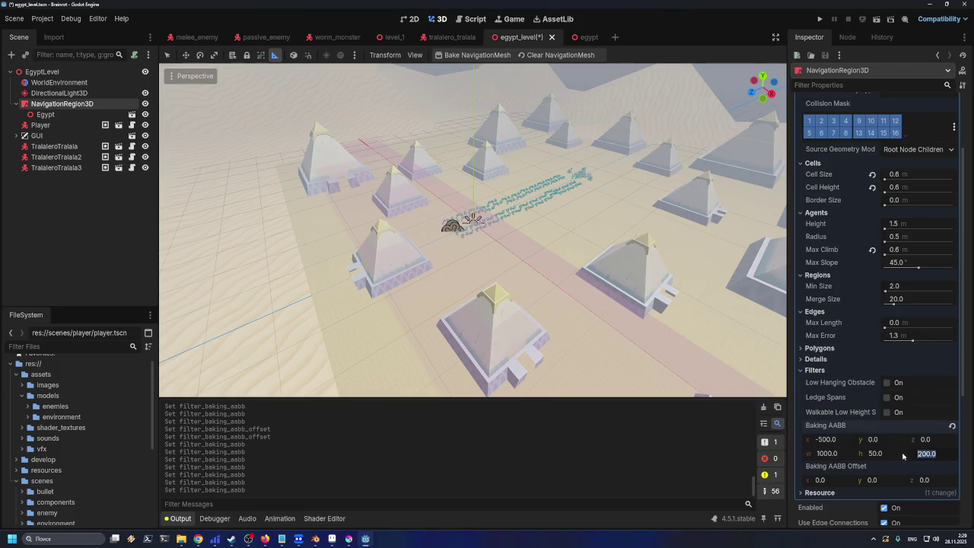
pyautogui.write('400')
pyautogui.press('Return')
pyautogui.moveTo(578, 335); pyautogui.dragTo(613, 356)
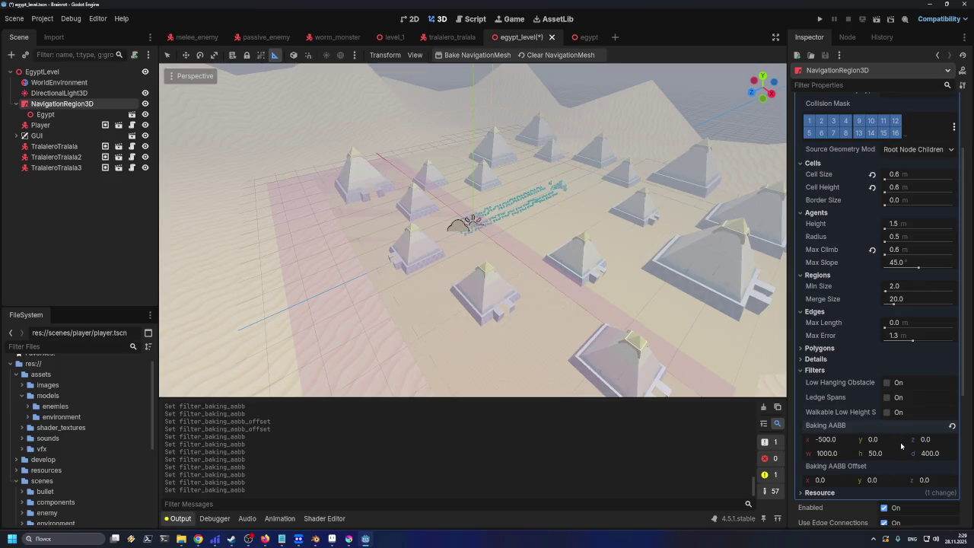
pyautogui.click(942, 454)
pyautogui.press('BackSpace')
pyautogui.press('BackSpace')
pyautogui.press('BackSpace')
pyautogui.write('1000')
pyautogui.press('Return')
pyautogui.scroll(-3, 363, 199)
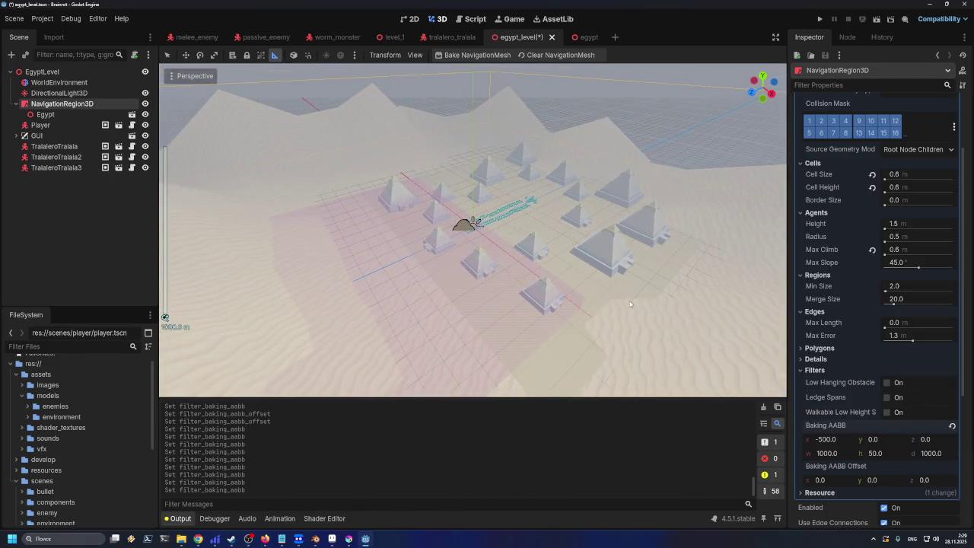
pyautogui.click(933, 441)
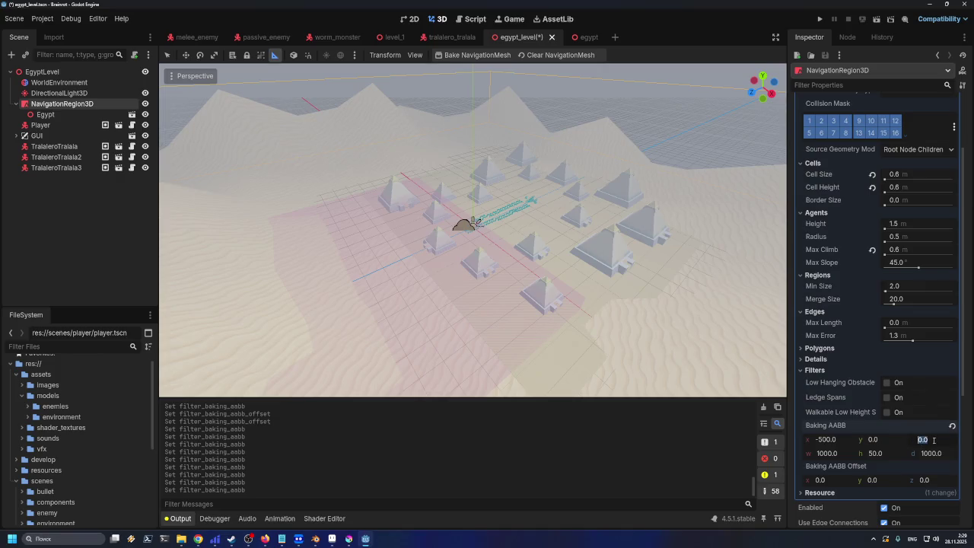
# Move the bake box to z -500 and set its depth to 600, after trying 800
pyautogui.write('500')
pyautogui.press('Return')
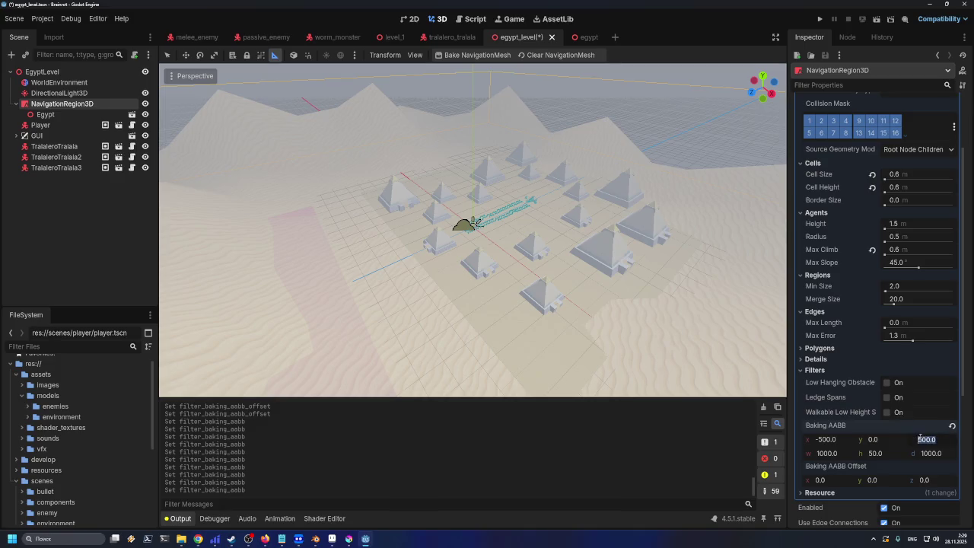
pyautogui.click(918, 439)
pyautogui.write('-')
pyautogui.press('Return')
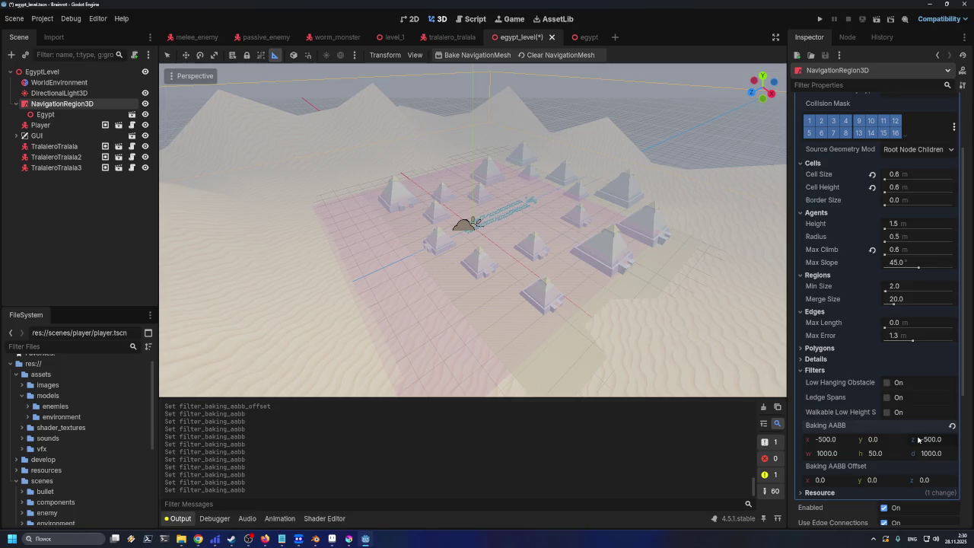
pyautogui.scroll(-3, 593, 193)
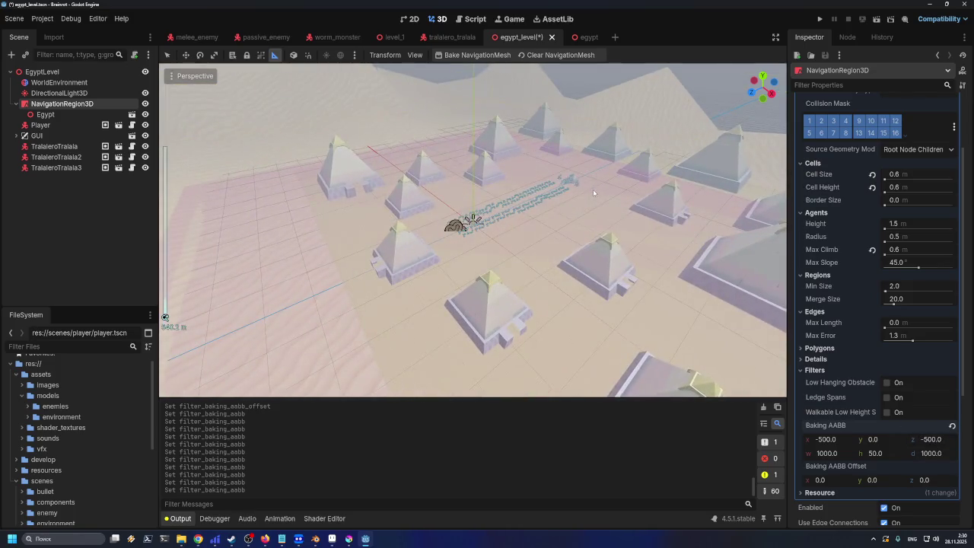
pyautogui.click(950, 452)
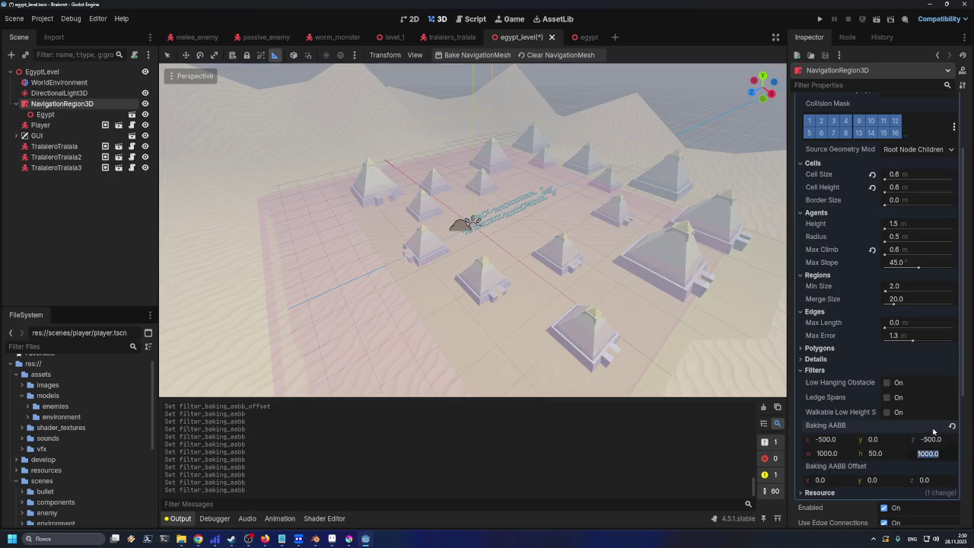
pyautogui.write('80')
pyautogui.press('Return')
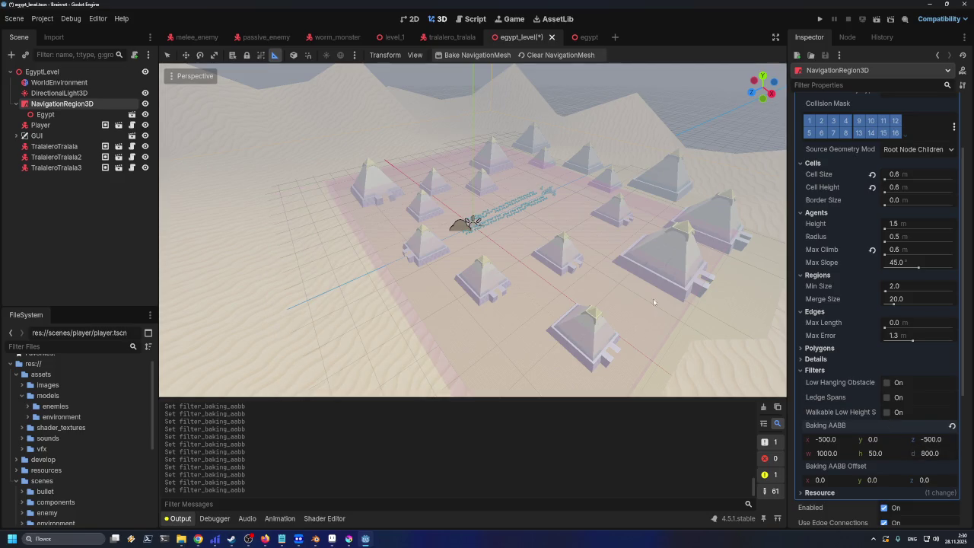
pyautogui.scroll(5, 653, 298)
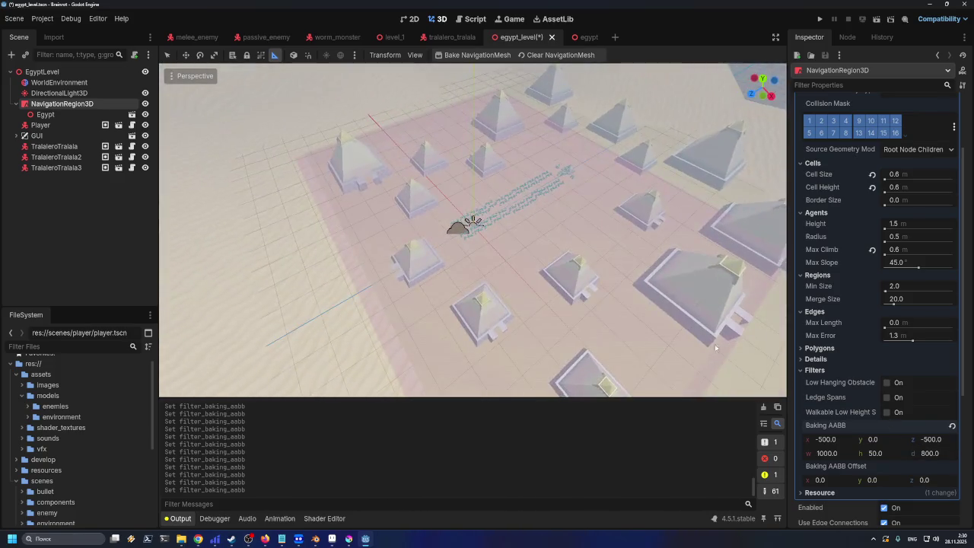
pyautogui.click(934, 455)
pyautogui.write('600')
pyautogui.press('Return')
pyautogui.moveTo(496, 237)
pyautogui.mouseDown()
pyautogui.moveTo(506, 261)
pyautogui.moveTo(559, 269)
pyautogui.mouseUp()
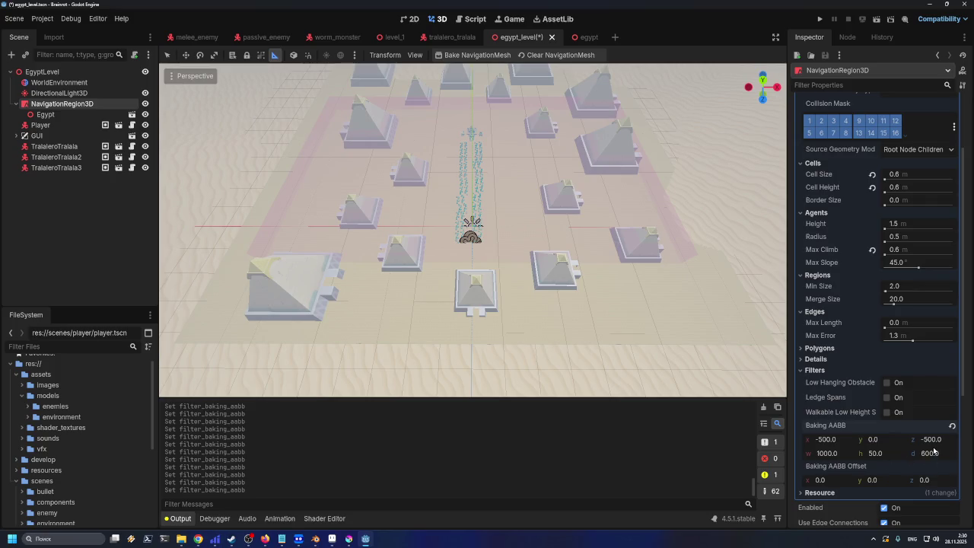
# Narrow the bake box to width 400 at x -200, after trying 800 at -400, and save
pyautogui.click(843, 454)
pyautogui.write('800')
pyautogui.press('Return')
pyautogui.click(842, 441)
pyautogui.click(825, 439)
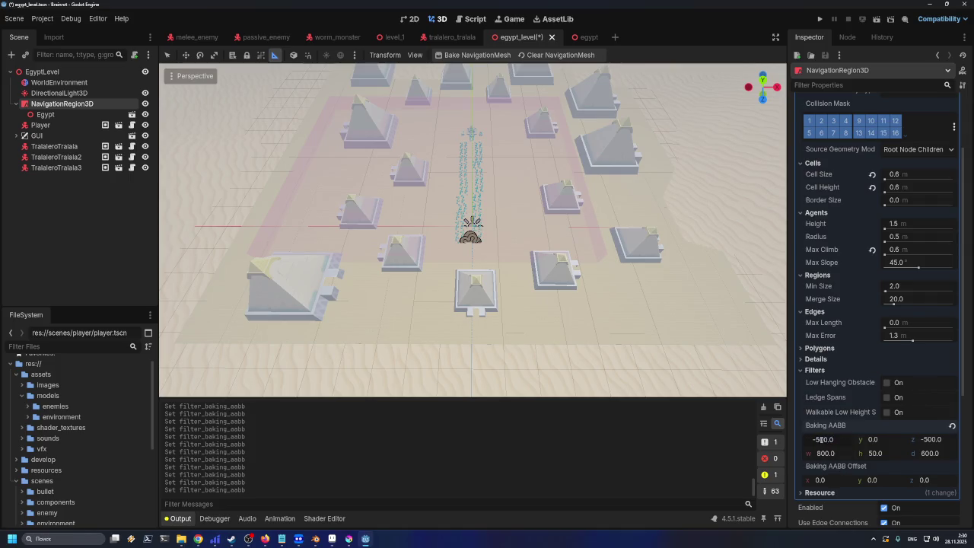
pyautogui.write('-400')
pyautogui.press('Return')
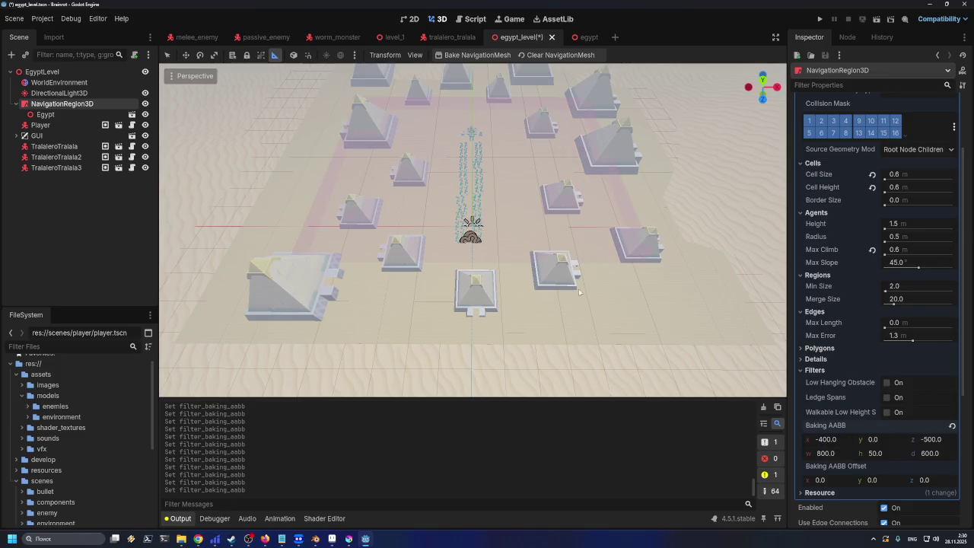
pyautogui.click(830, 454)
pyautogui.write('400')
pyautogui.press('Return')
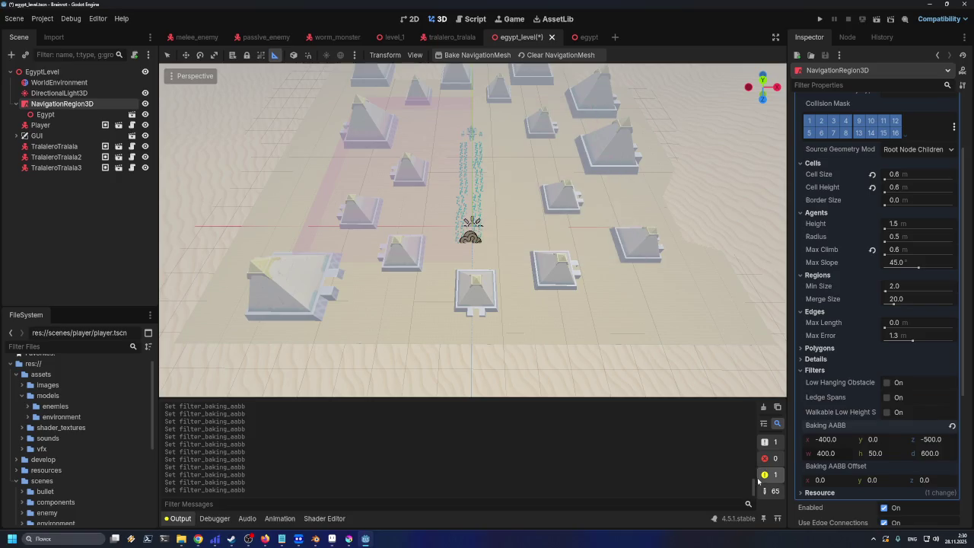
pyautogui.click(837, 440)
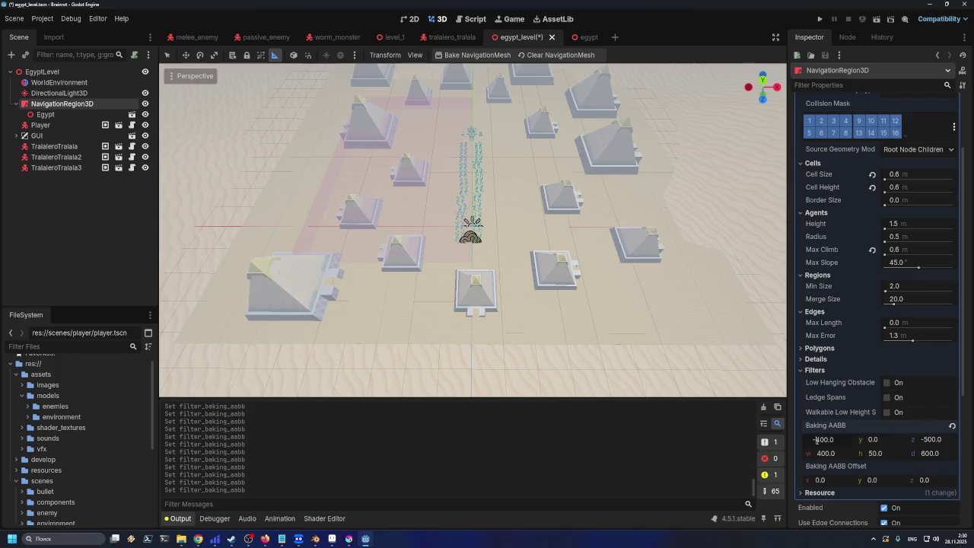
pyautogui.write('-200')
pyautogui.press('Return')
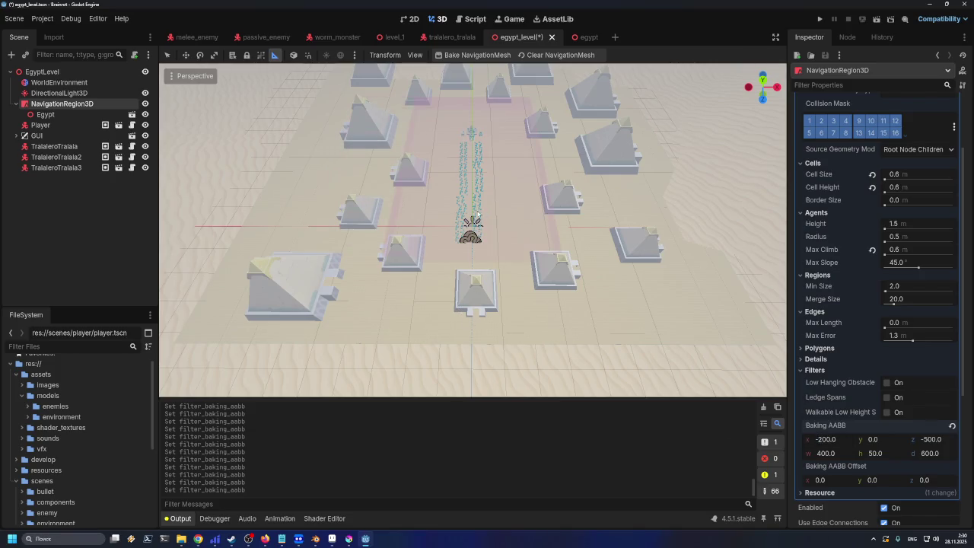
pyautogui.moveTo(482, 219); pyautogui.dragTo(513, 239)
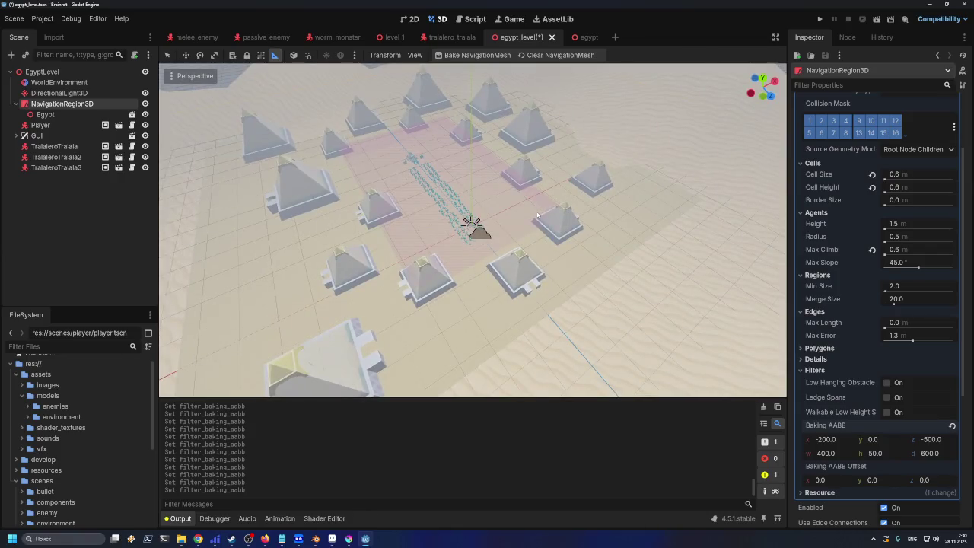
pyautogui.scroll(2, 512, 239)
pyautogui.scroll(2, 512, 237)
pyautogui.hotkey('ctrl', 's')
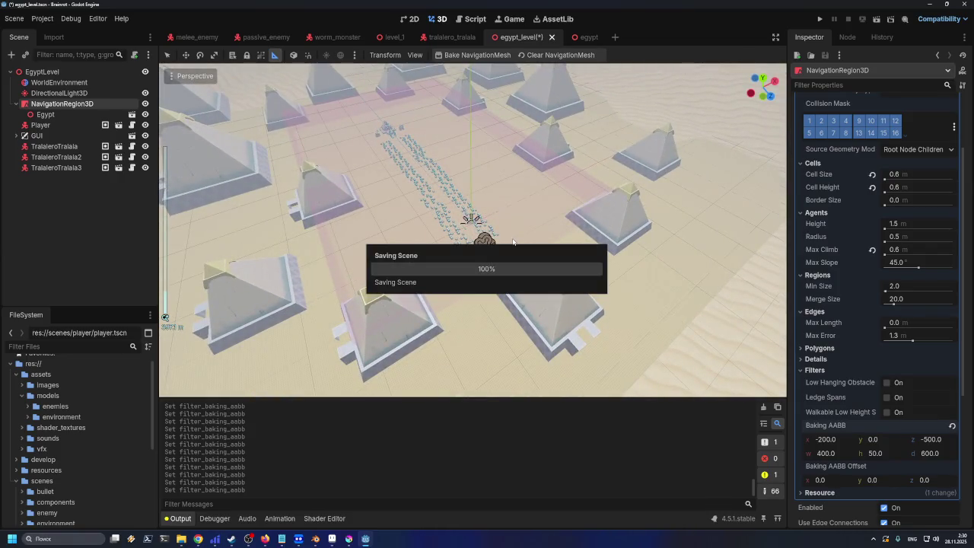
# Change the bake box width to 600 and save egypt_level
pyautogui.moveTo(514, 243)
pyautogui.mouseDown()
pyautogui.moveTo(429, 237)
pyautogui.moveTo(519, 256)
pyautogui.mouseUp()
pyautogui.hotkey('ctrl', 's')
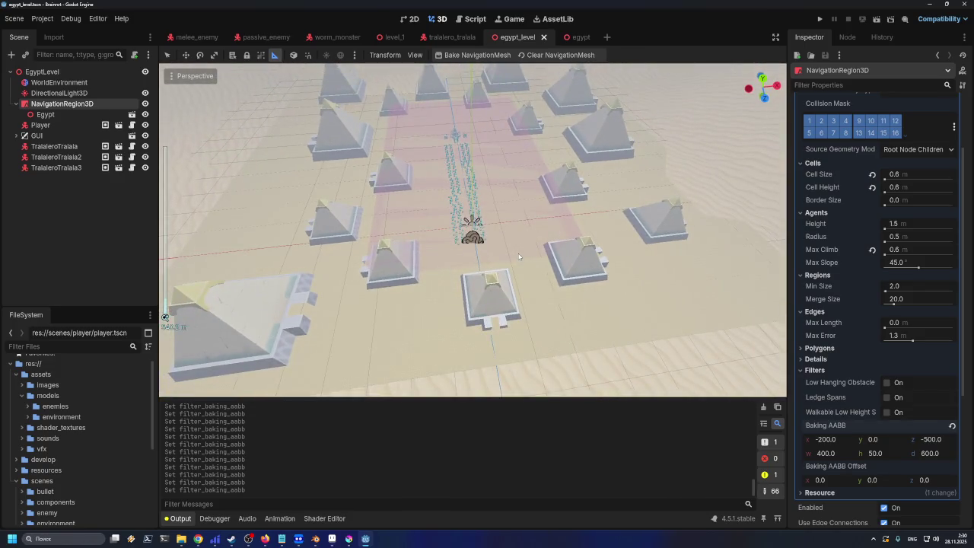
pyautogui.click(842, 453)
pyautogui.write('600')
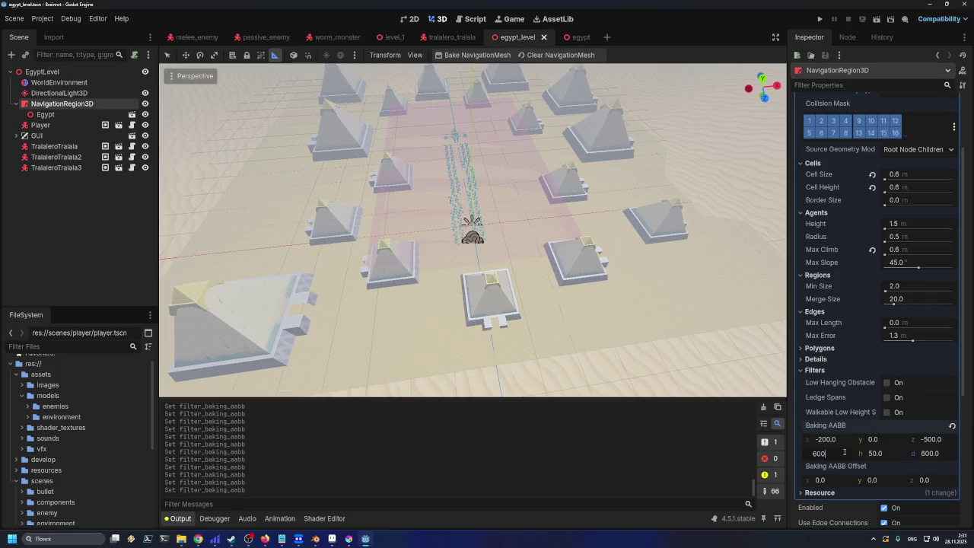
pyautogui.press('Return')
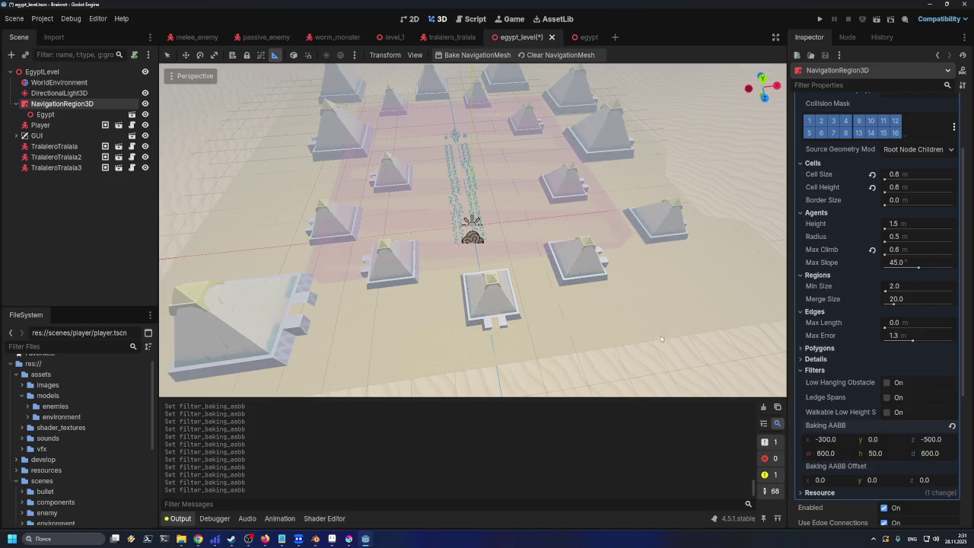
pyautogui.hotkey('ctrl', 's')
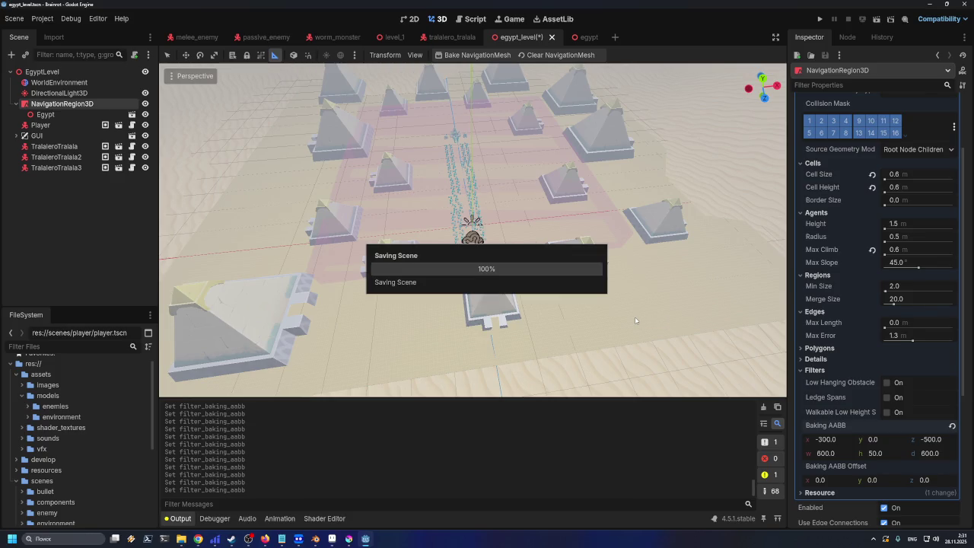
pyautogui.hotkey('ctrl', 's')
# Inspect the baked navmesh around the pyramids and reset the cell size to 0.25
pyautogui.moveTo(246, 237); pyautogui.dragTo(291, 212)
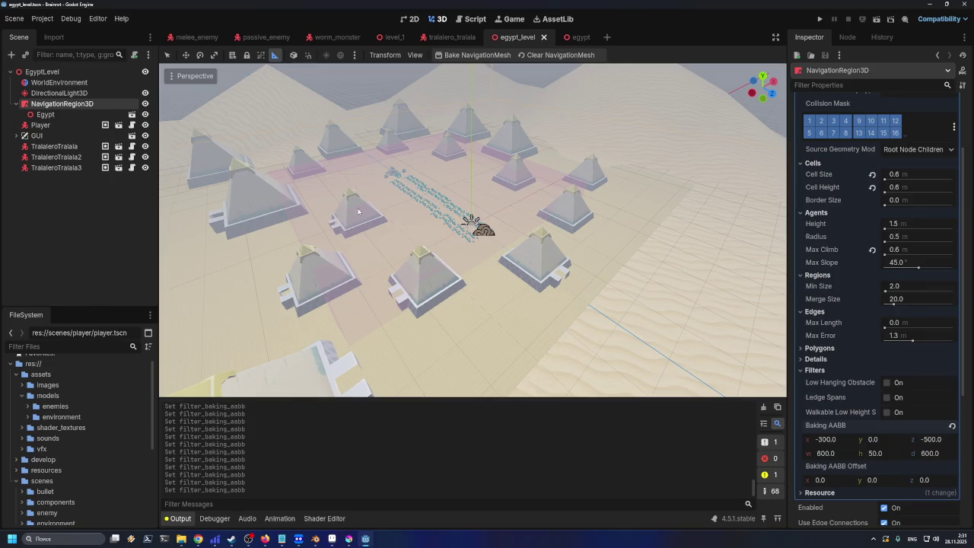
pyautogui.scroll(5, 358, 211)
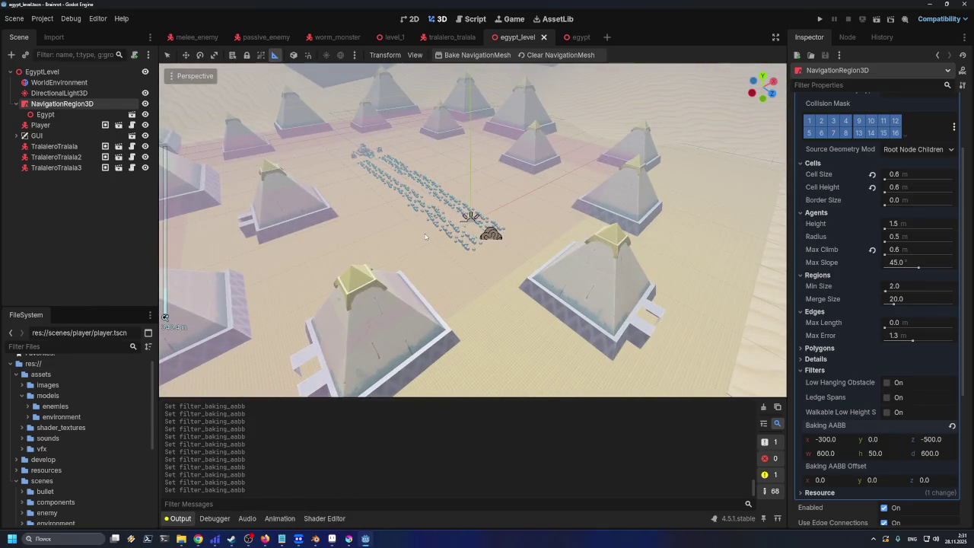
pyautogui.moveTo(425, 236)
pyautogui.mouseDown()
pyautogui.moveTo(347, 232)
pyautogui.moveTo(382, 181)
pyautogui.mouseUp()
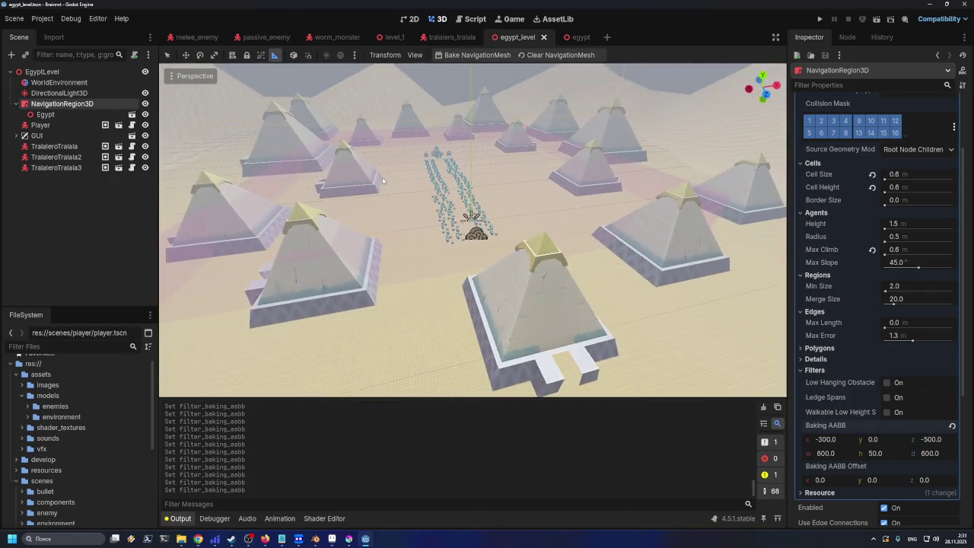
pyautogui.scroll(10, 382, 176)
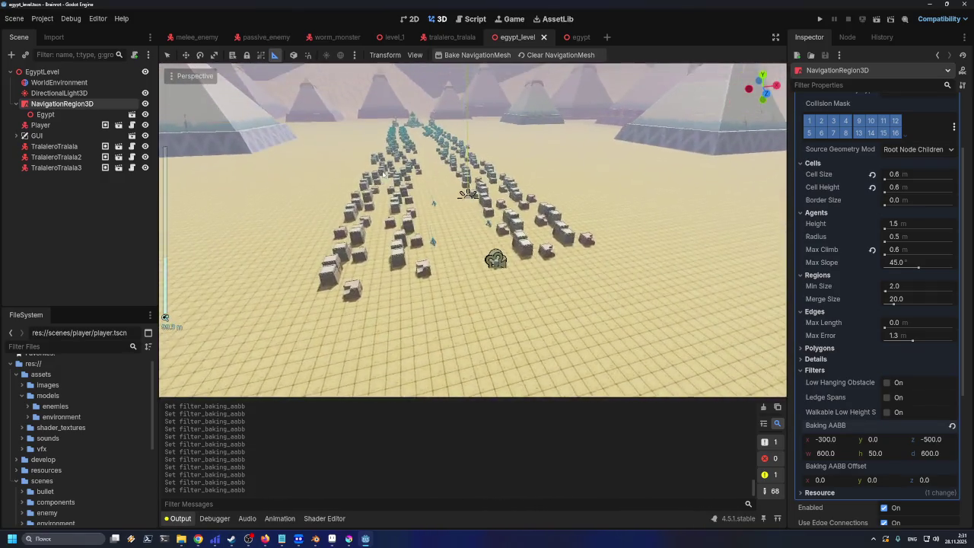
pyautogui.scroll(-10, 618, 206)
pyautogui.click(872, 174)
# Reset Cell Height and Max Climb to 0.25 and save the level
pyautogui.click(872, 187)
pyautogui.click(872, 249)
pyautogui.hotkey('ctrl', 's')
# Rebake the level's navigation mesh, check it from above, save, and run the game
pyautogui.click(477, 55)
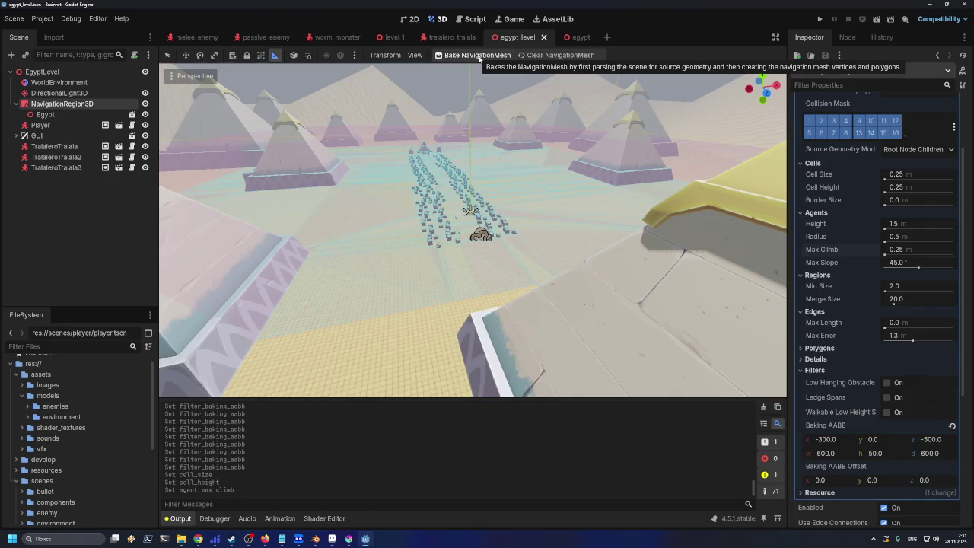
pyautogui.scroll(-5, 460, 171)
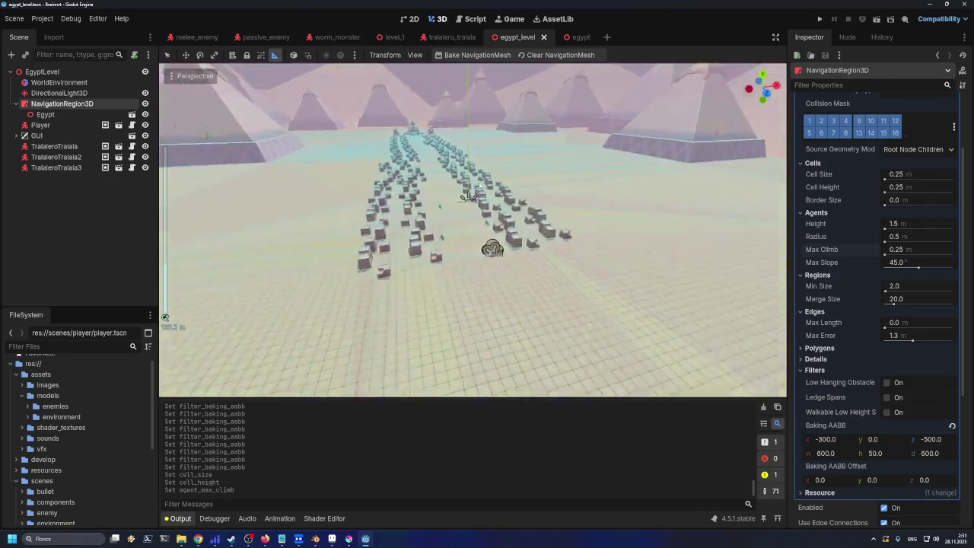
pyautogui.moveTo(461, 171)
pyautogui.mouseDown()
pyautogui.moveTo(471, 229)
pyautogui.moveTo(535, 212)
pyautogui.mouseUp()
pyautogui.scroll(3, 476, 237)
pyautogui.hotkey('ctrl', 's')
pyautogui.scroll(5, 535, 212)
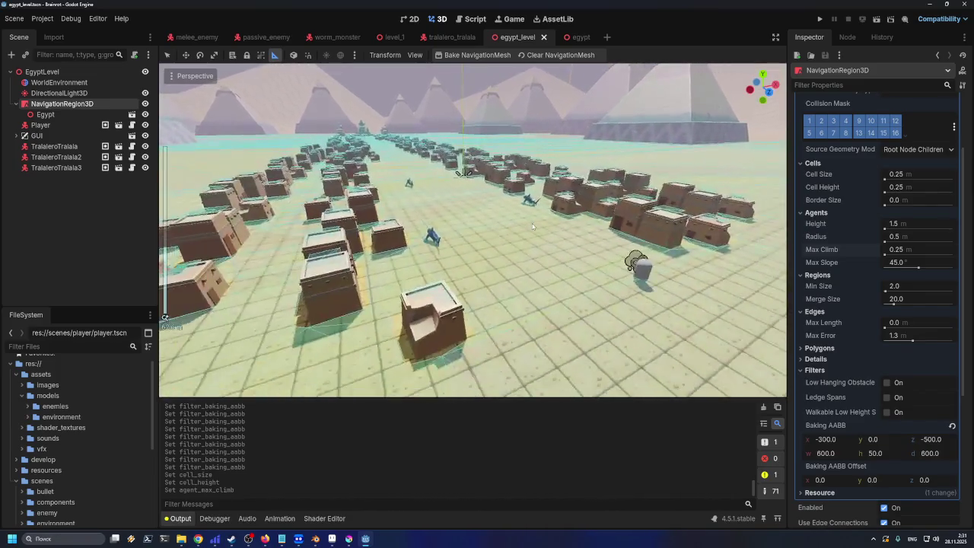
pyautogui.scroll(-3, 526, 226)
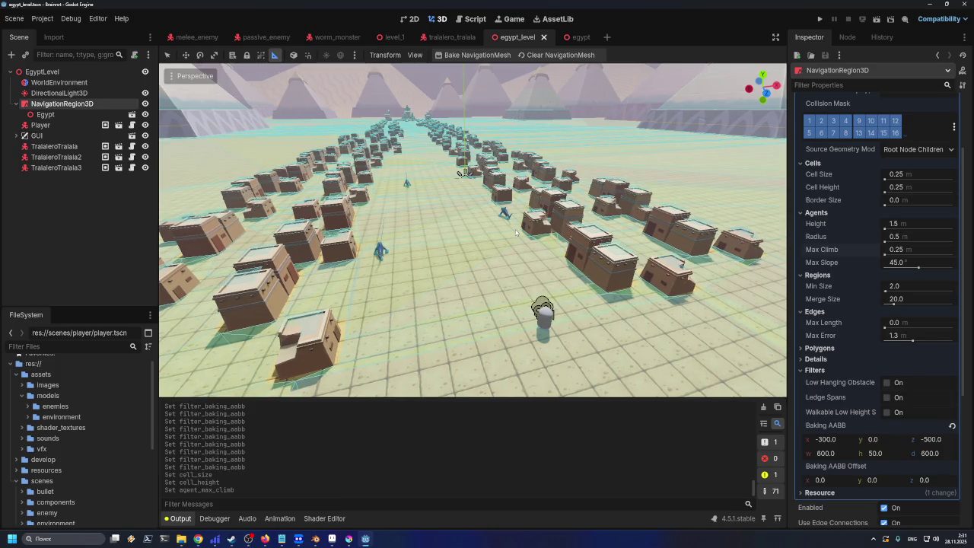
pyautogui.click(820, 18)
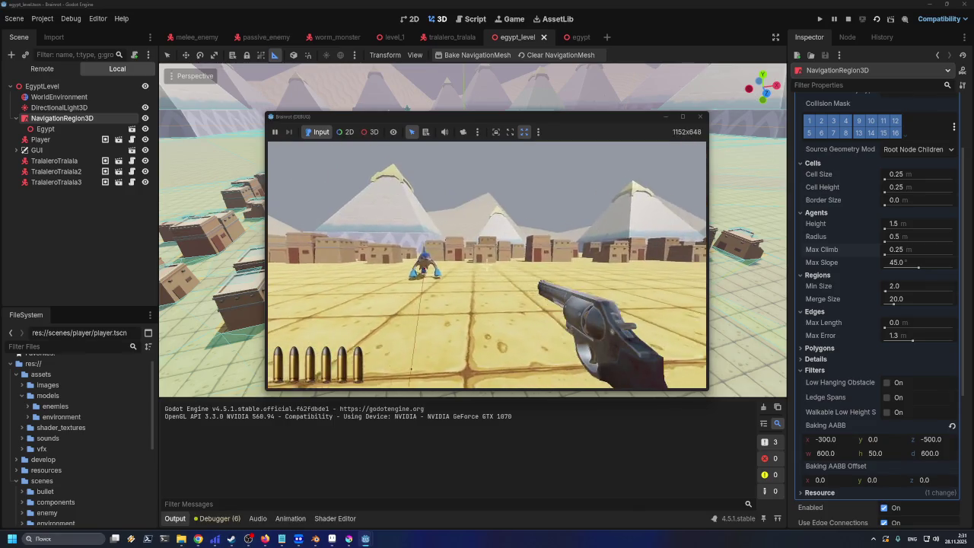
# Walk through the Egypt town toward the sharks and shoot at them
pyautogui.press('w')
pyautogui.press('w')
pyautogui.press('w')
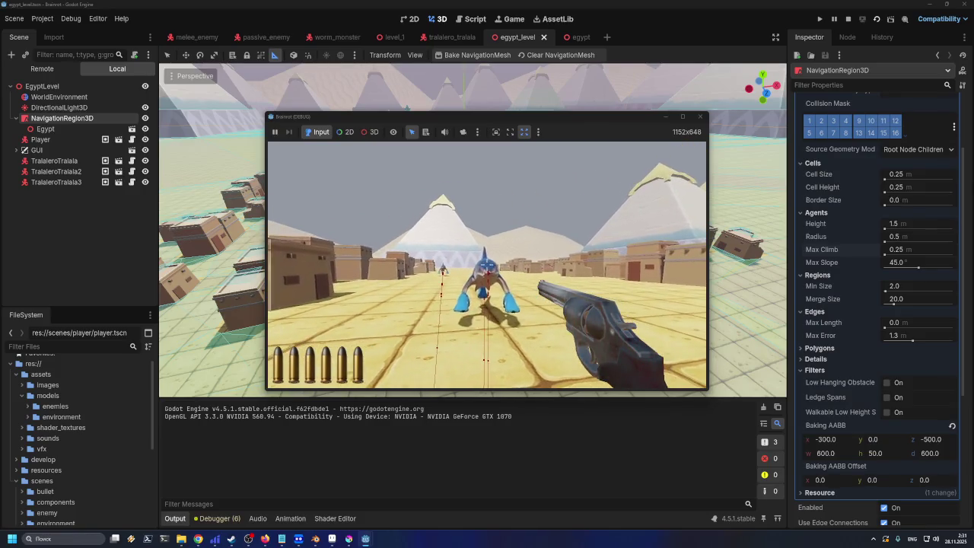
pyautogui.press('s')
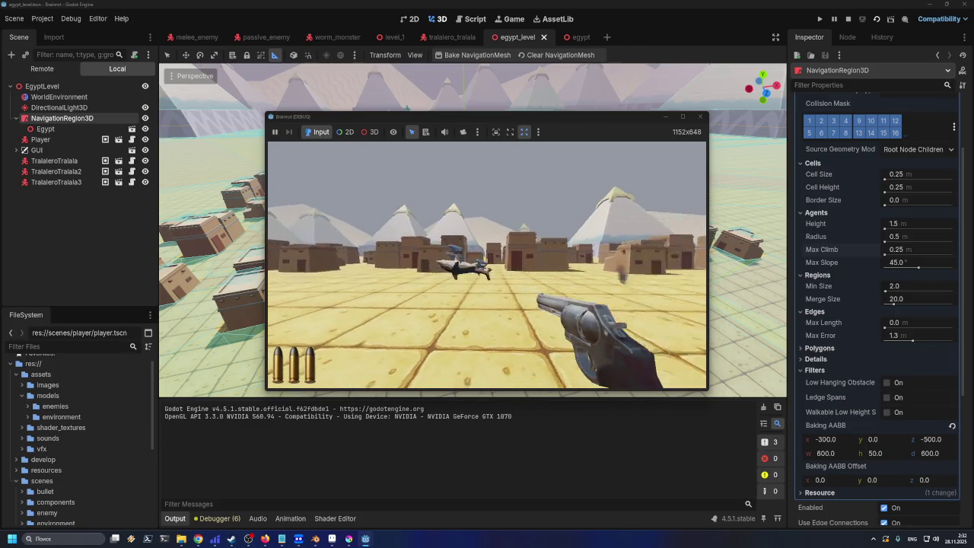
pyautogui.press('w')
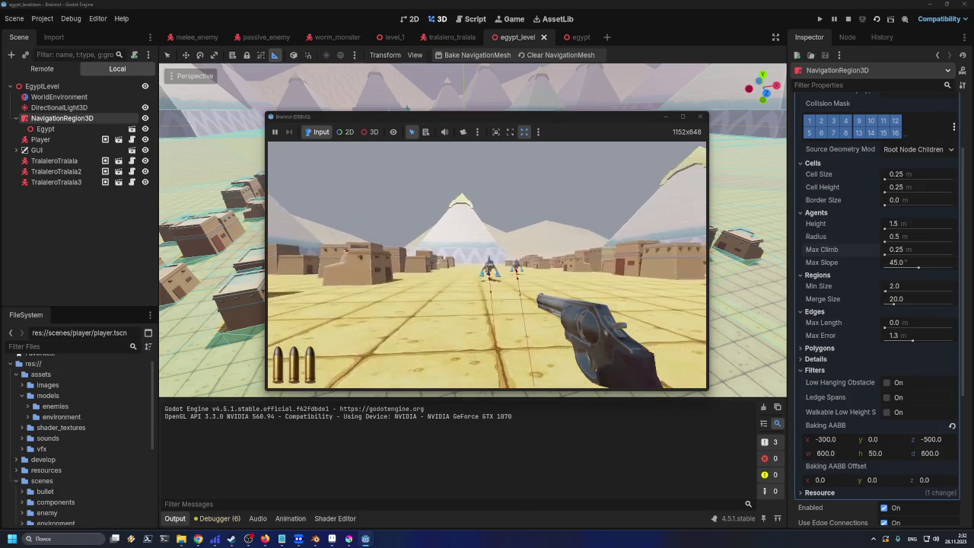
pyautogui.press('w')
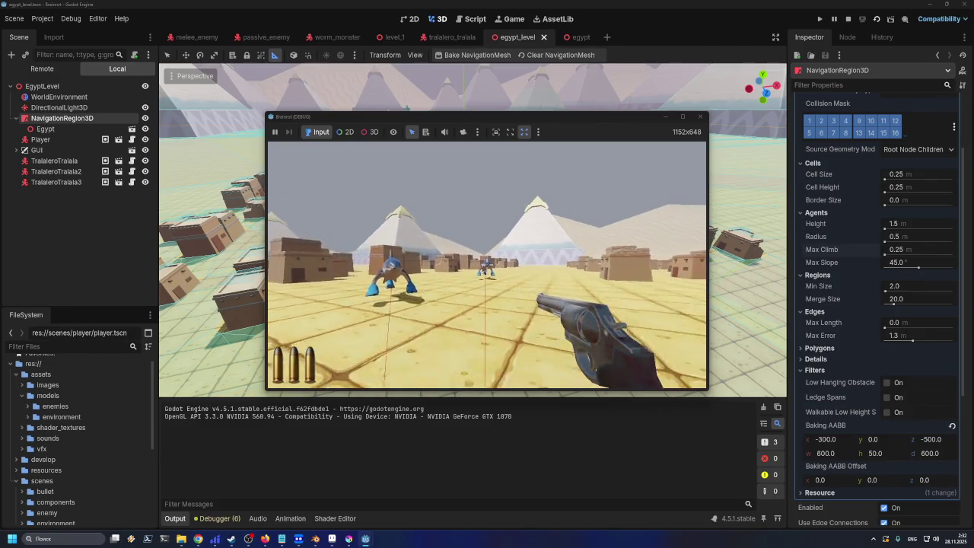
pyautogui.press('s')
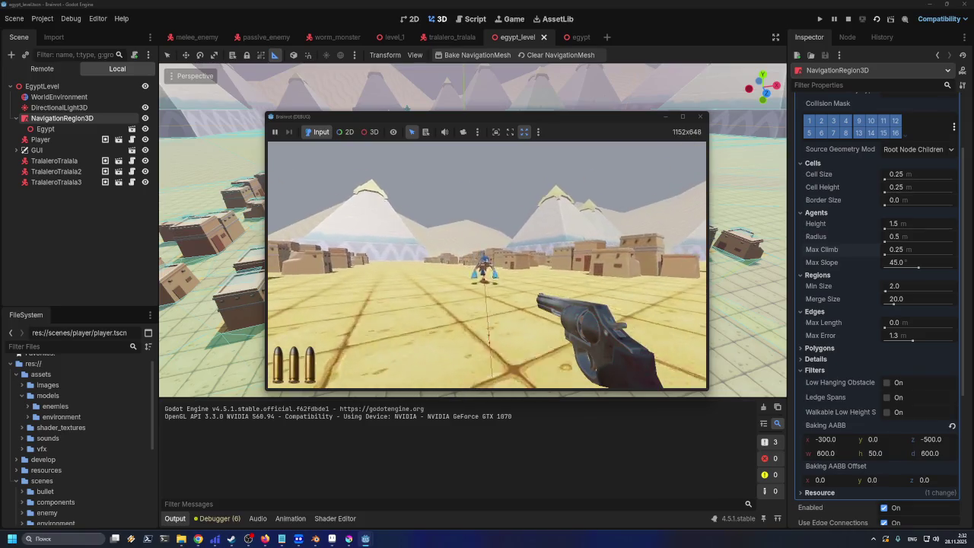
pyautogui.moveTo(487, 266)
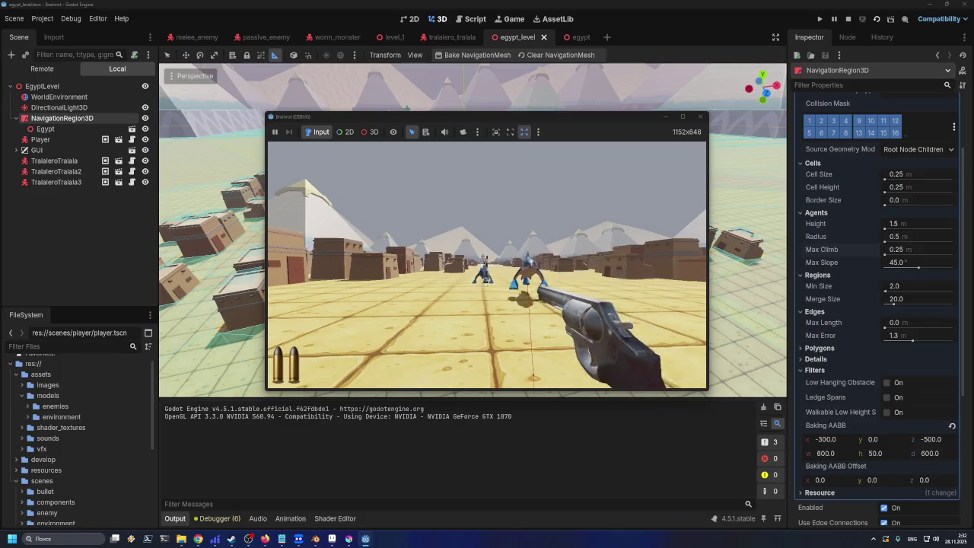
pyautogui.click(486, 264)
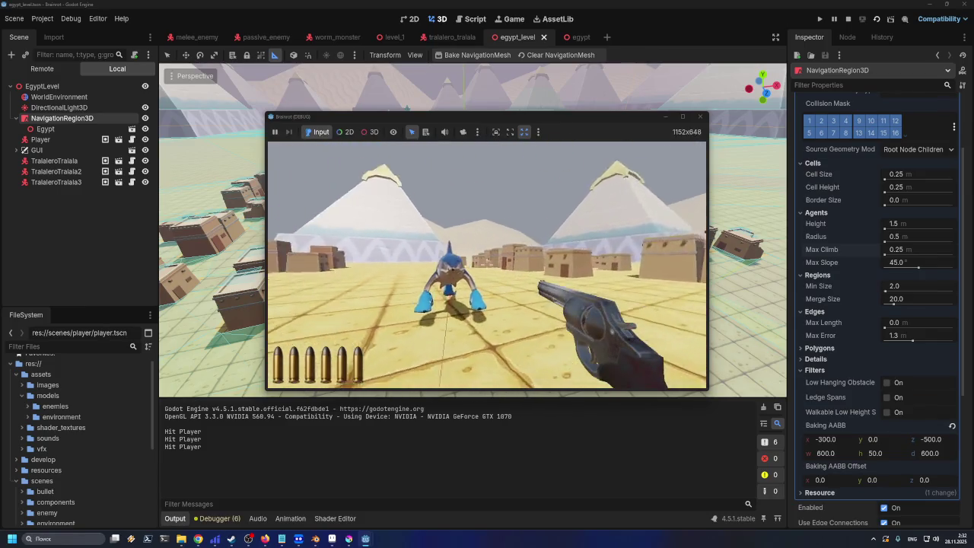
pyautogui.click(487, 266)
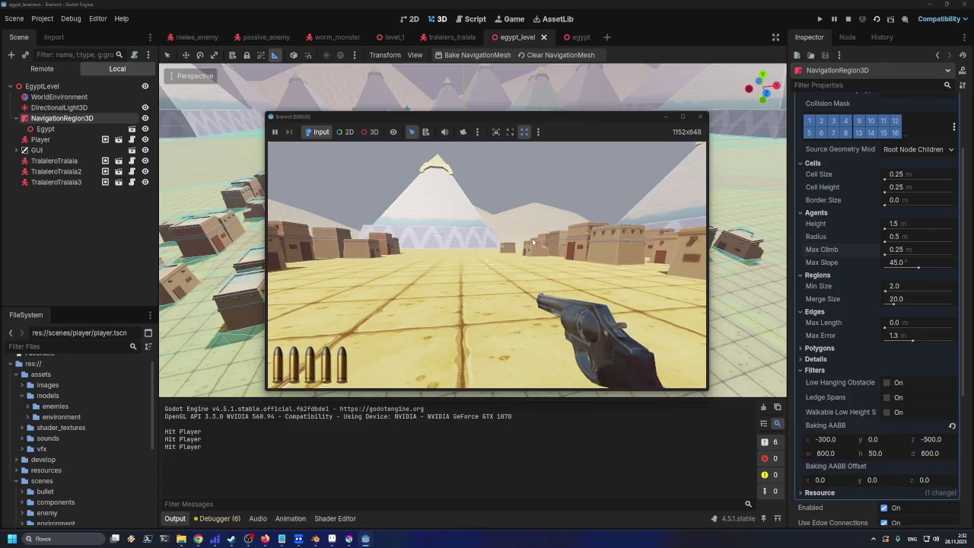
# Restart the game, make it fill the screen, then stop it with F8
pyautogui.click(876, 18)
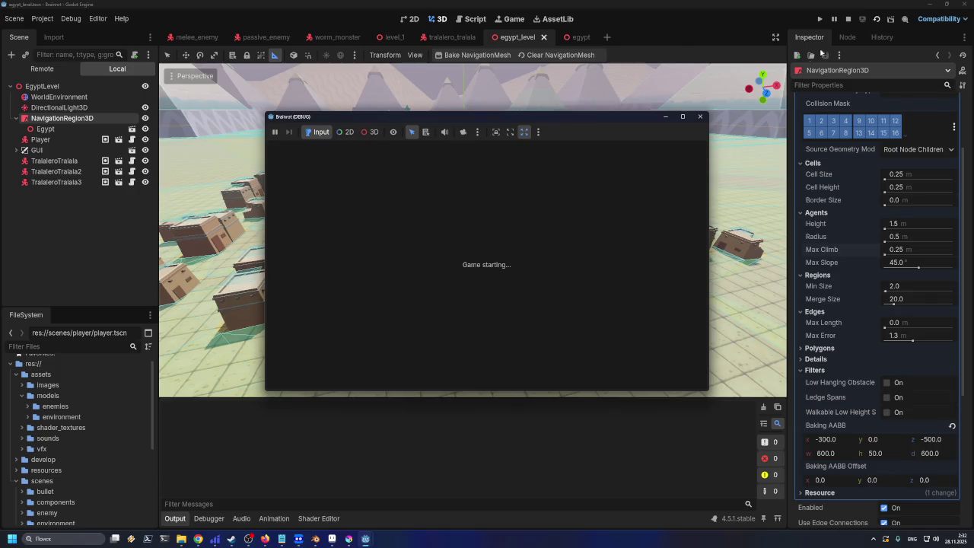
pyautogui.click(682, 117)
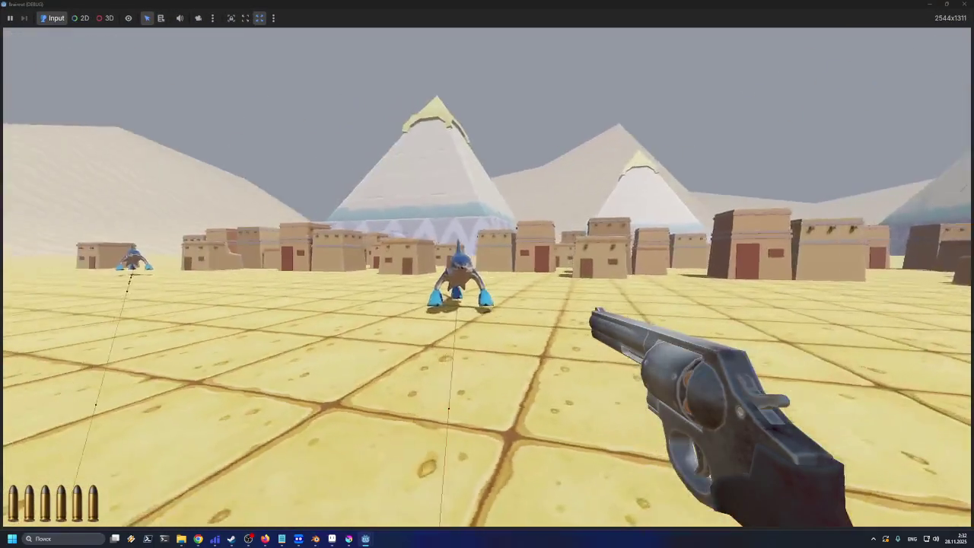
pyautogui.moveTo(487, 278)
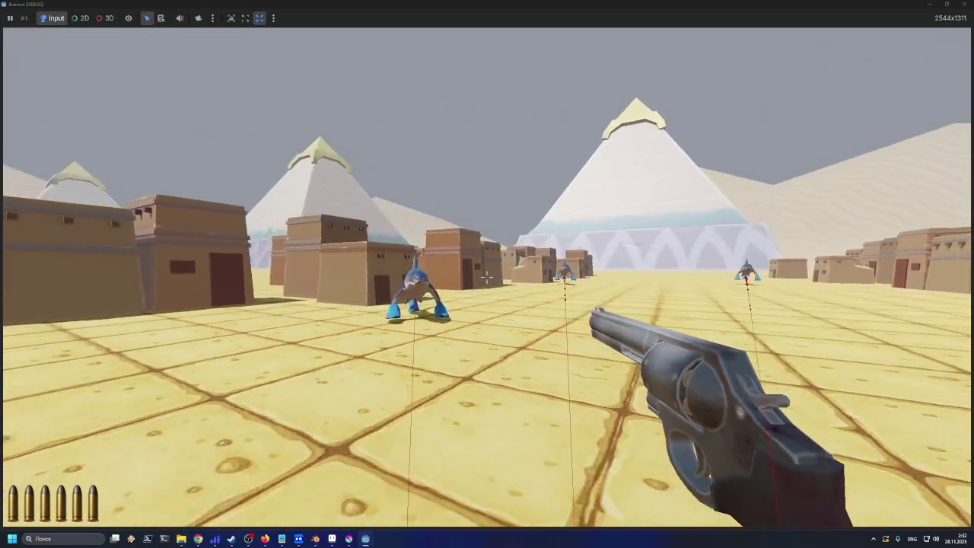
pyautogui.press('F8')
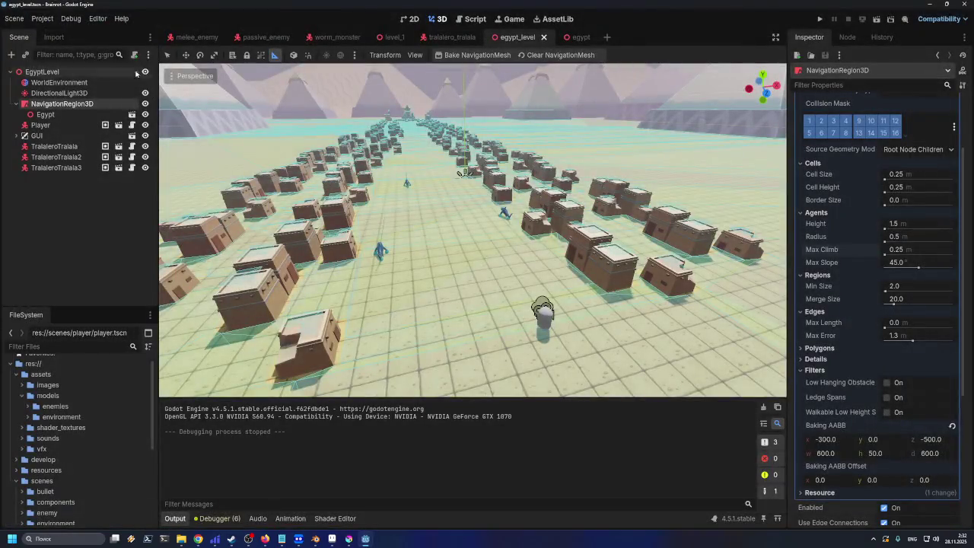
# Look over the viewport's debug visibility options without changing anything
pyautogui.click(71, 18)
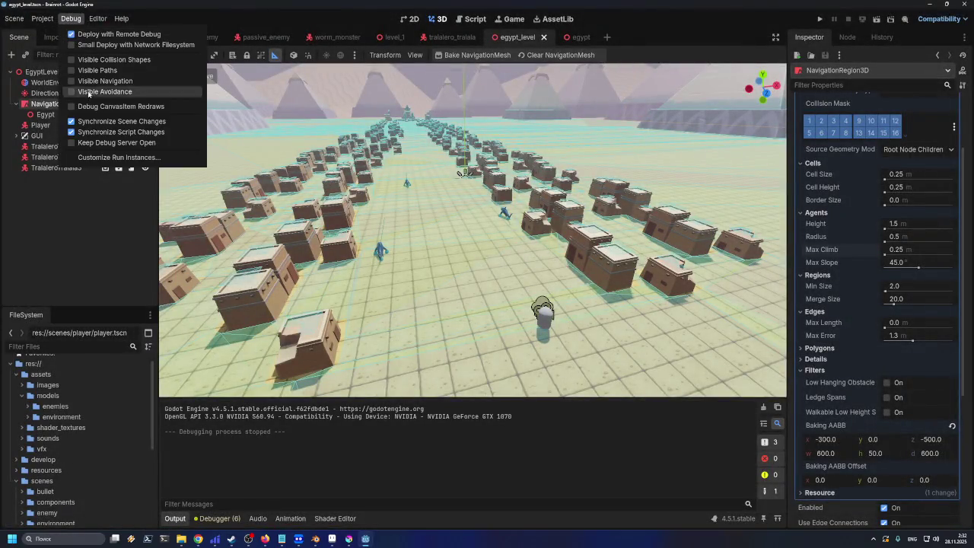
pyautogui.moveTo(46, 23)
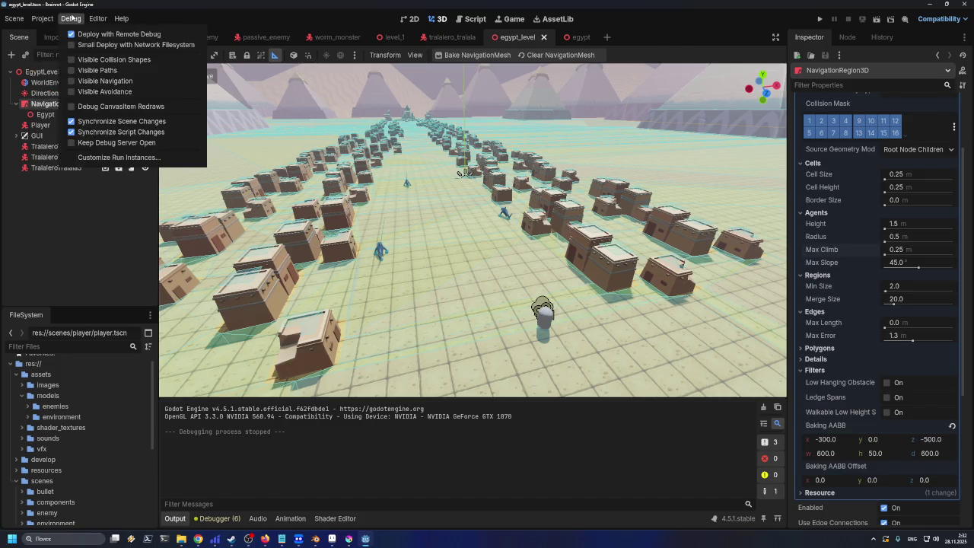
pyautogui.click(186, 80)
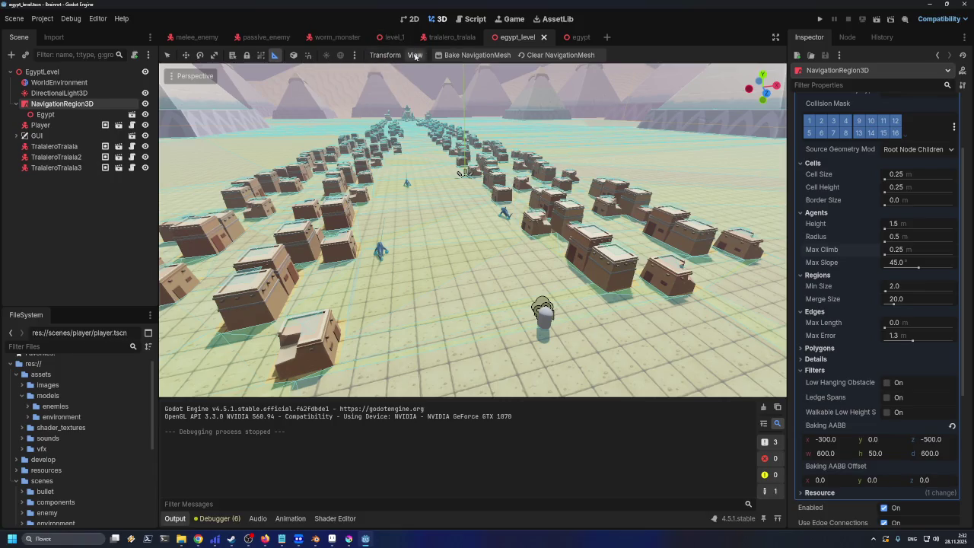
# Turn off debug drawing on the shark's NavigationAgent3D, save, and return to egypt_level
pyautogui.click(452, 36)
pyautogui.click(55, 231)
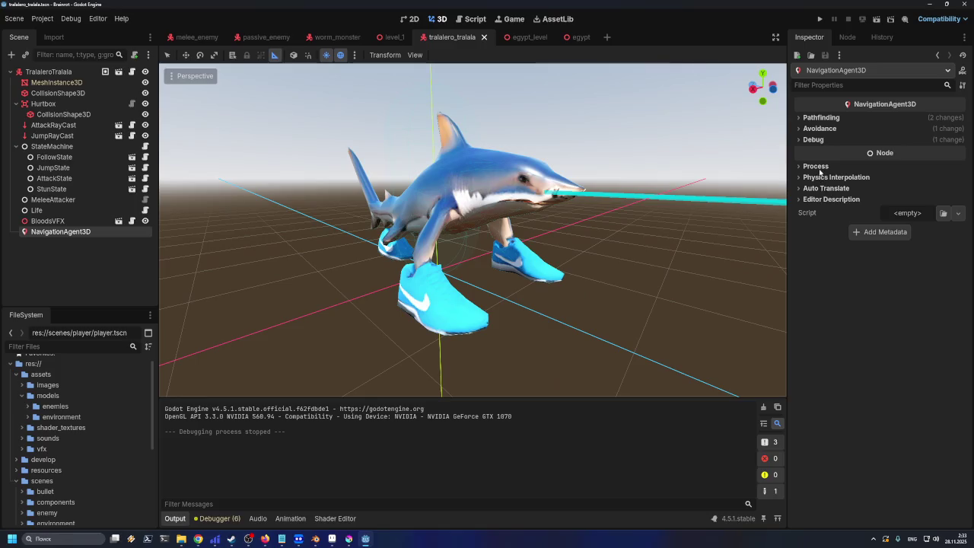
pyautogui.click(814, 140)
pyautogui.click(889, 152)
pyautogui.hotkey('ctrl', 's')
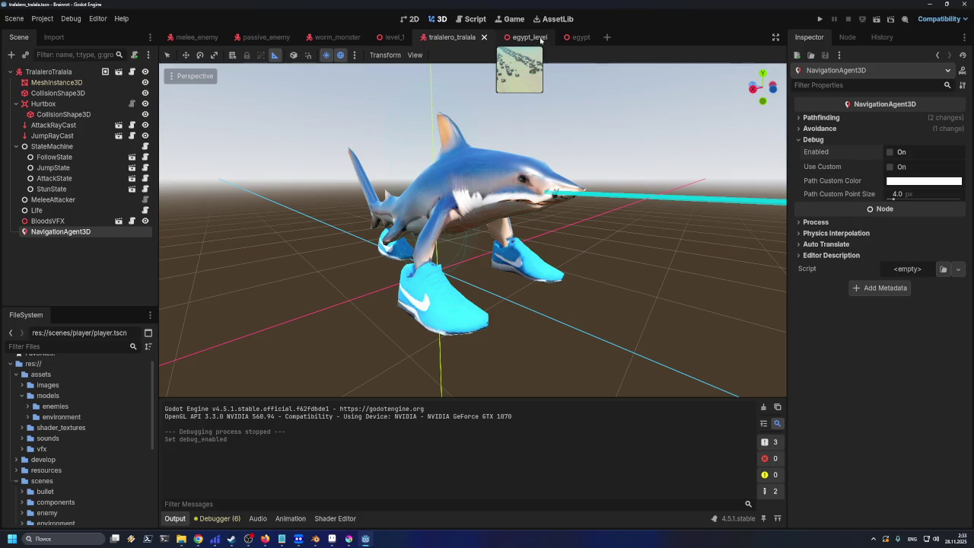
pyautogui.click(529, 38)
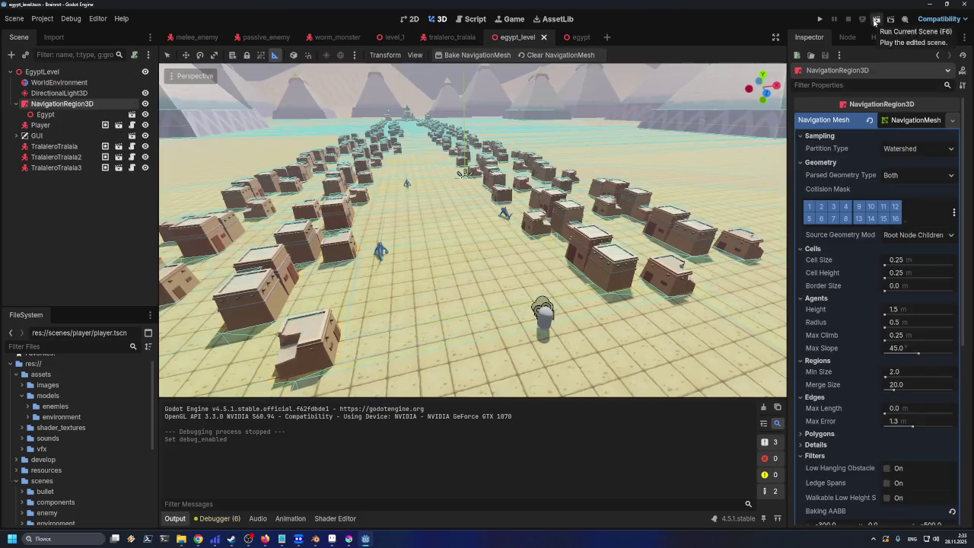
pyautogui.click(875, 19)
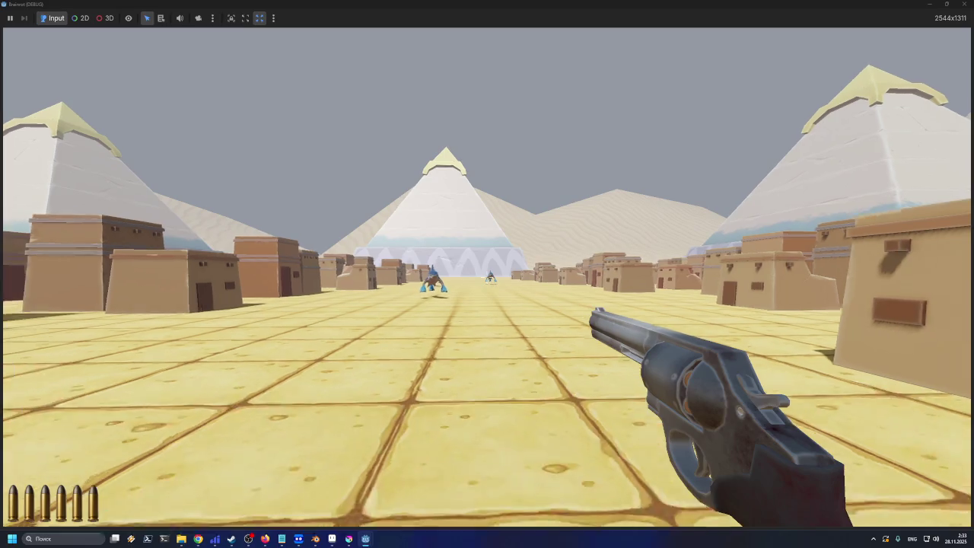
pyautogui.press('a')
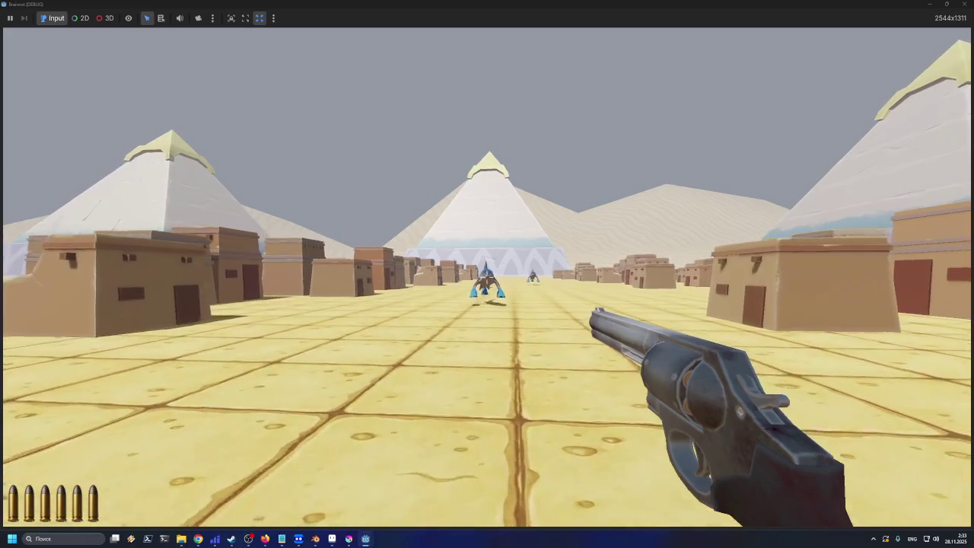
pyautogui.press('a')
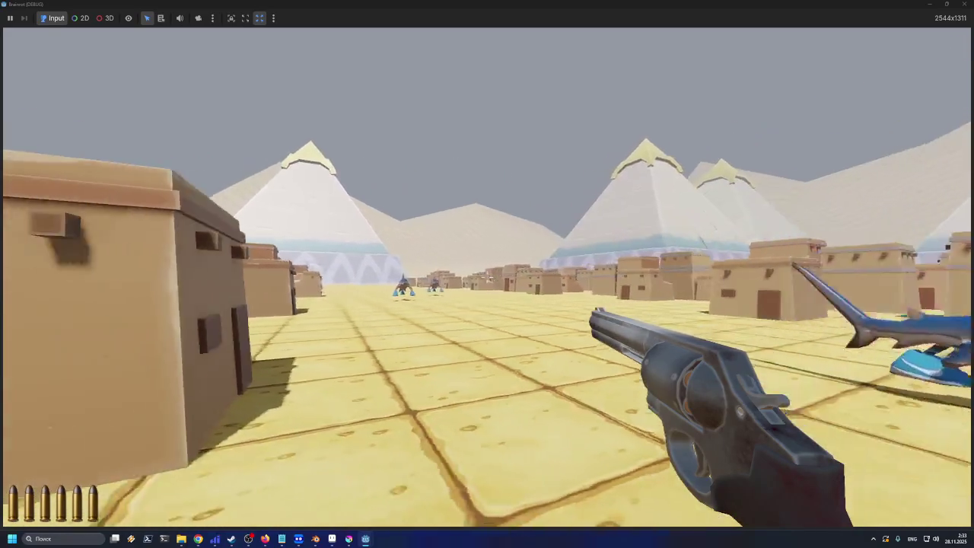
pyautogui.press('a')
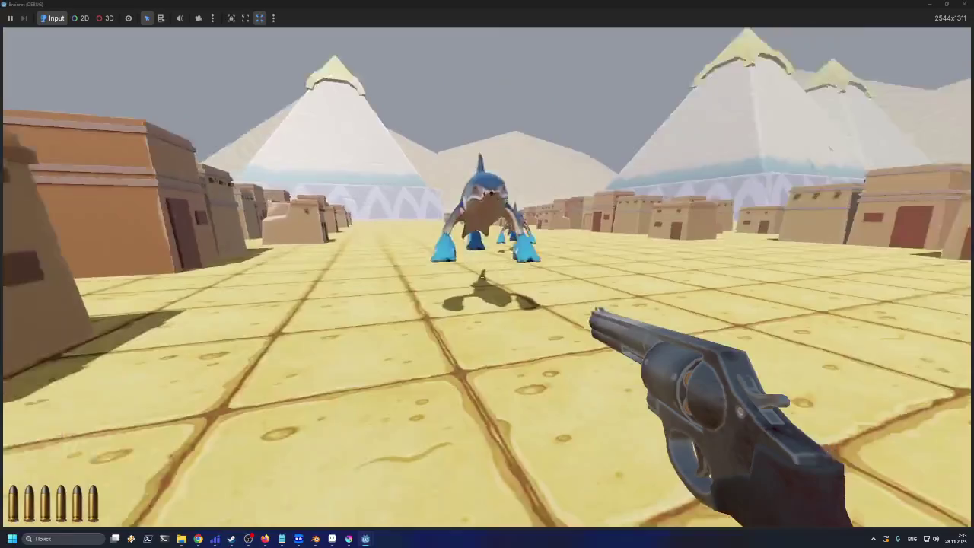
pyautogui.press('a')
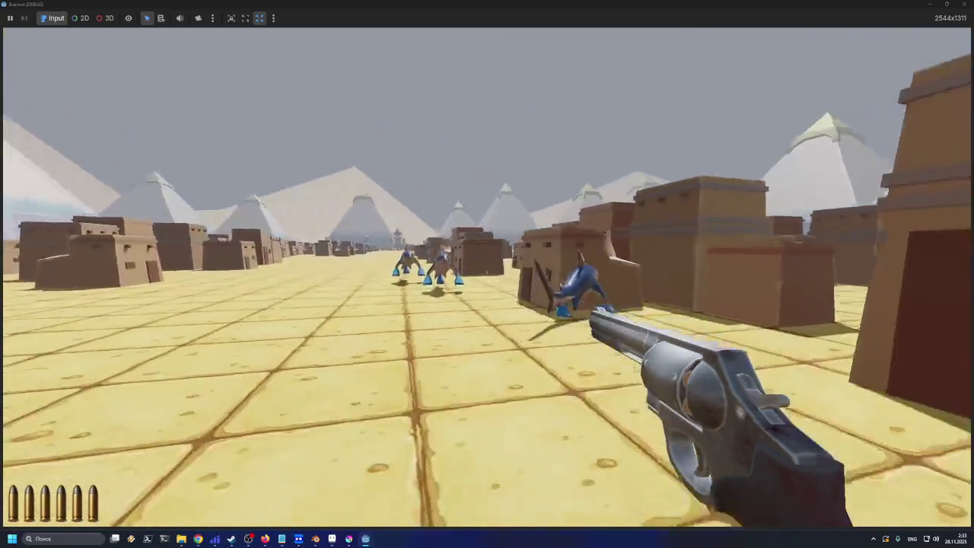
pyautogui.press('a')
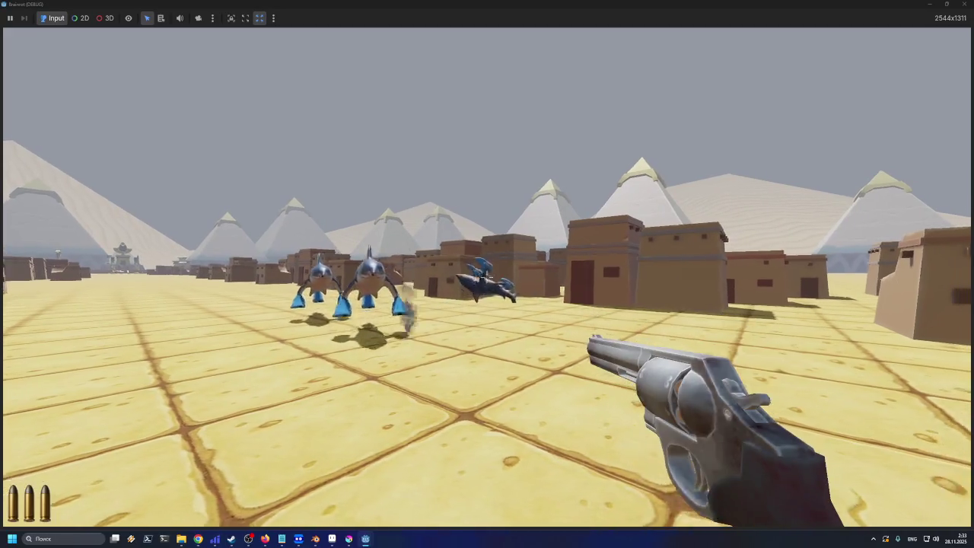
pyautogui.press('a')
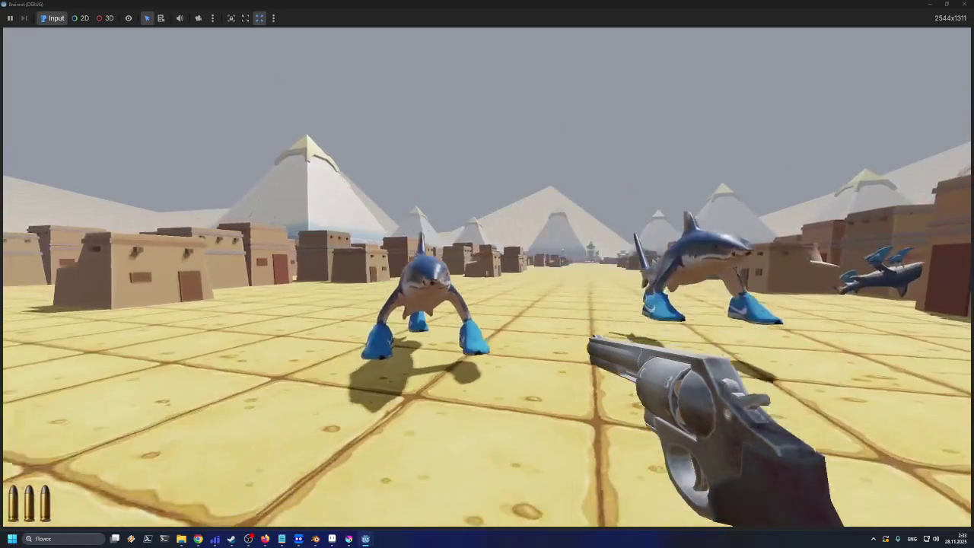
pyautogui.press('a')
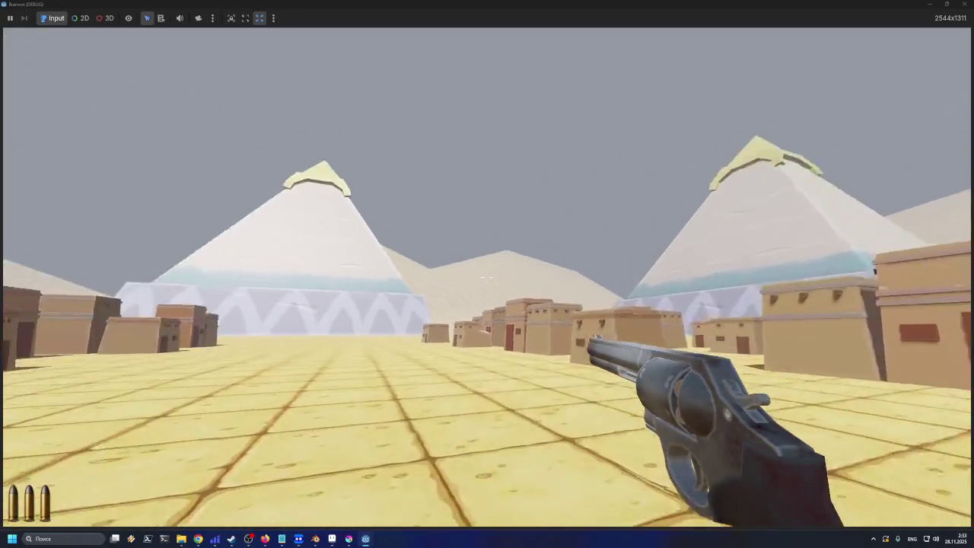
pyautogui.press('a')
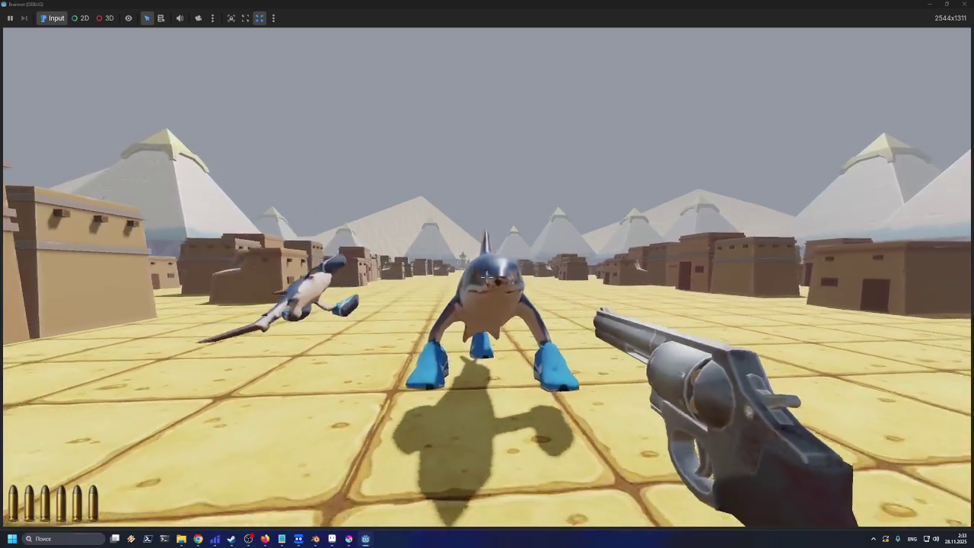
pyautogui.press('r')
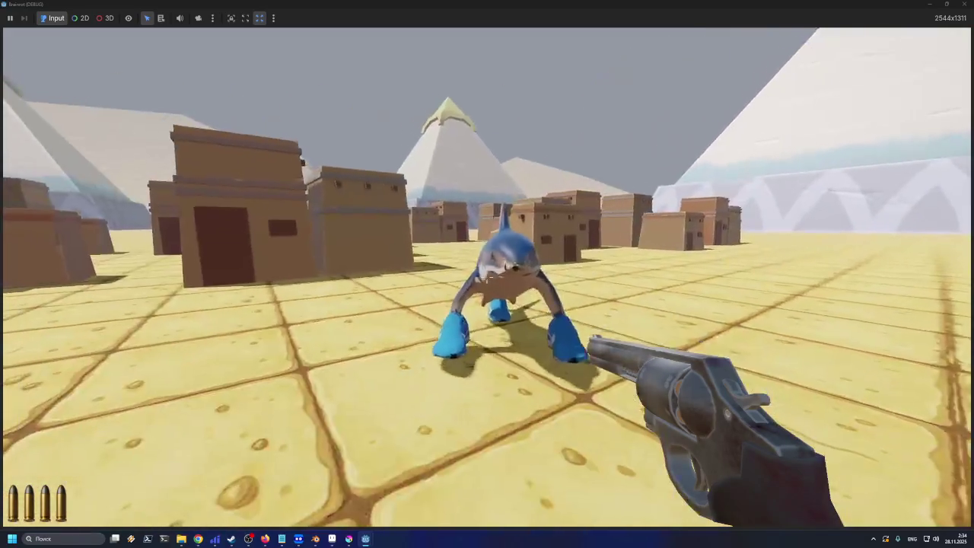
pyautogui.press('F8')
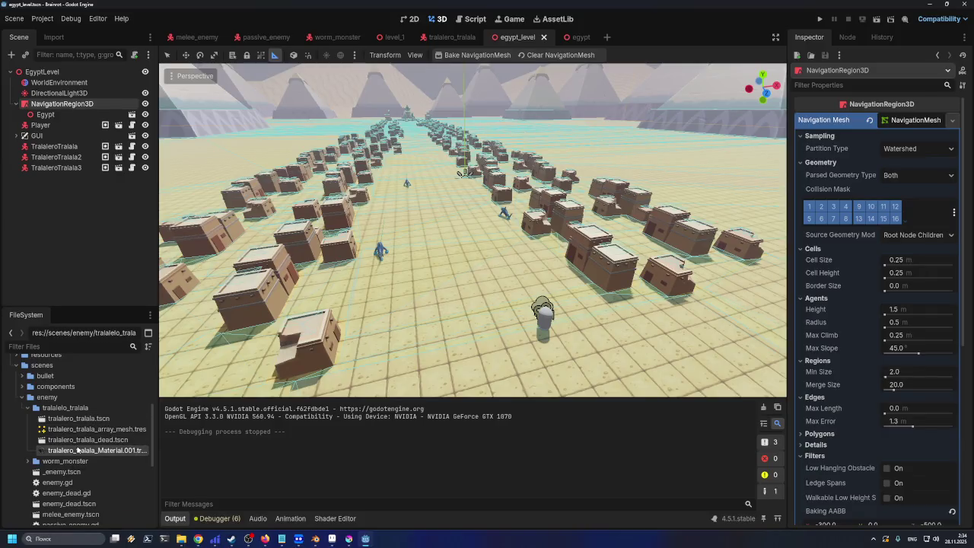
# Drag worm_monster.tscn from the worm_monster folder into the town
pyautogui.moveTo(212, 349); pyautogui.dragTo(140, 392)
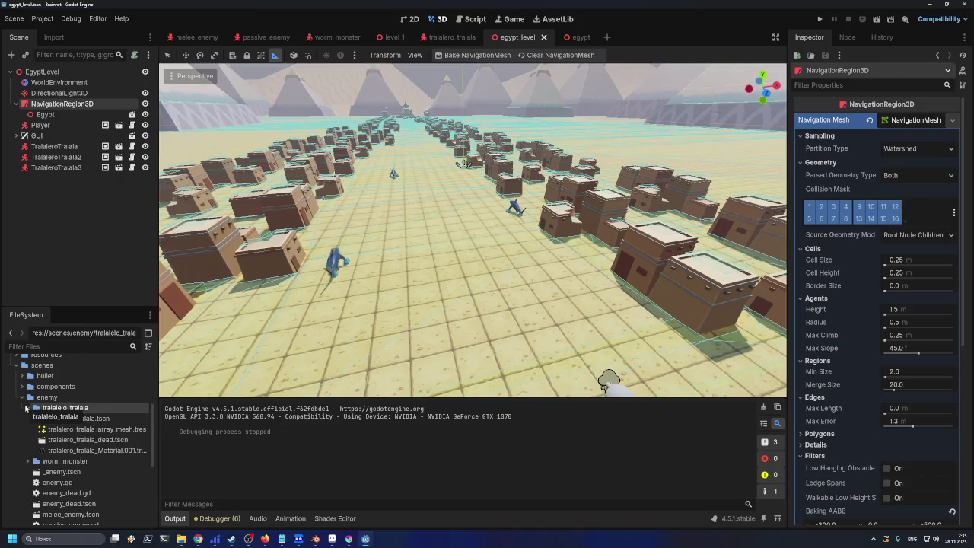
pyautogui.click(27, 407)
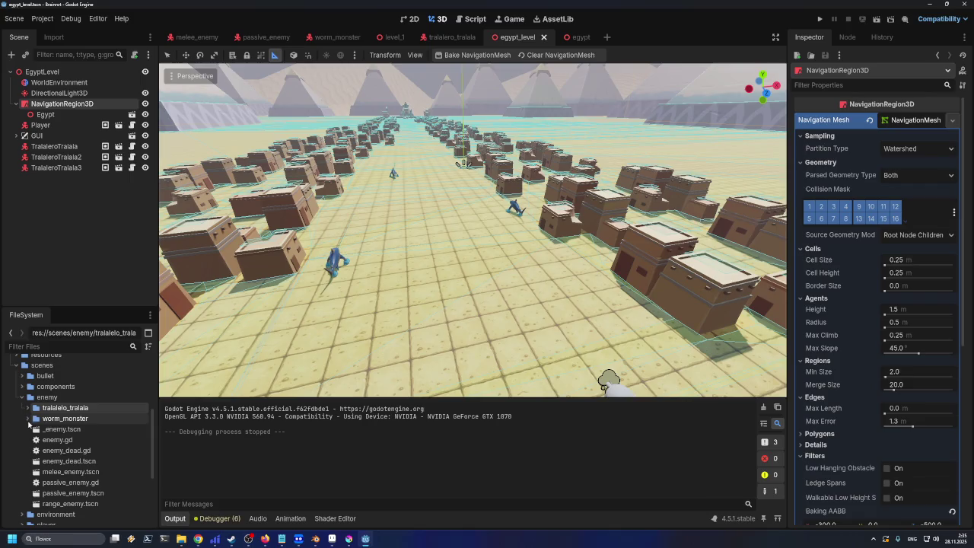
pyautogui.click(28, 418)
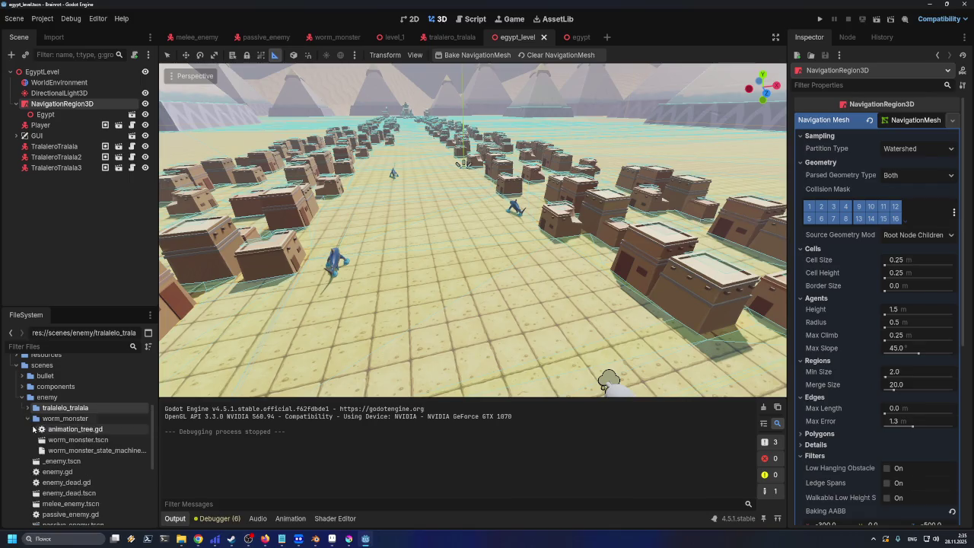
pyautogui.moveTo(73, 439)
pyautogui.mouseDown()
pyautogui.moveTo(99, 438)
pyautogui.moveTo(454, 280)
pyautogui.moveTo(471, 262)
pyautogui.mouseUp()
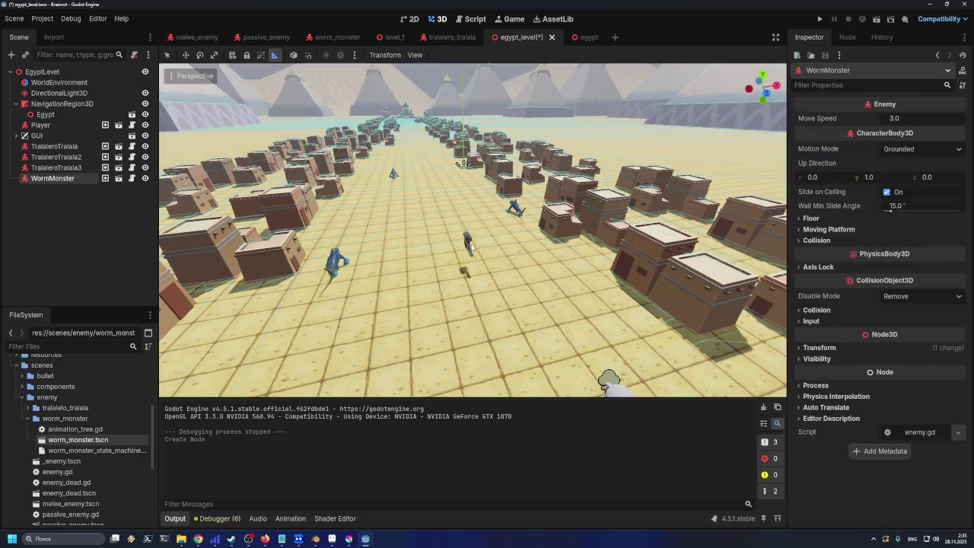
# Inspect the placed worm monster up close, then run the current scene
pyautogui.scroll(5, 470, 262)
pyautogui.scroll(4, 499, 274)
pyautogui.scroll(3, 498, 274)
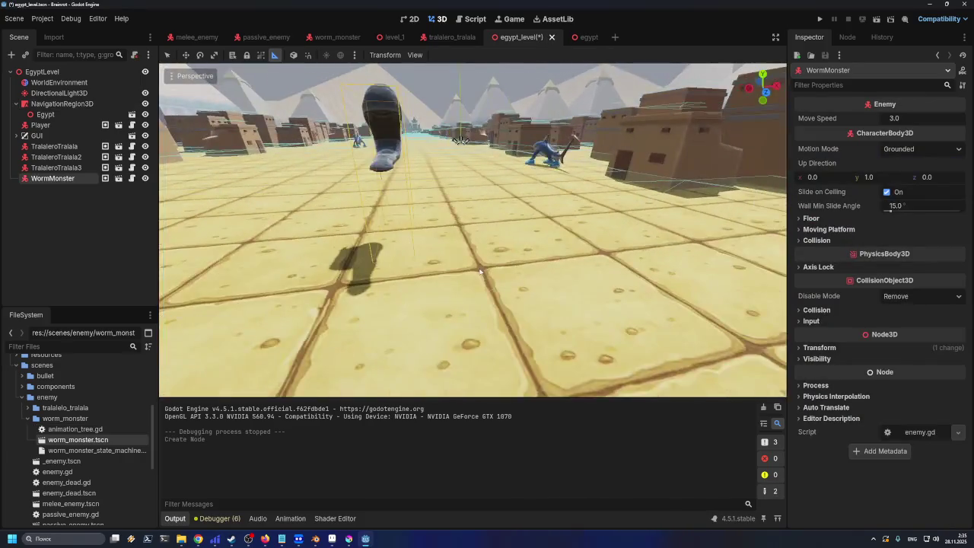
pyautogui.scroll(-8, 479, 272)
pyautogui.scroll(5, 479, 271)
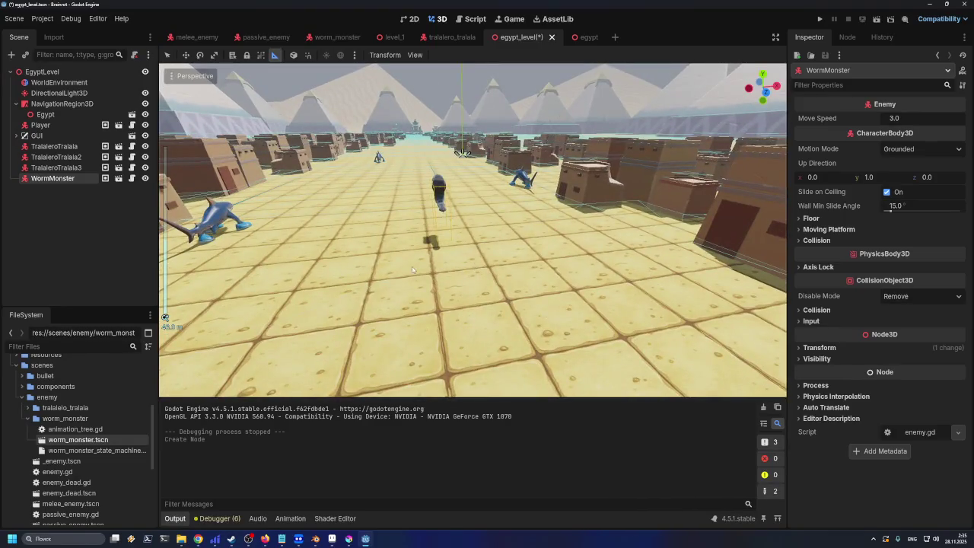
pyautogui.moveTo(404, 264); pyautogui.dragTo(593, 219)
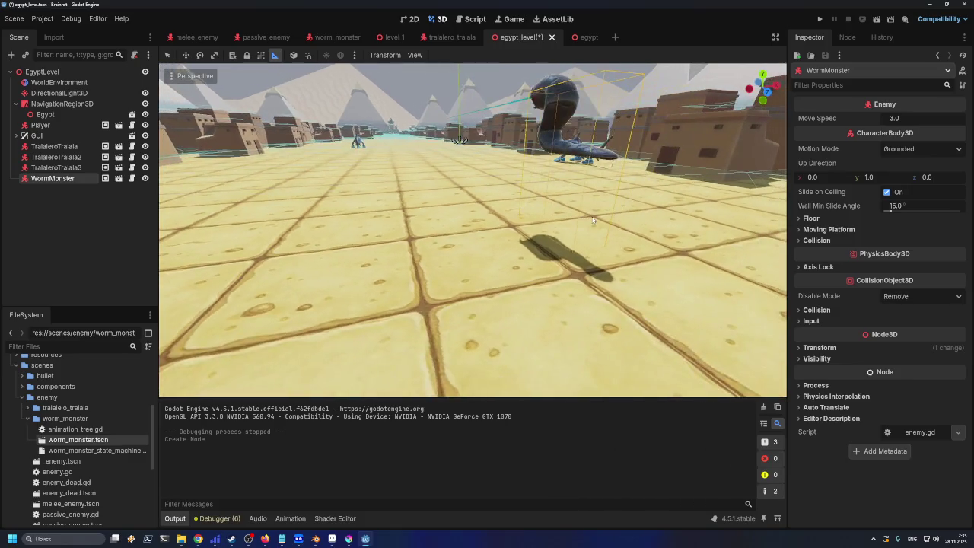
pyautogui.scroll(-5, 535, 193)
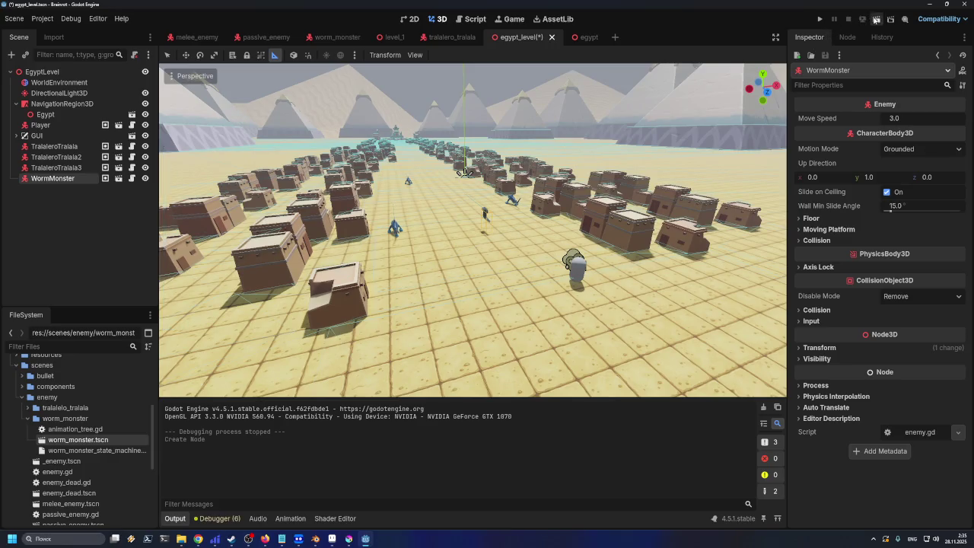
pyautogui.click(877, 19)
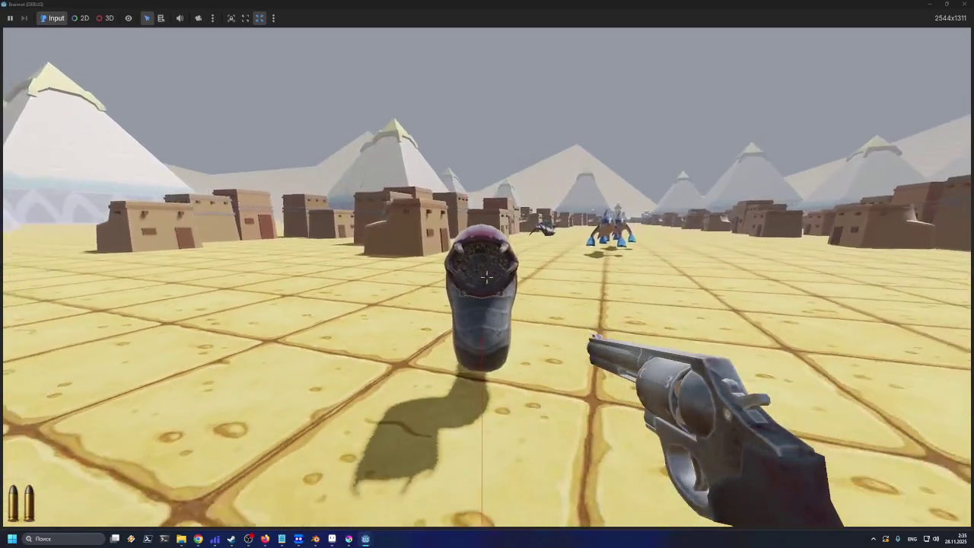
# Shoot at the worm monster in the game, then quit back to the editor
pyautogui.click(487, 279)
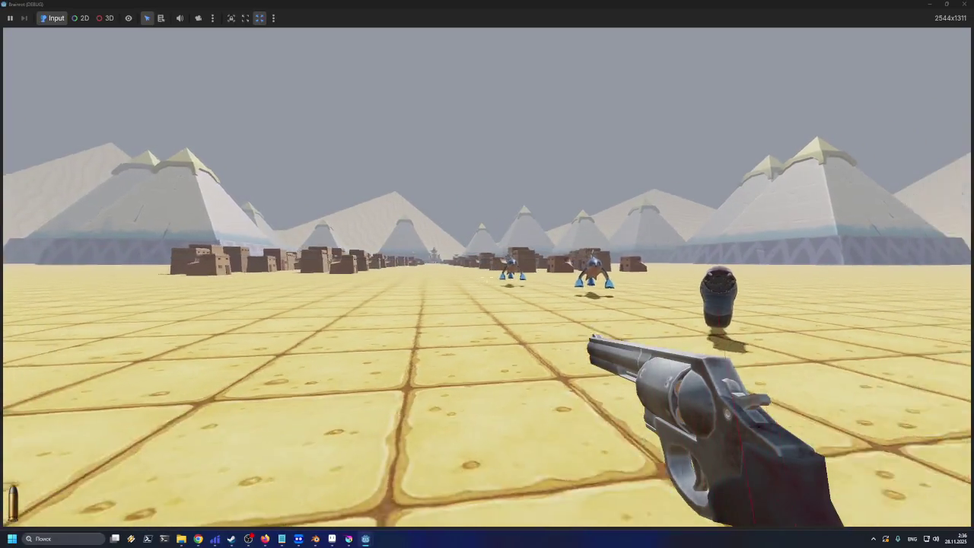
pyautogui.press('Escape')
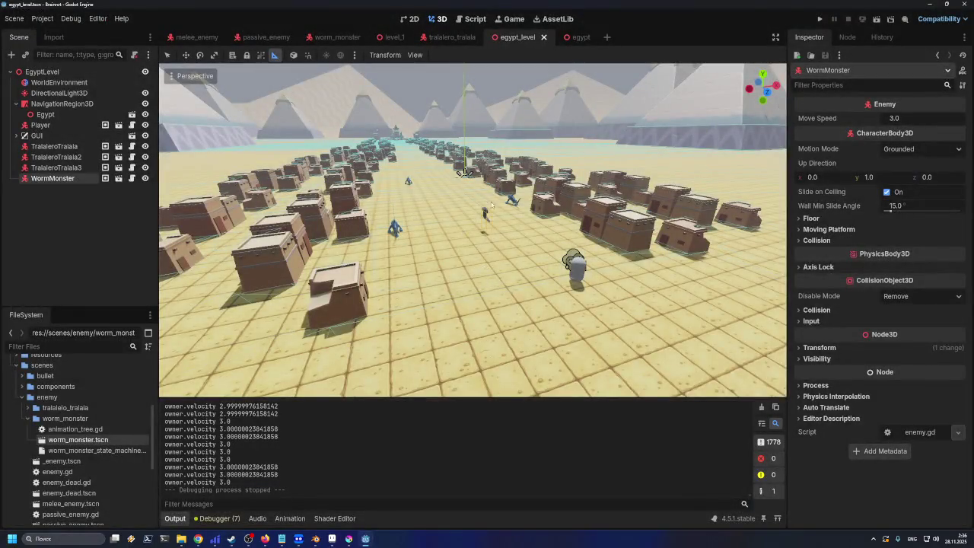
# Frame the WormMonster in the 3D view and open worm_monster in its own tab
pyautogui.press('f')
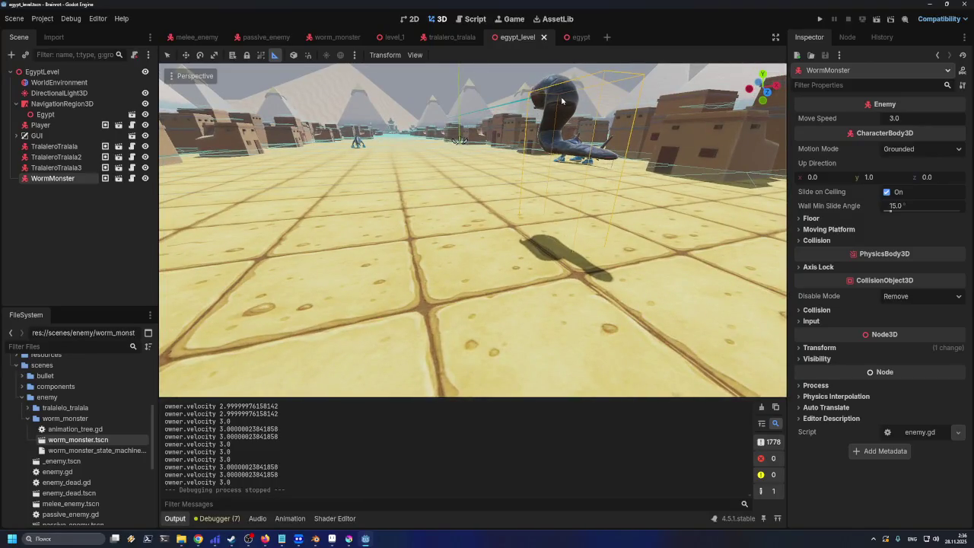
pyautogui.scroll(-5, 561, 100)
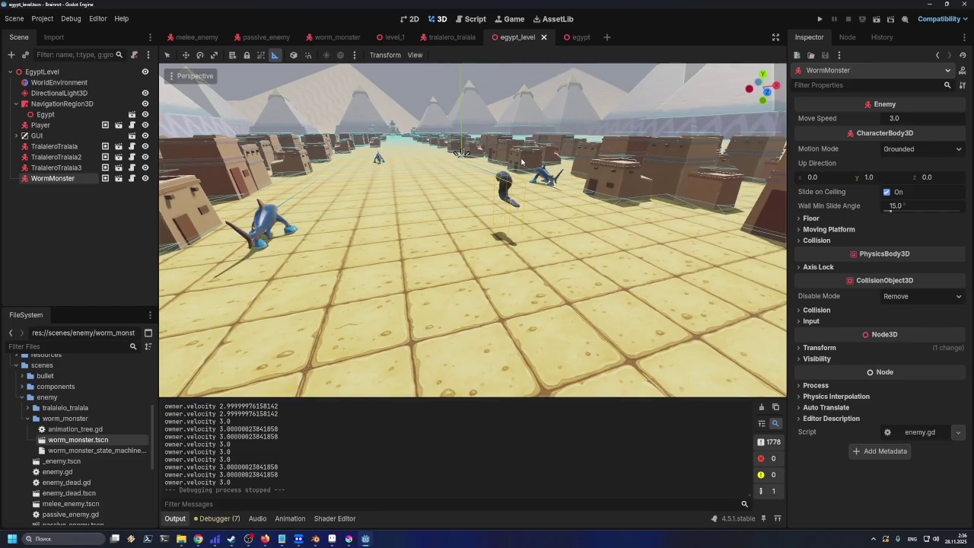
pyautogui.scroll(5, 522, 162)
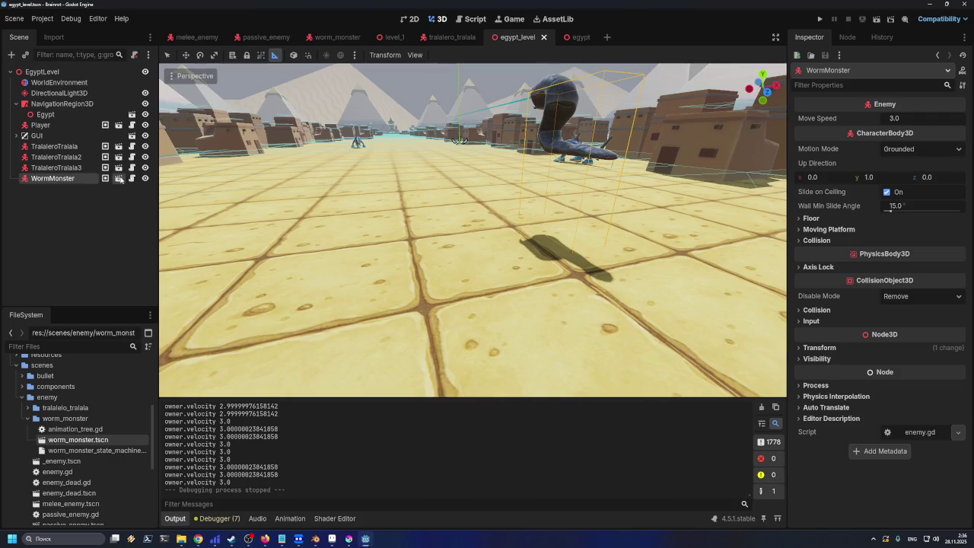
pyautogui.click(119, 178)
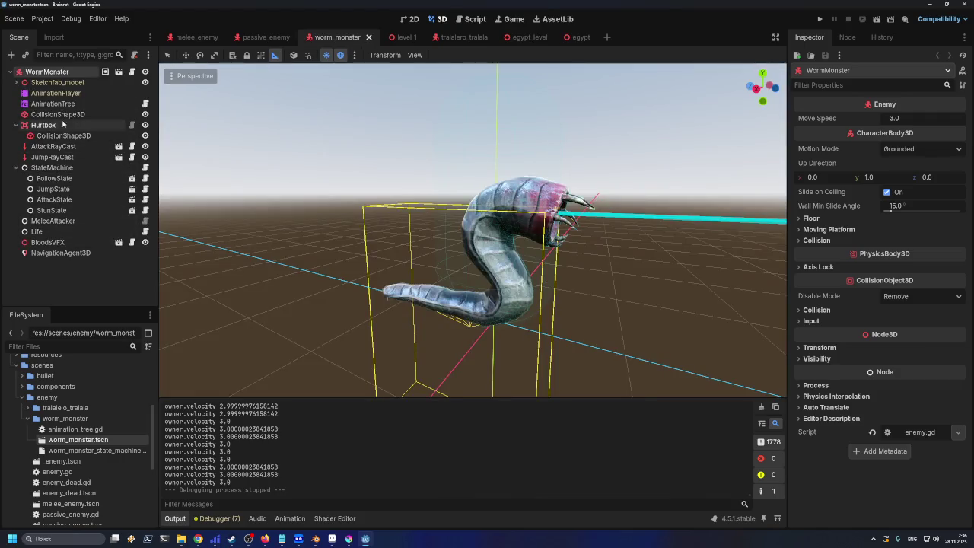
# Add the RUN animation as a state in the WormMonster AnimationTree graph
pyautogui.click(53, 105)
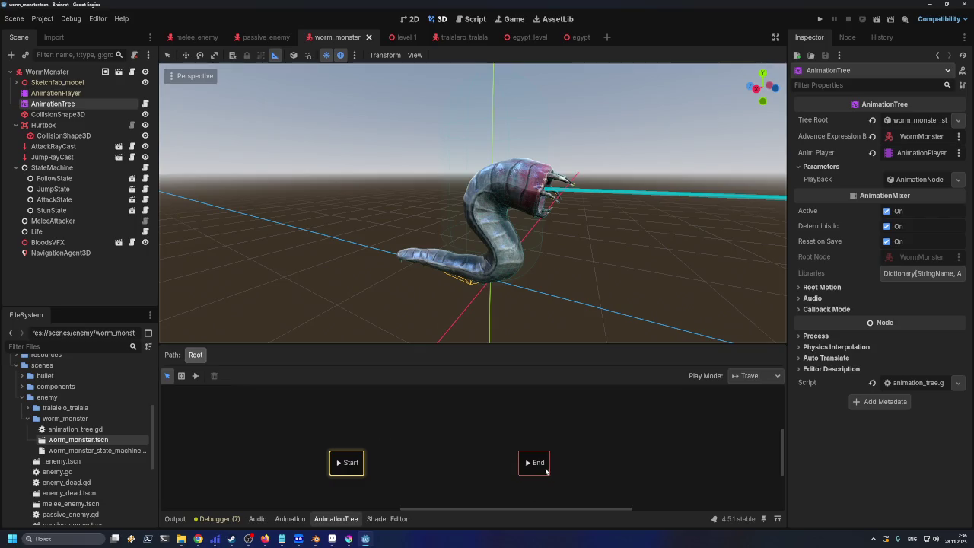
pyautogui.rightClick(401, 449)
pyautogui.moveTo(430, 455)
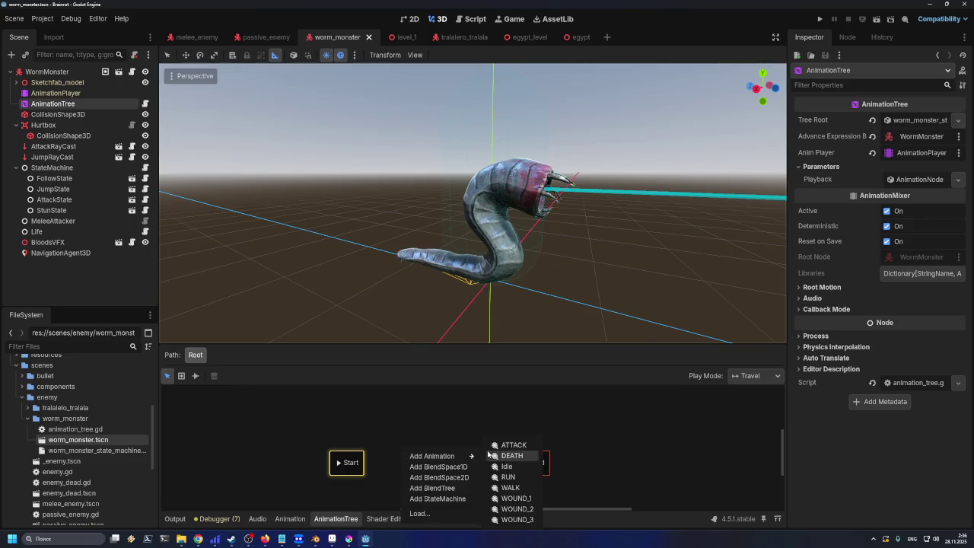
pyautogui.click(515, 478)
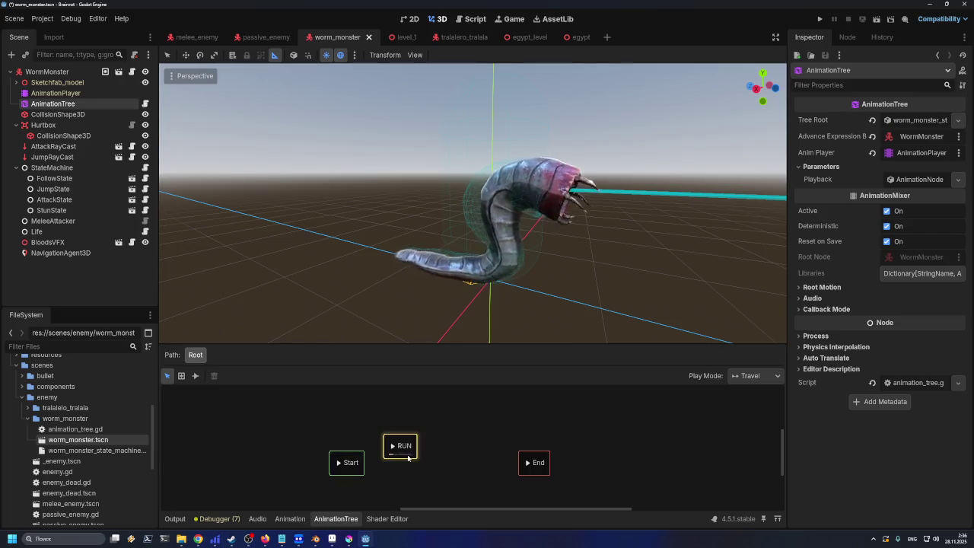
# Reposition the Start state, switch to transition mode, then save and run with F5
pyautogui.click(369, 466)
pyautogui.moveTo(368, 466)
pyautogui.mouseDown()
pyautogui.moveTo(343, 453)
pyautogui.moveTo(400, 447)
pyautogui.mouseUp()
pyautogui.click(194, 375)
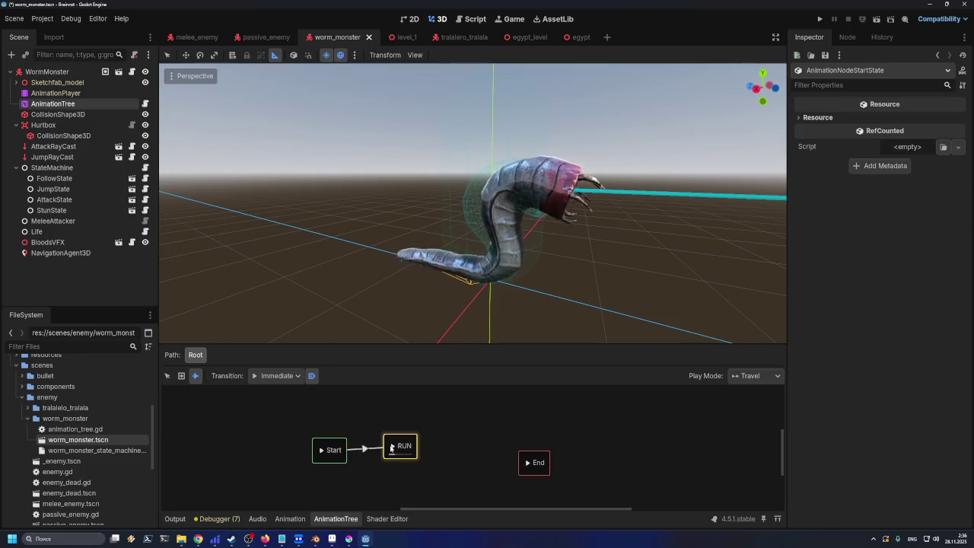
pyautogui.press('F5')
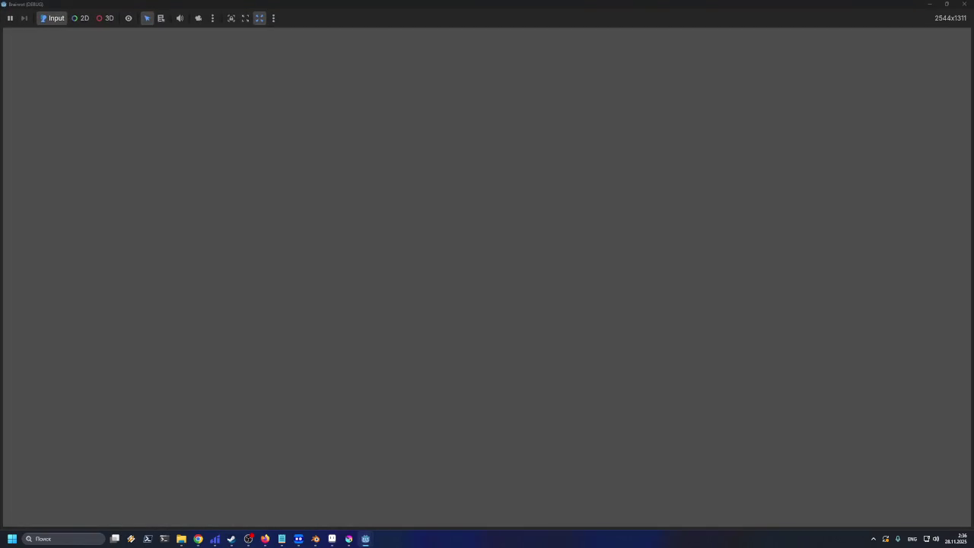
# Stop the game and run the egypt_level scene instead
pyautogui.press('F8')
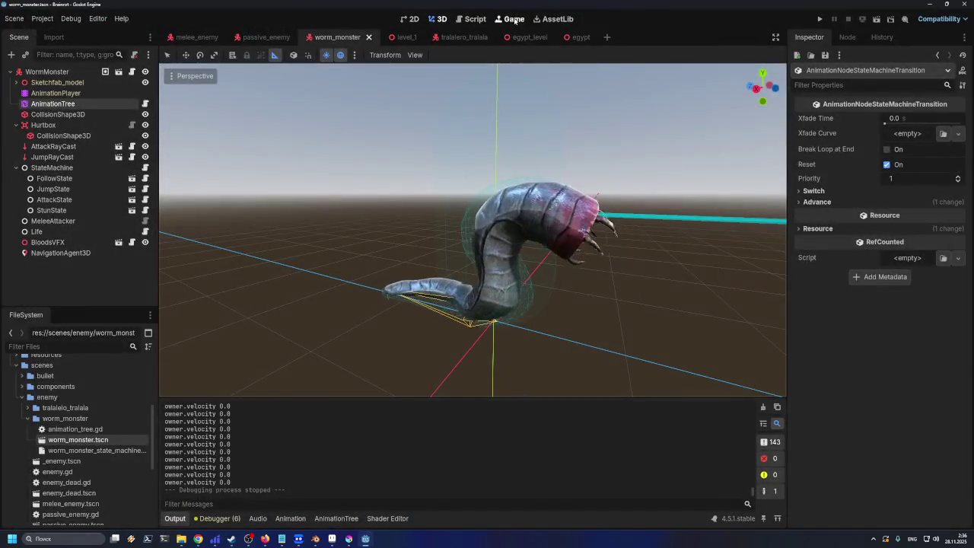
pyautogui.click(553, 38)
pyautogui.click(877, 18)
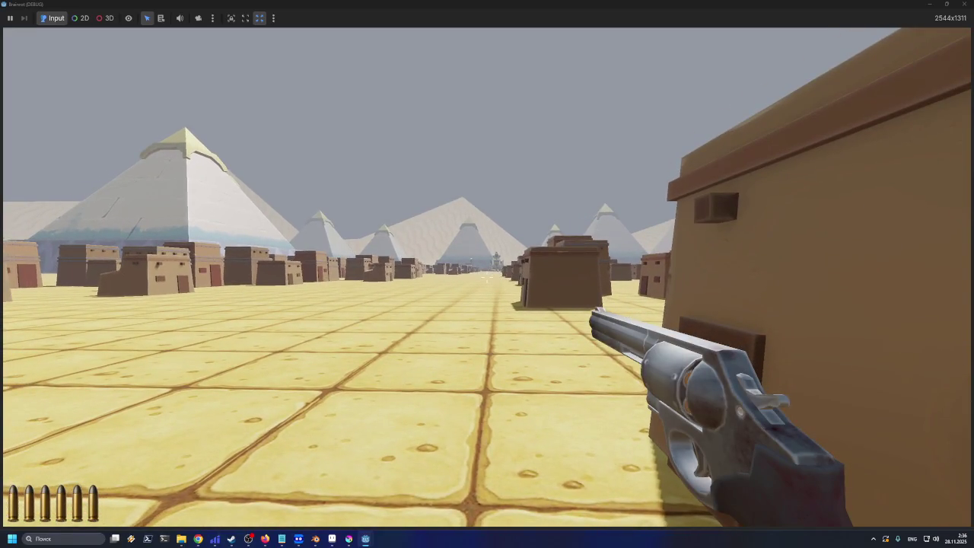
# Walk through the desert town streets as the sharks close in
pyautogui.press('d')
pyautogui.press('a')
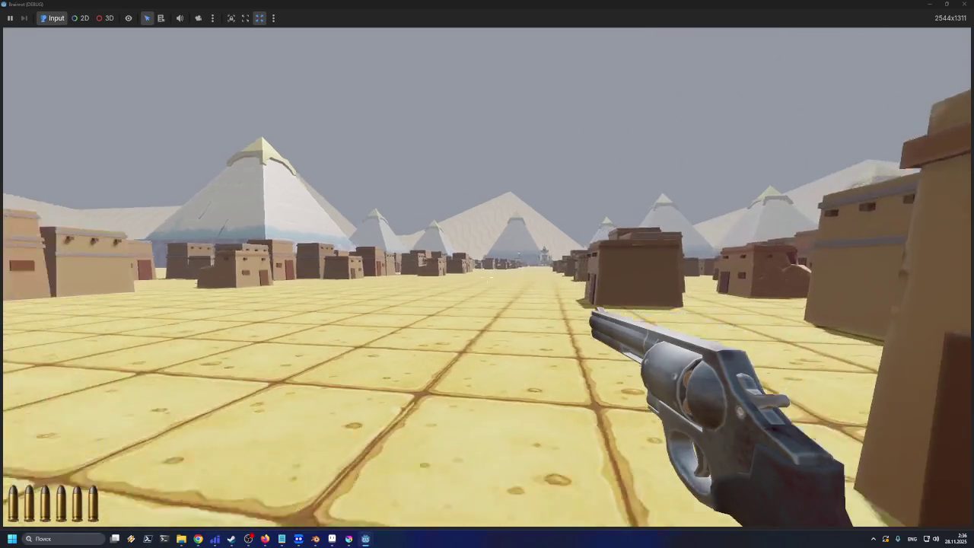
pyautogui.press('w')
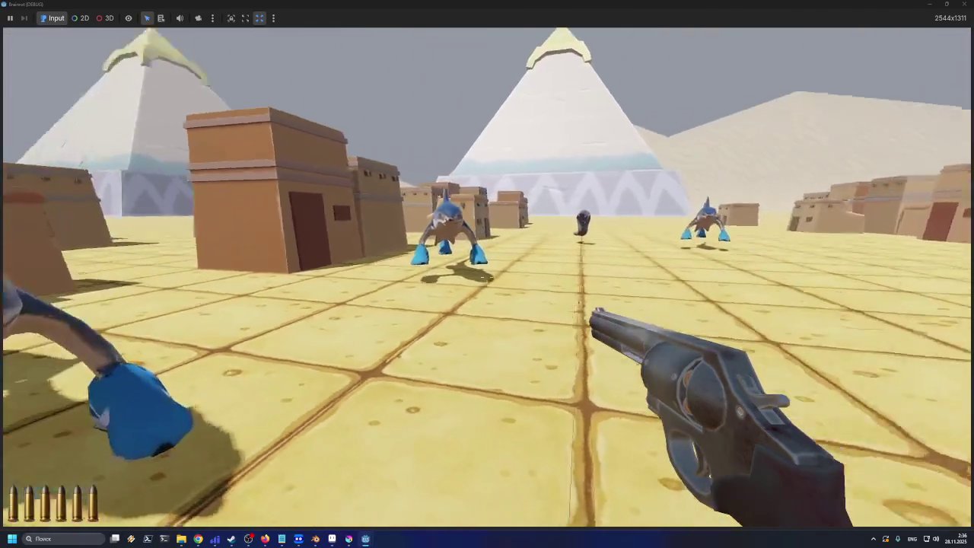
pyautogui.press('w')
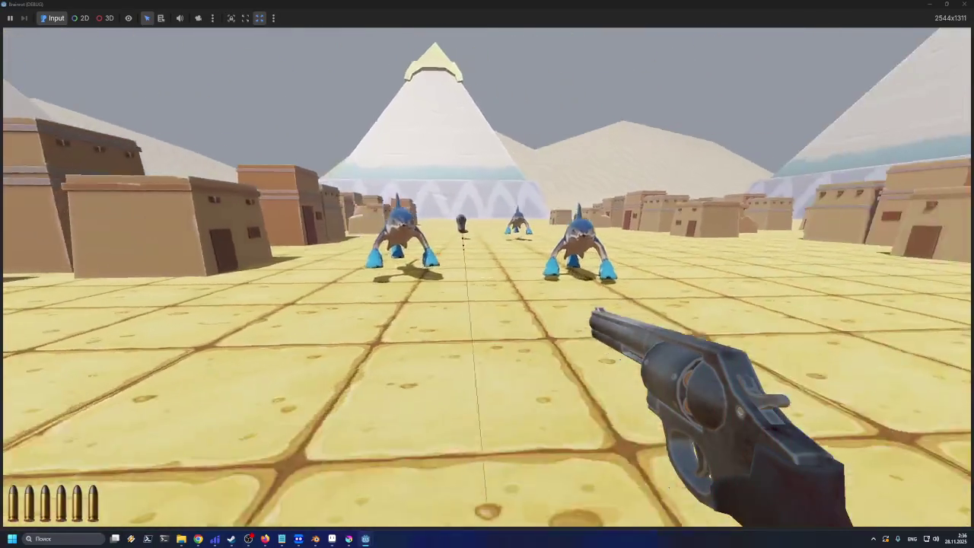
pyautogui.press('w')
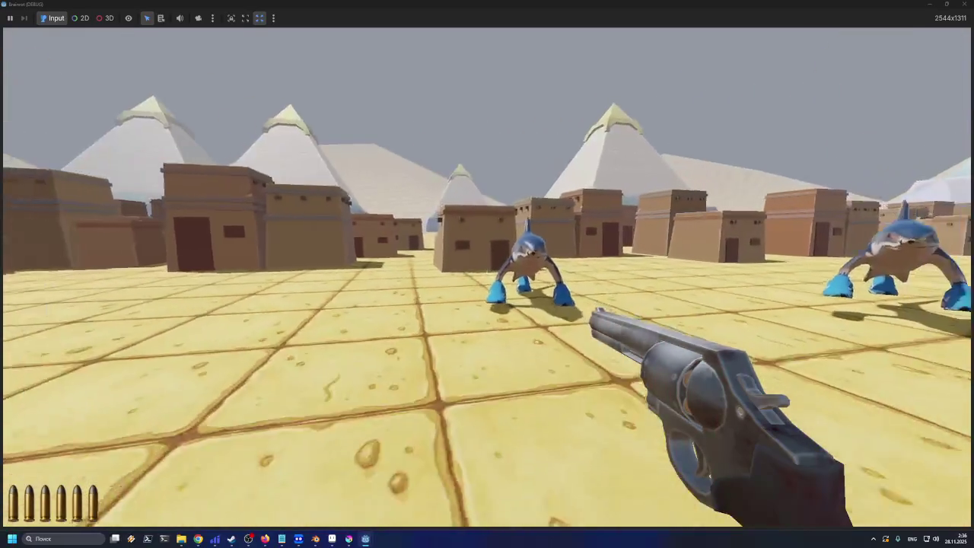
pyautogui.press('s')
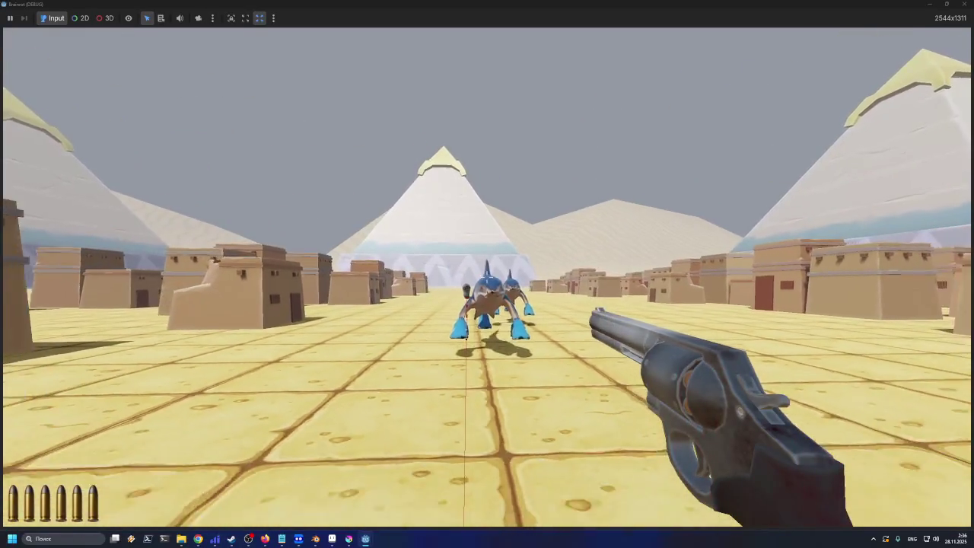
# Shoot down the approaching sharks, reloading the revolver midway
pyautogui.click(487, 277)
pyautogui.click(487, 277)
pyautogui.click(487, 277)
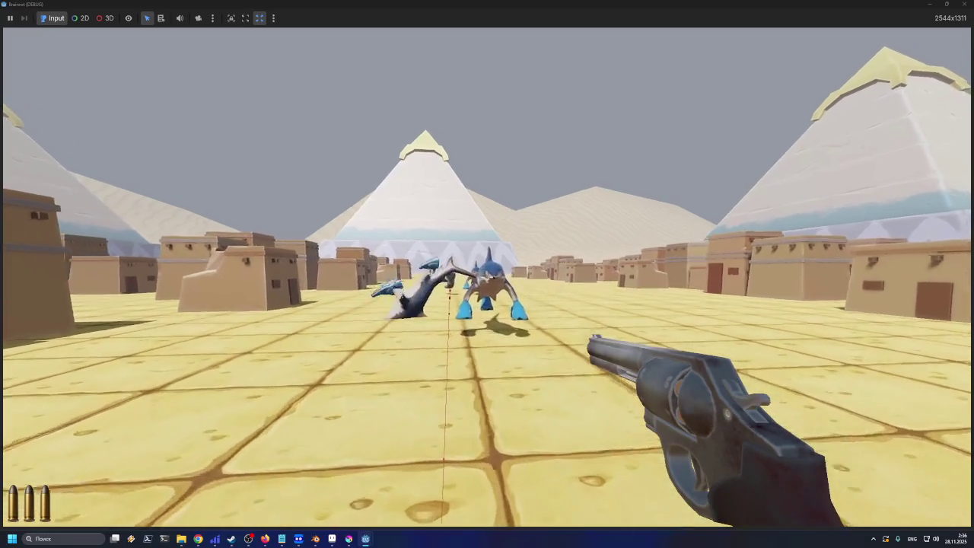
pyautogui.click(487, 277)
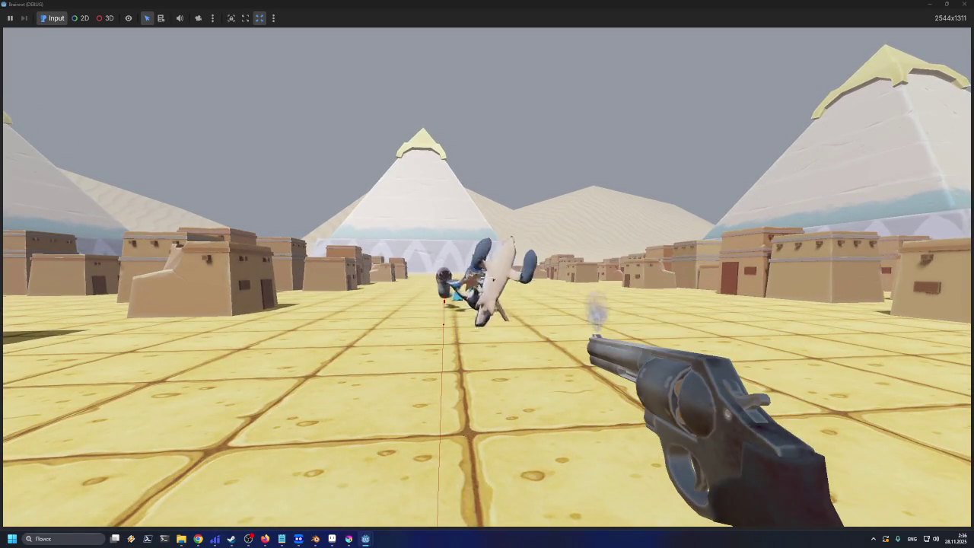
pyautogui.press('w')
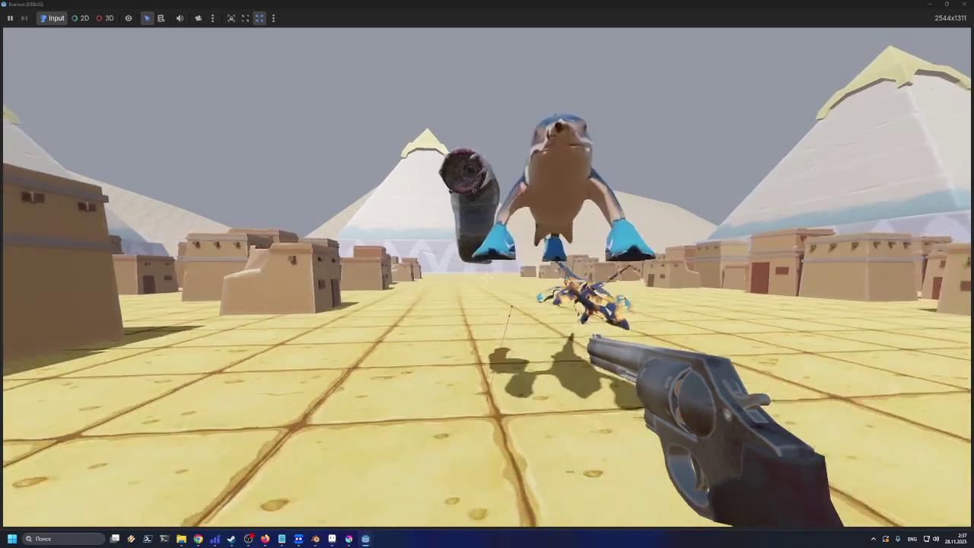
pyautogui.press('r')
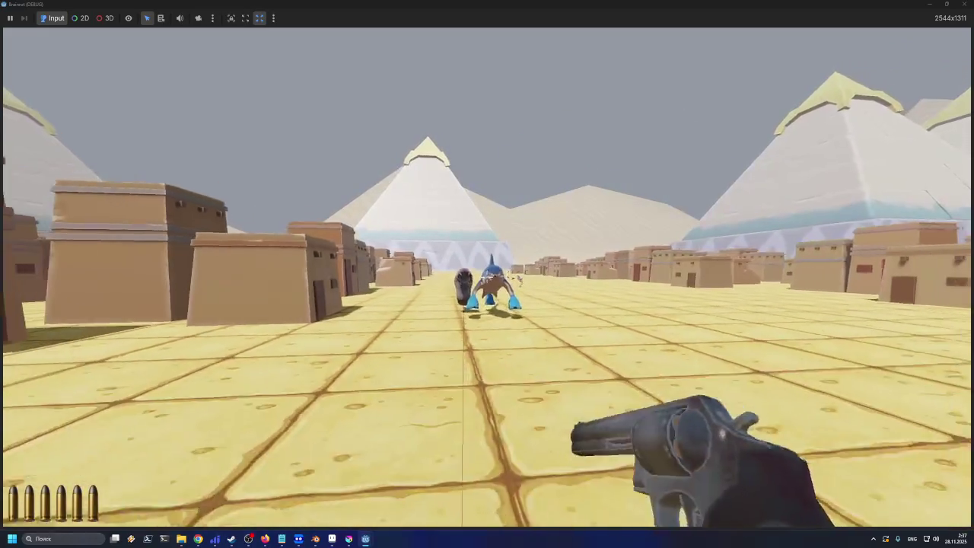
pyautogui.click(487, 277)
pyautogui.click(487, 277)
pyautogui.click(487, 277)
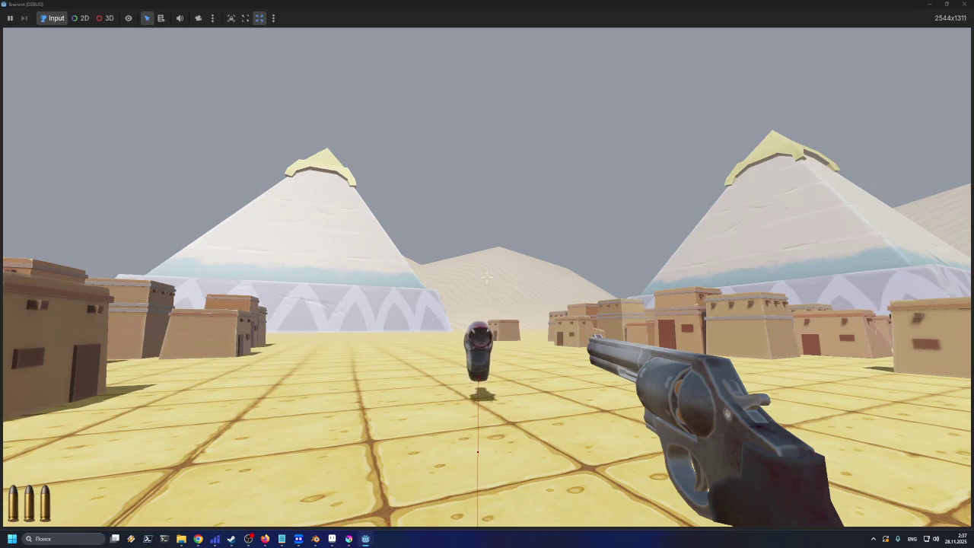
# Fire at the lunging and then distant worm, reloading once empty
pyautogui.click(487, 277)
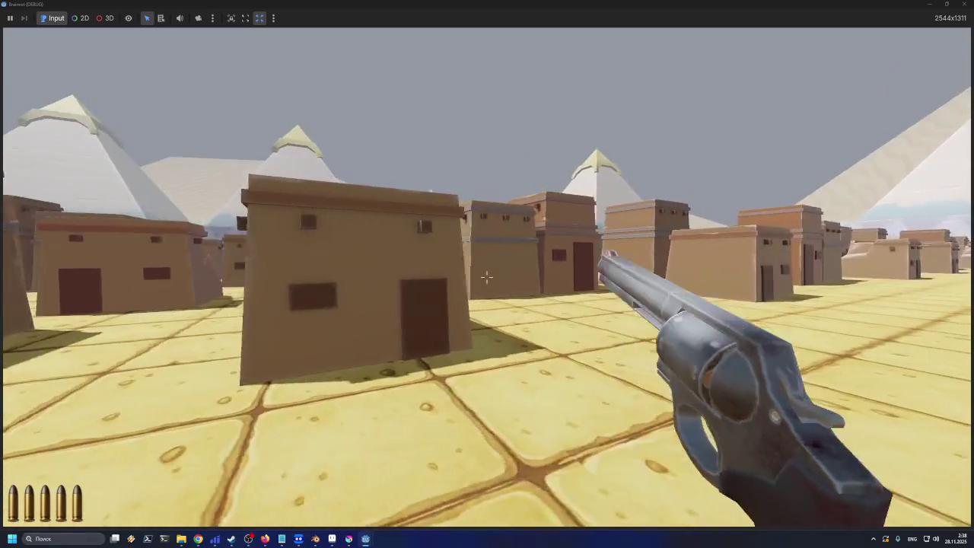
pyautogui.click(487, 277)
pyautogui.click(487, 277)
pyautogui.click(487, 277)
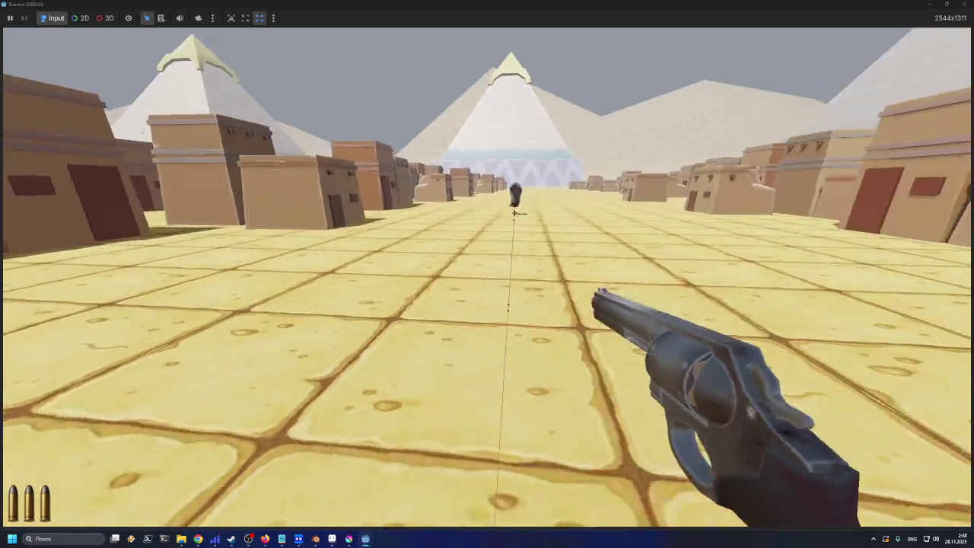
pyautogui.click(487, 277)
pyautogui.press('r')
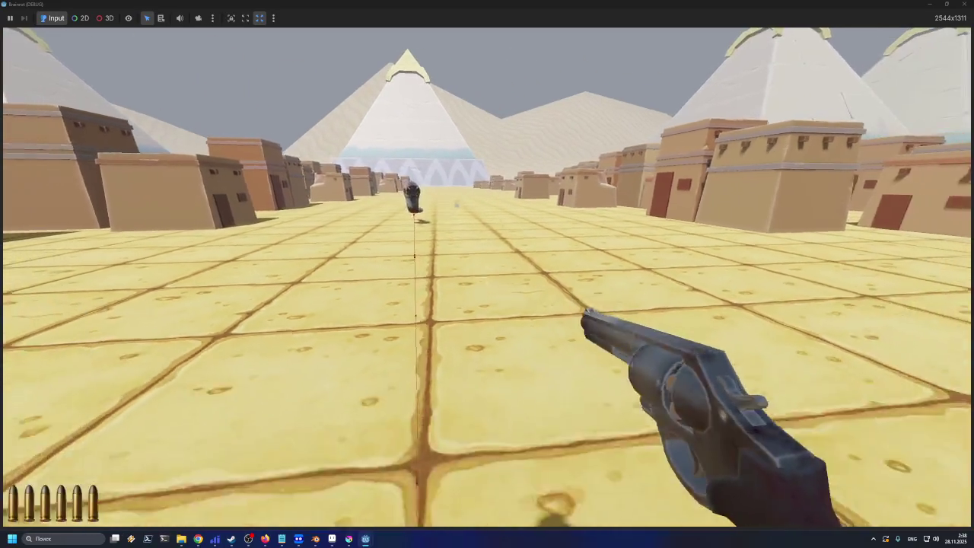
# Keep firing at the worm while advancing among the buildings, then reload
pyautogui.click(487, 277)
pyautogui.click(487, 277)
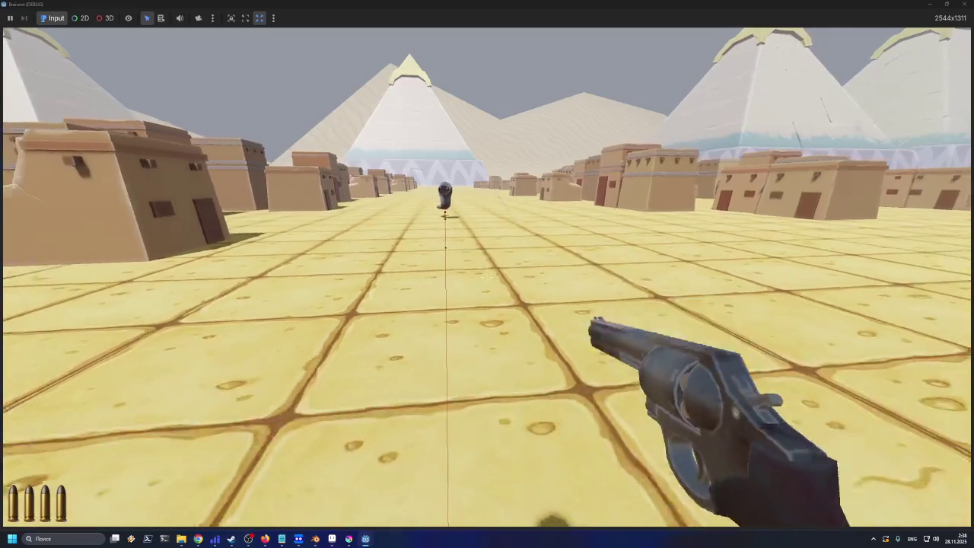
pyautogui.click(487, 277)
pyautogui.click(487, 277)
pyautogui.click(487, 277)
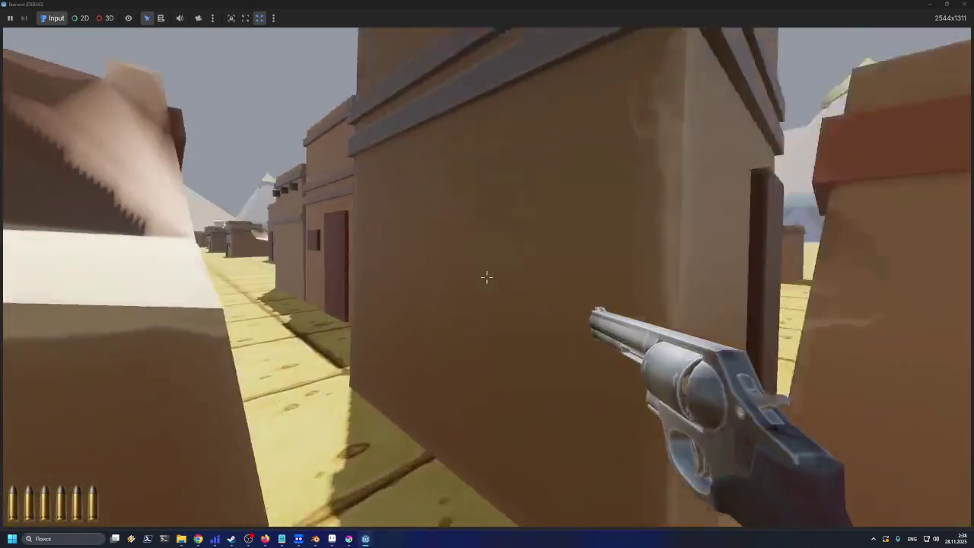
pyautogui.click(487, 277)
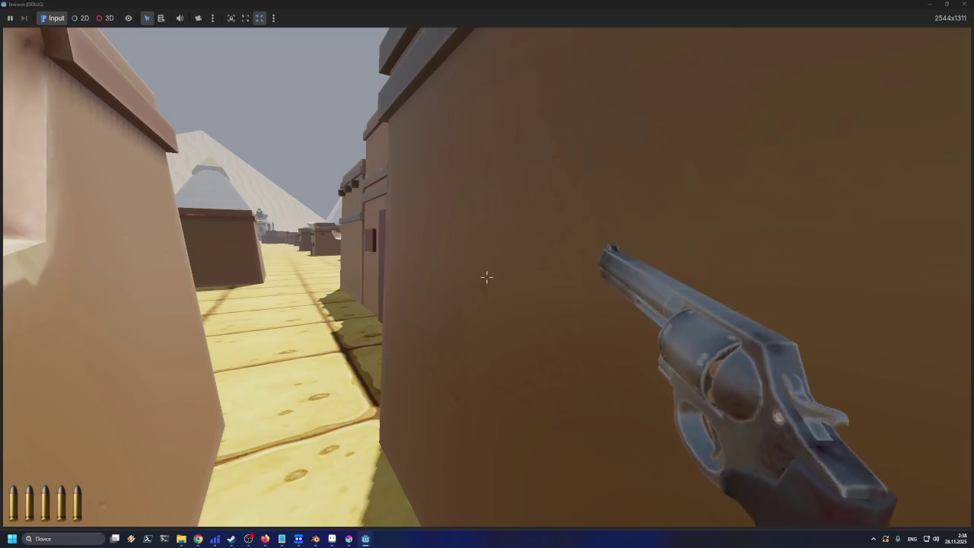
pyautogui.click(487, 277)
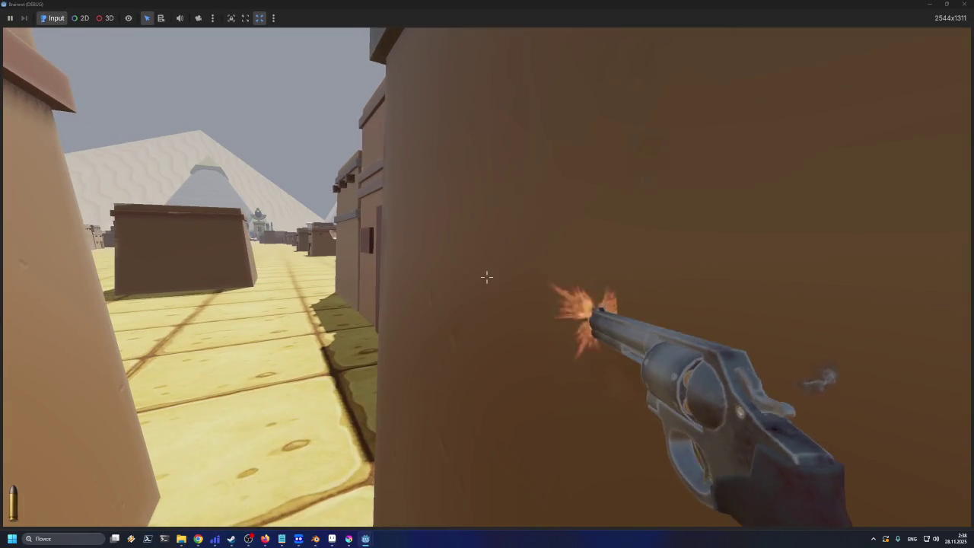
pyautogui.press('r')
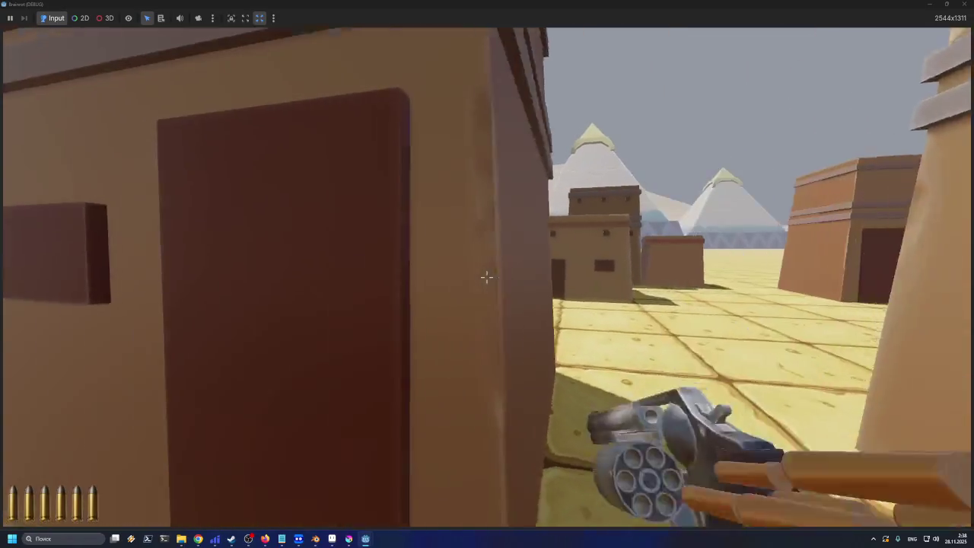
# Shoot the worm approaching down the alley until empty, then reload
pyautogui.click(487, 277)
pyautogui.click(487, 277)
pyautogui.click(487, 277)
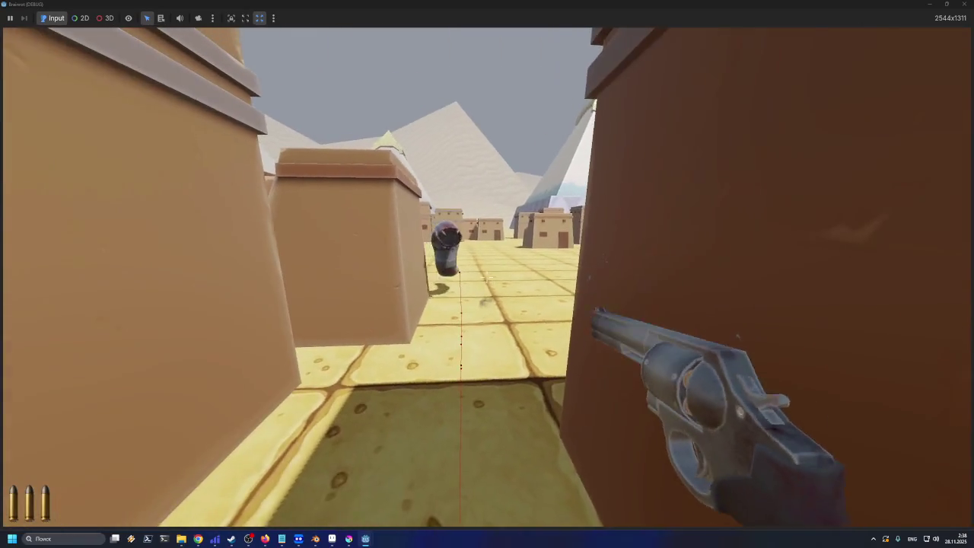
pyautogui.click(487, 277)
pyautogui.click(487, 277)
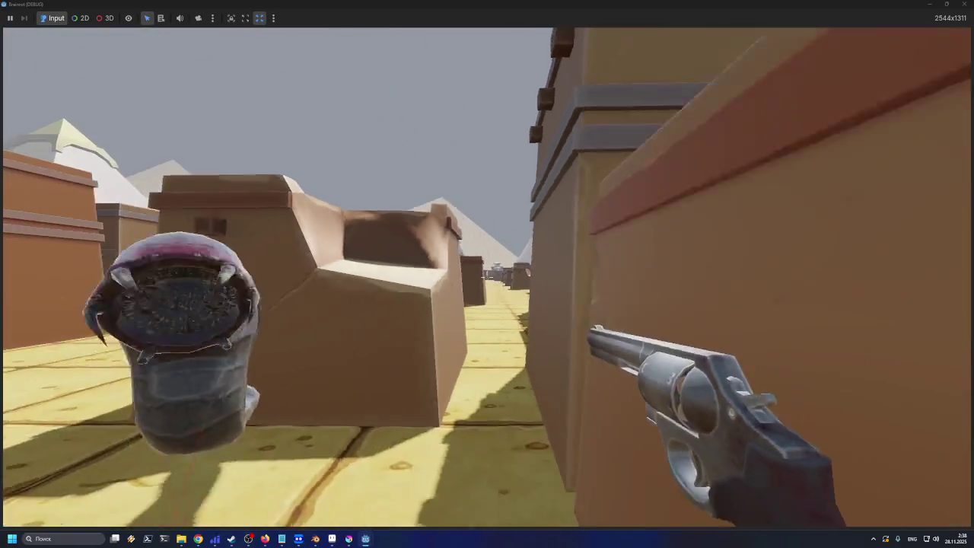
pyautogui.click(487, 277)
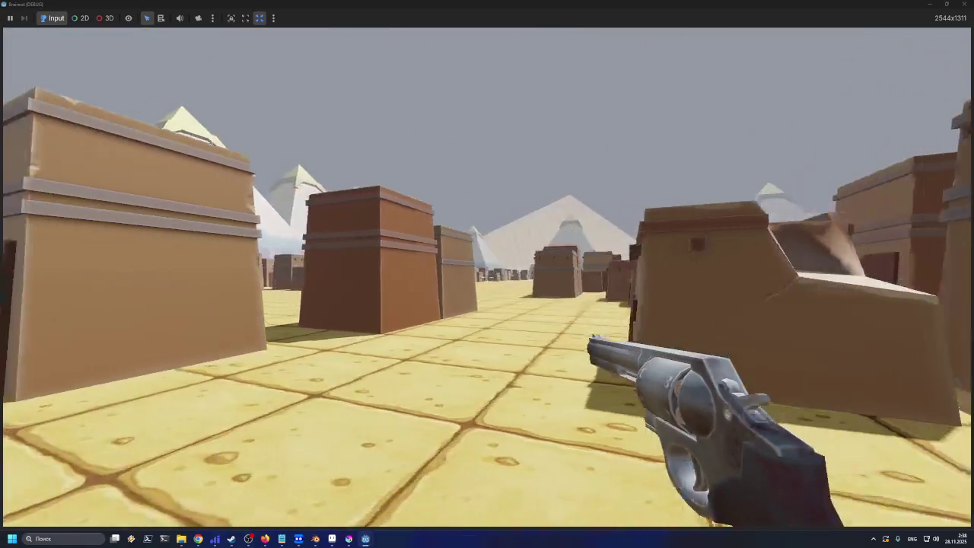
pyautogui.press('r')
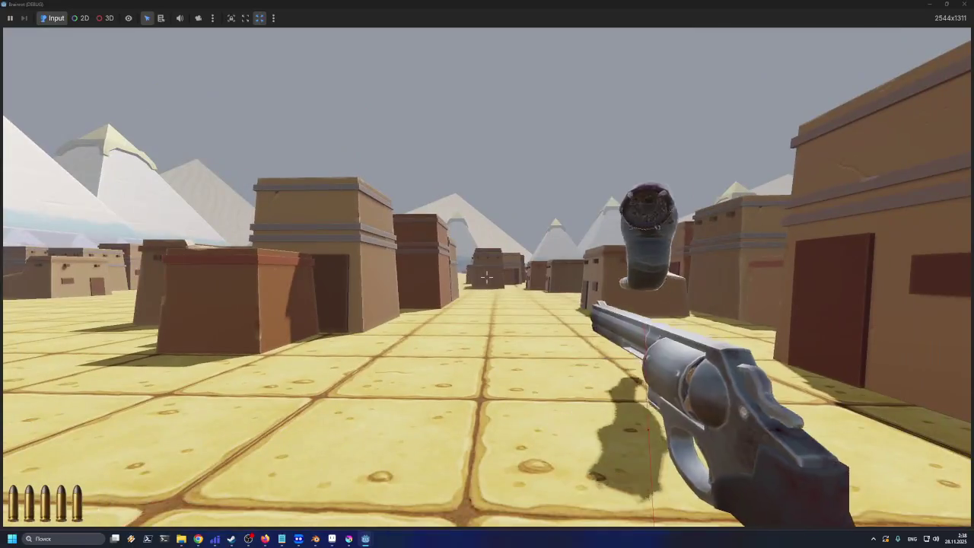
# Fire more shots at the worm while retreating, then back away to the left
pyautogui.click(487, 277)
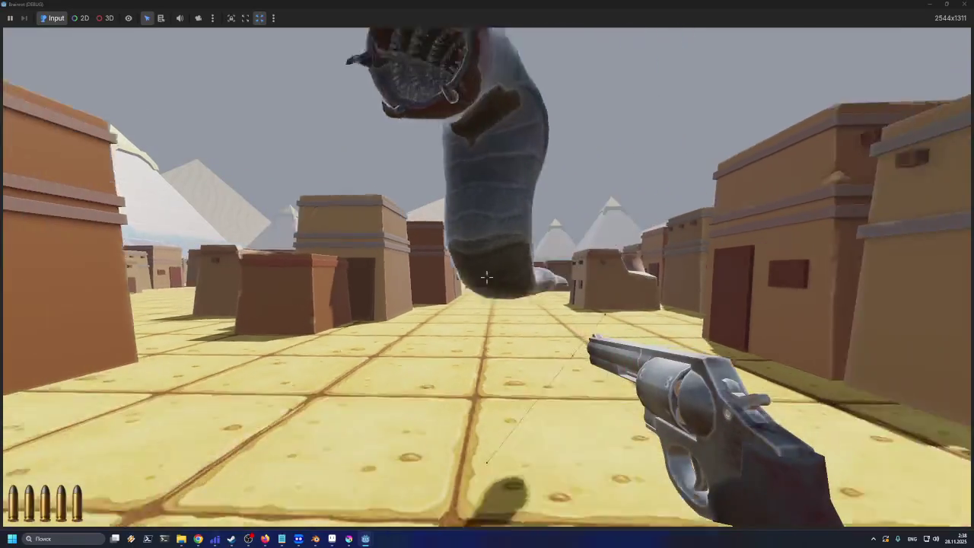
pyautogui.click(487, 277)
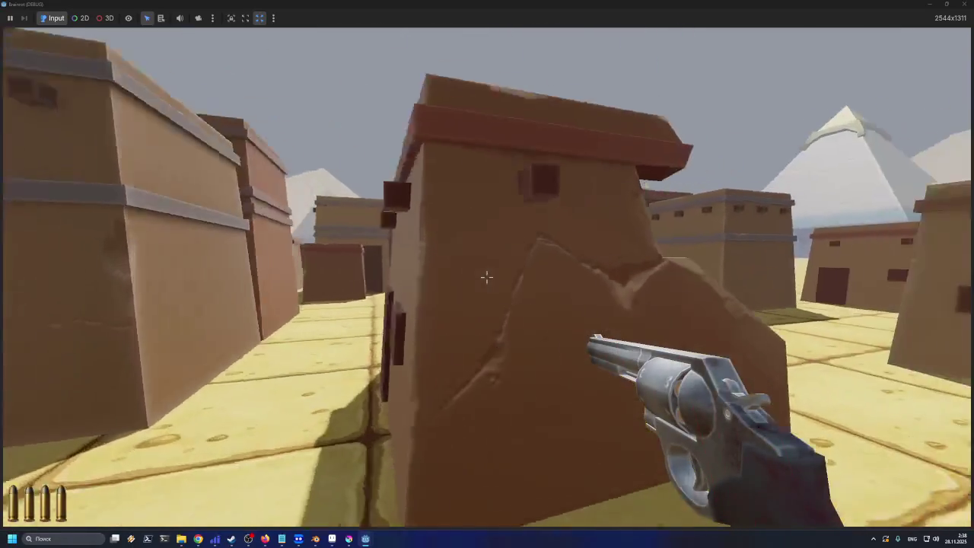
pyautogui.click(487, 277)
pyautogui.click(487, 277)
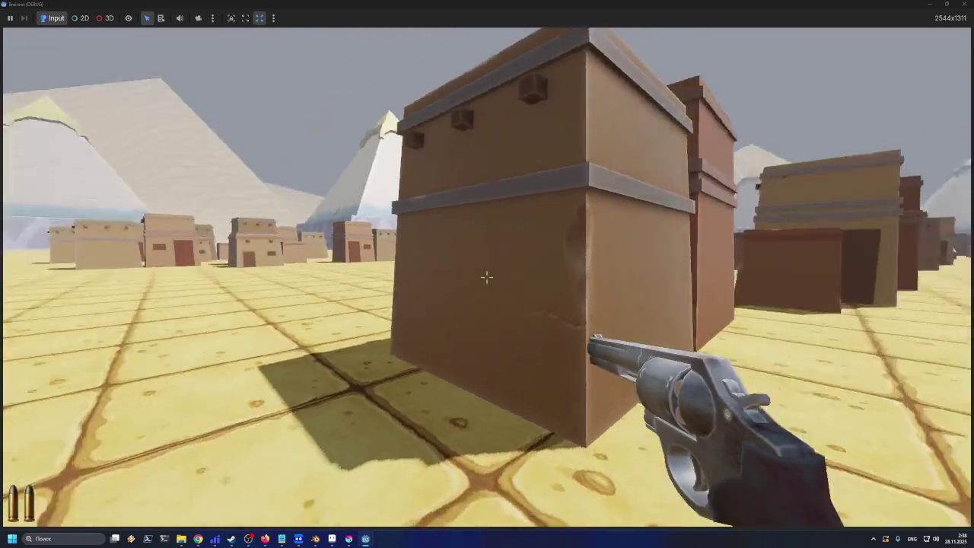
pyautogui.press('w')
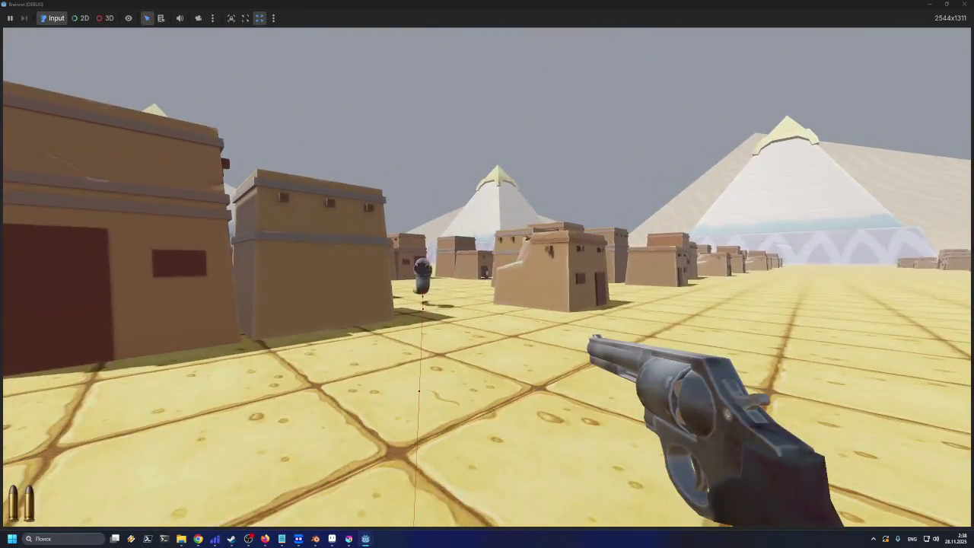
pyautogui.press('s')
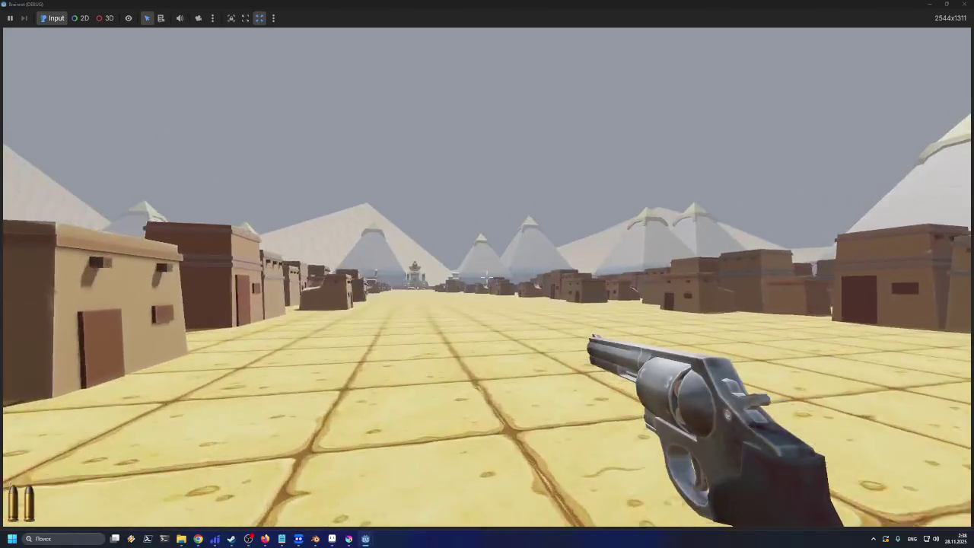
# Look around the nearby houses and down the long street in the running Egypt level
pyautogui.press('a')
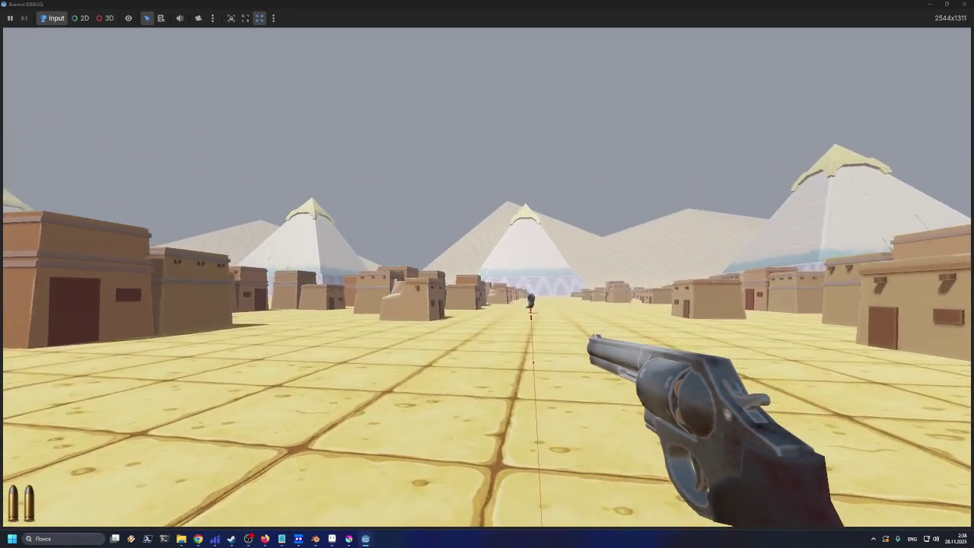
pyautogui.press('s')
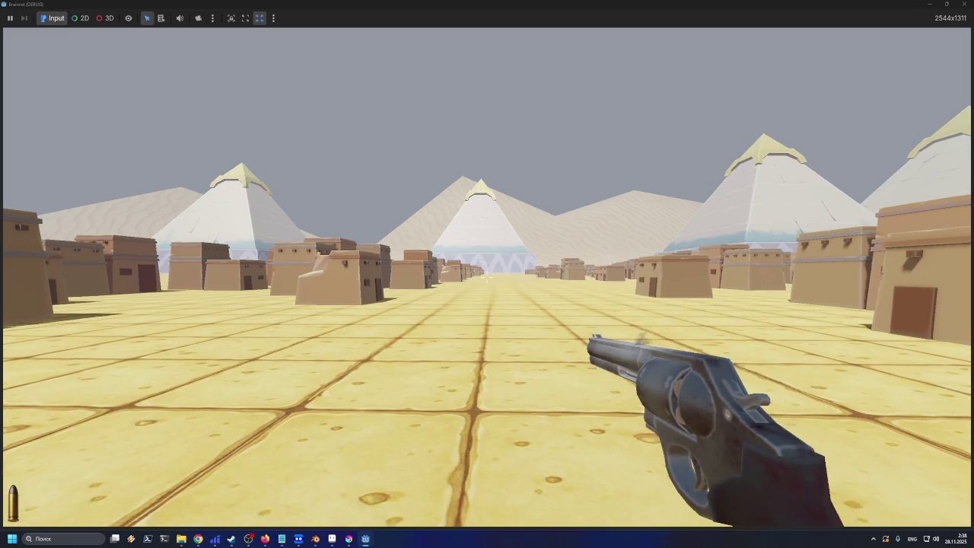
pyautogui.press('w')
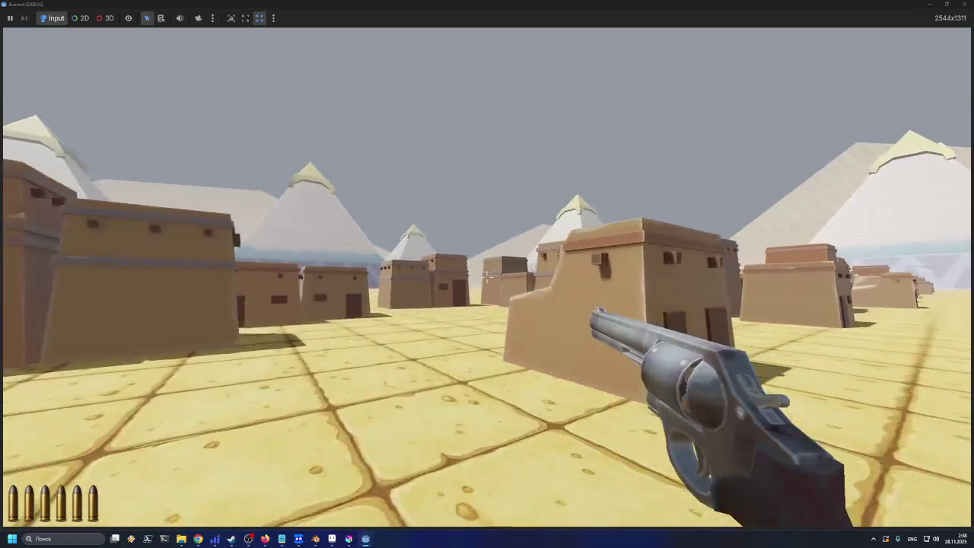
pyautogui.press('d')
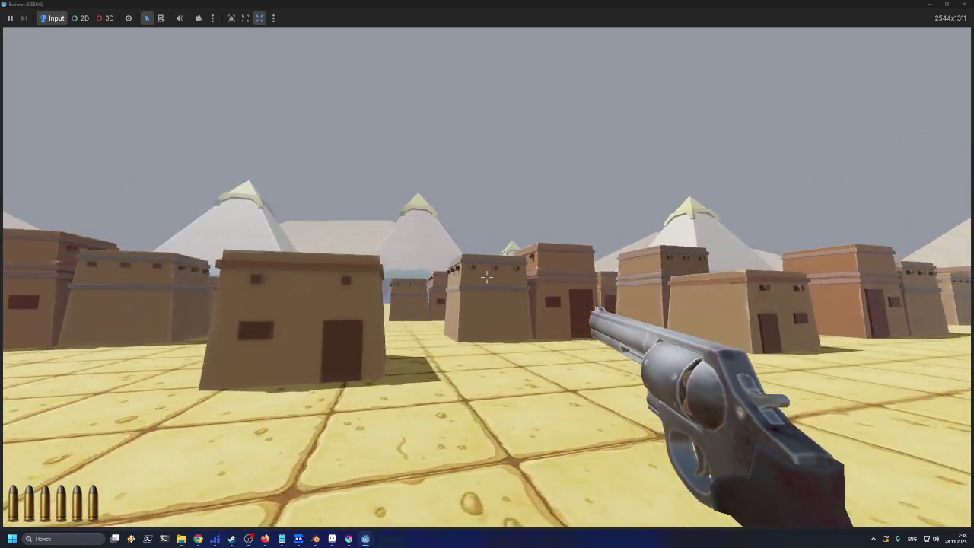
pyautogui.press('a')
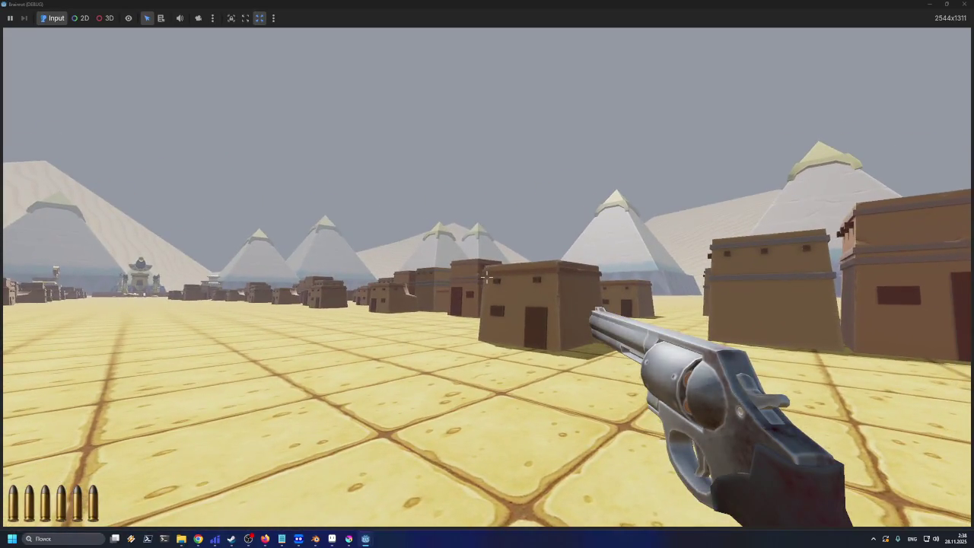
pyautogui.press('d')
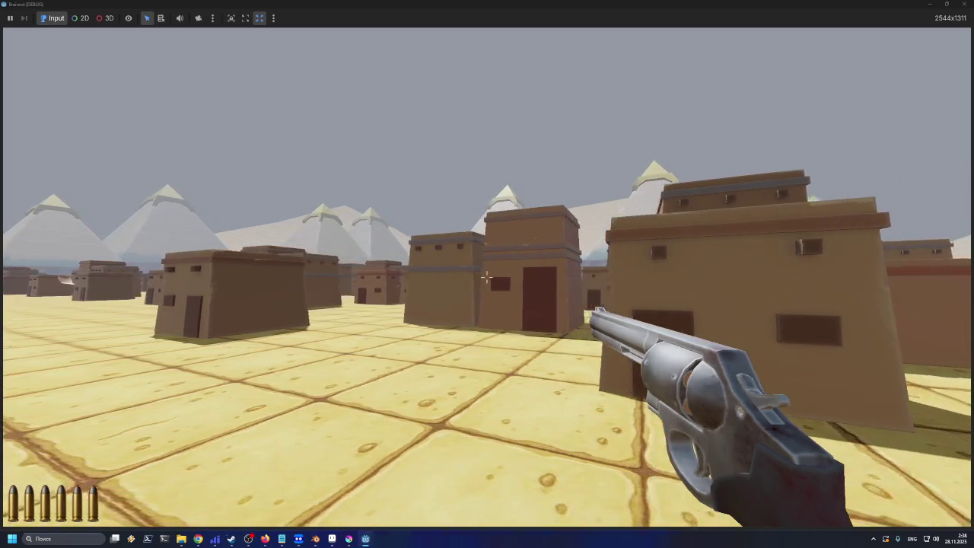
# Walk through the town to the open square and into a street between houses
pyautogui.press('w')
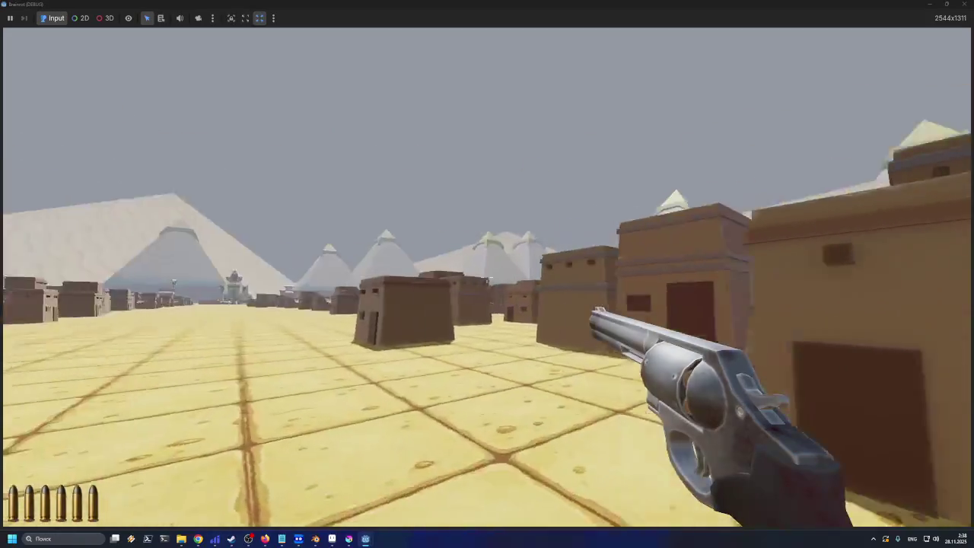
pyautogui.press('w')
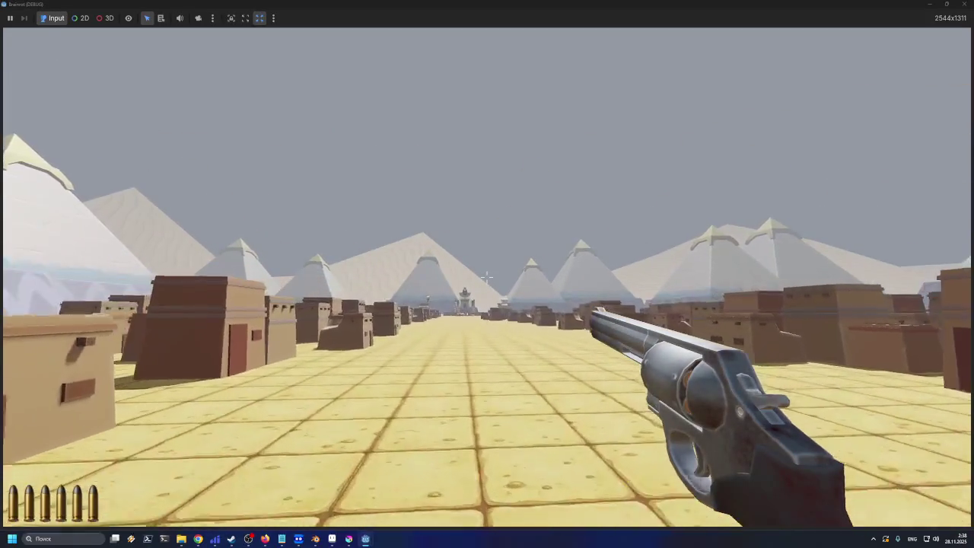
pyautogui.press('w')
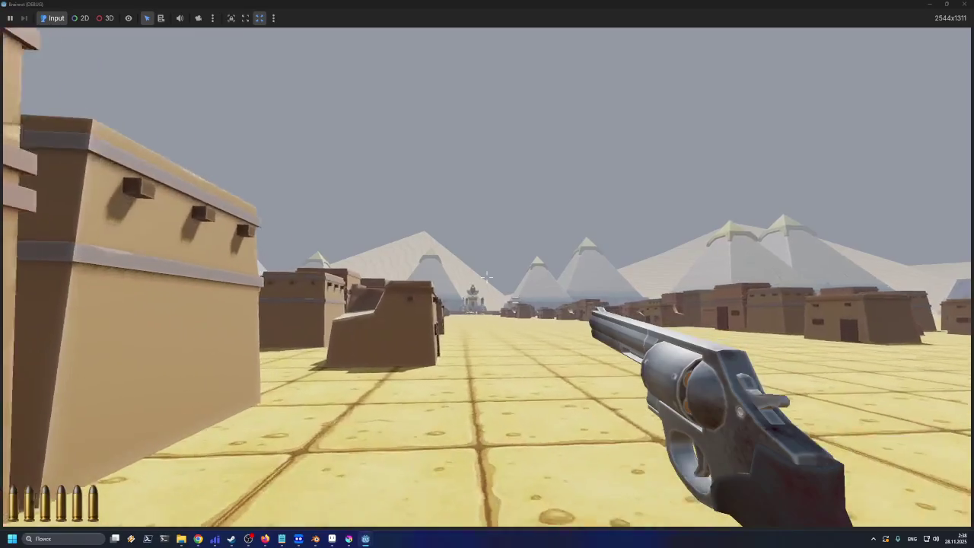
pyautogui.press('w')
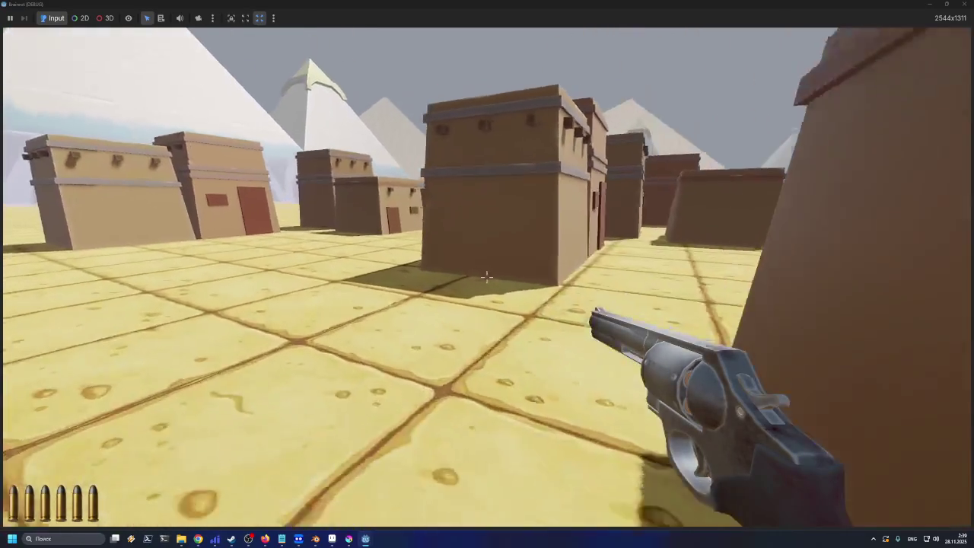
pyautogui.press('w')
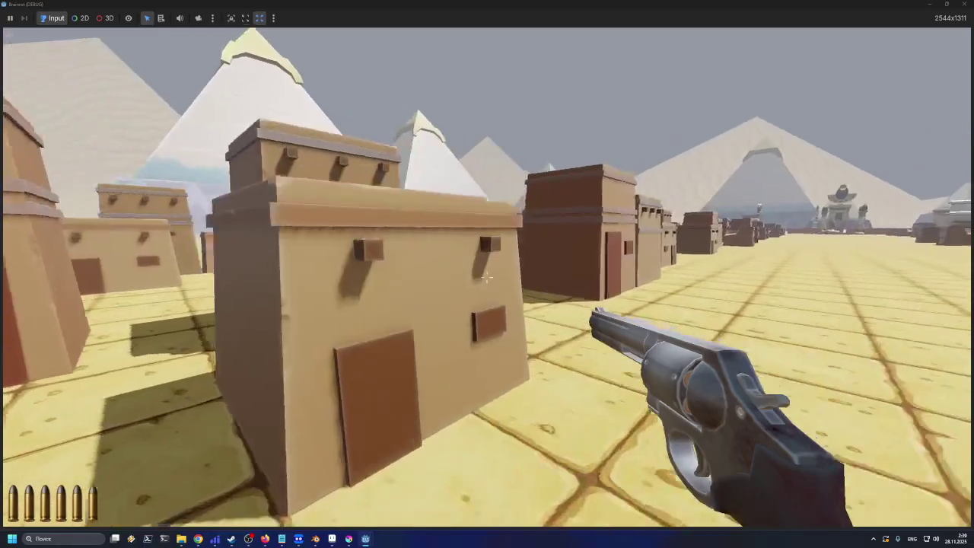
pyautogui.press('w')
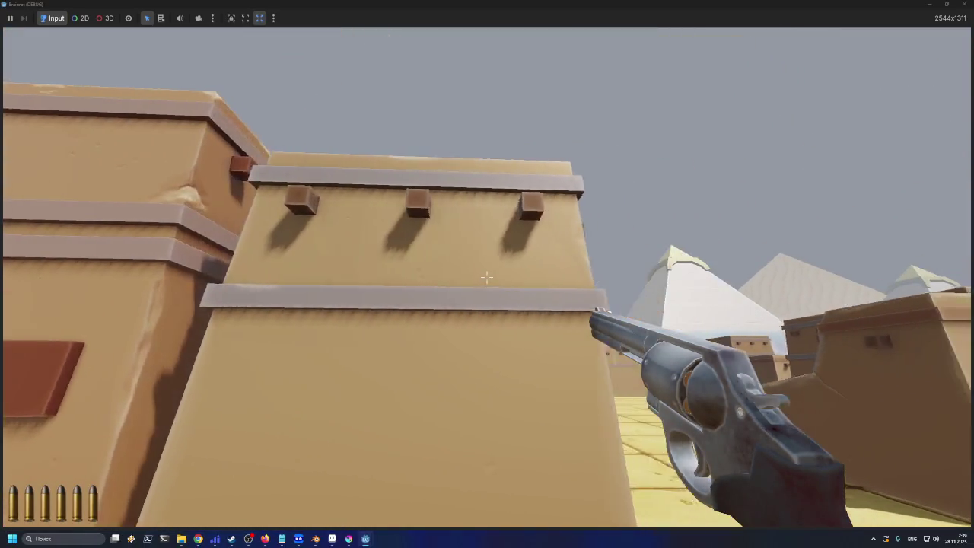
# Continue down the long street past the houses toward the pyramid
pyautogui.press('w')
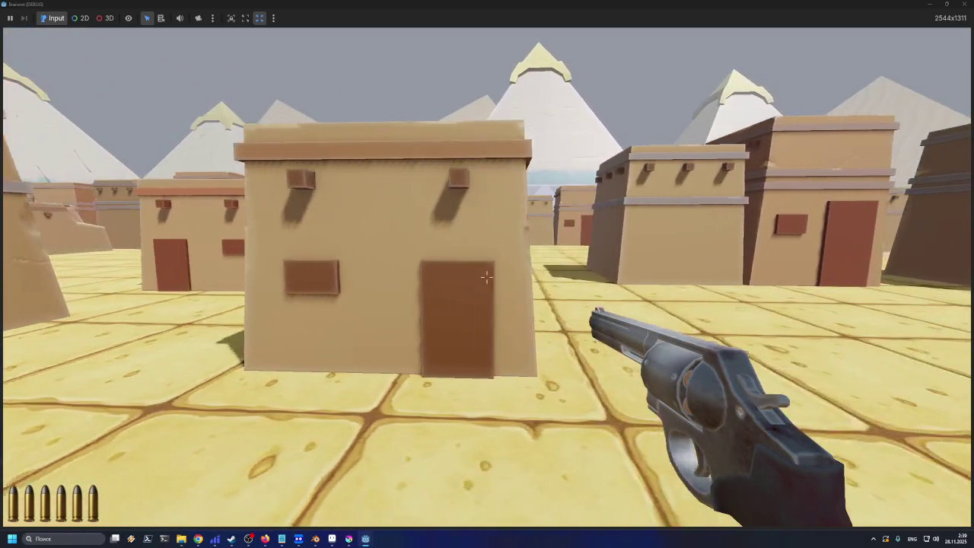
pyautogui.press('w')
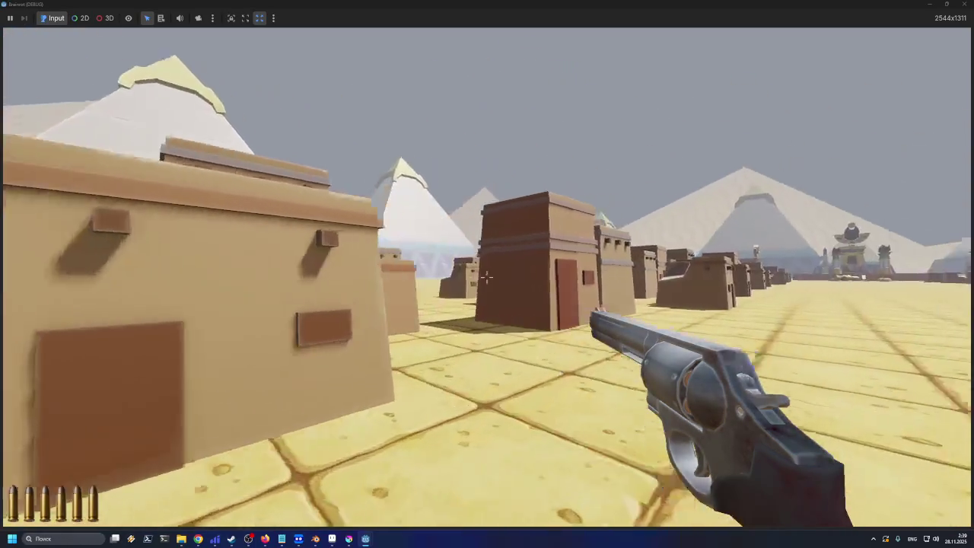
pyautogui.press('w')
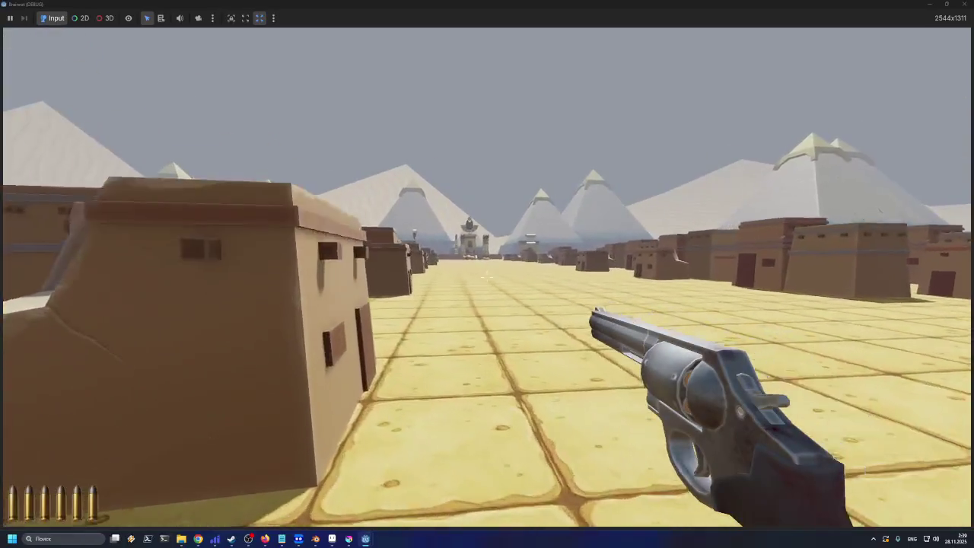
pyautogui.press('w')
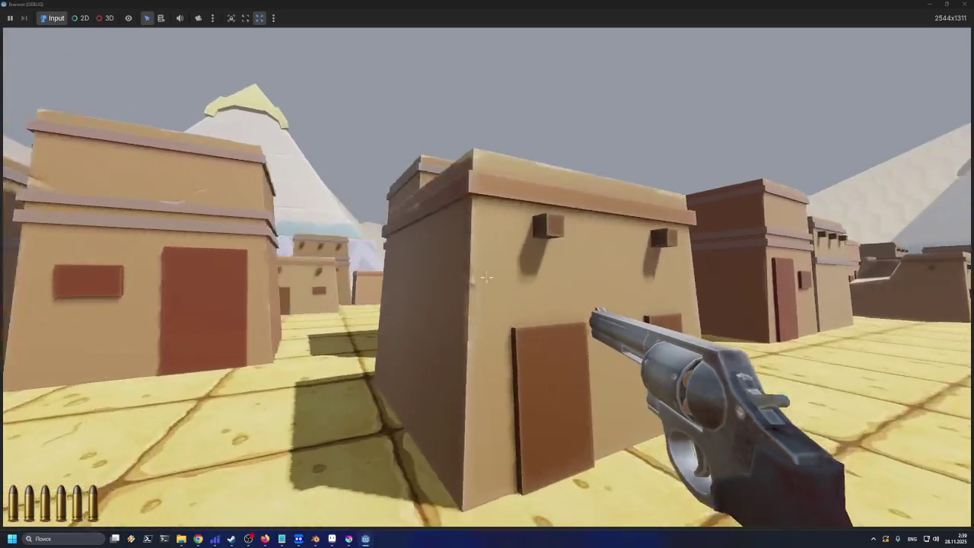
pyautogui.press('w')
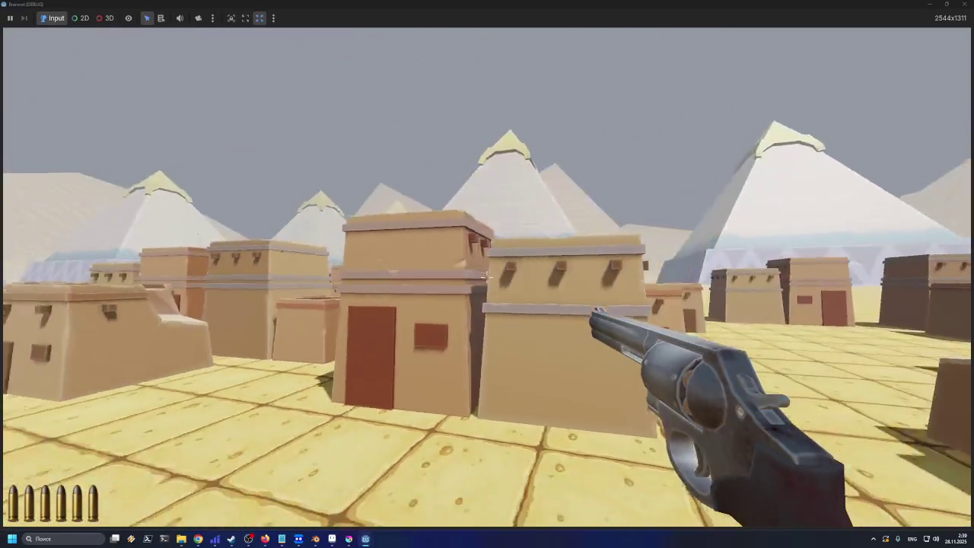
pyautogui.press('w')
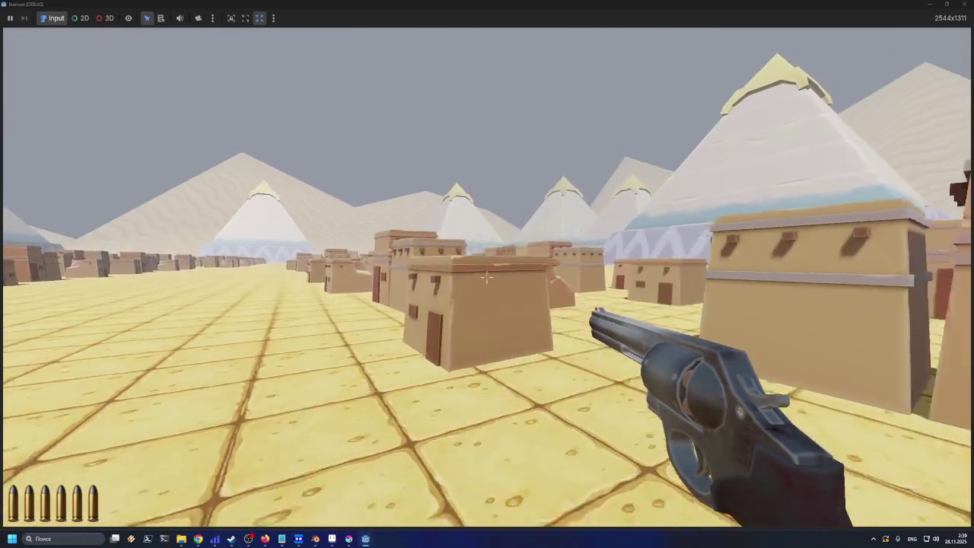
pyautogui.press('w')
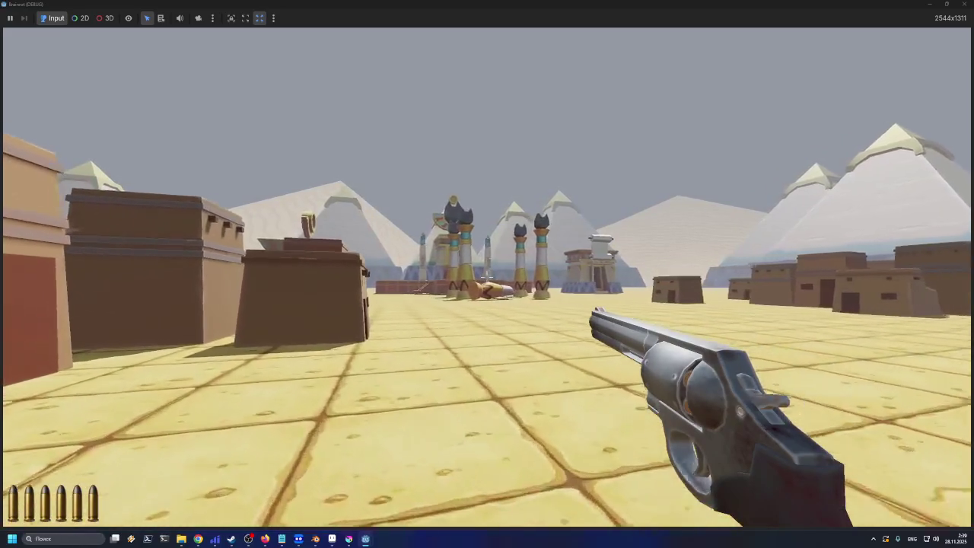
# Walk past the obelisks, boxes and striped altars toward the temple pillars
pyautogui.press('w')
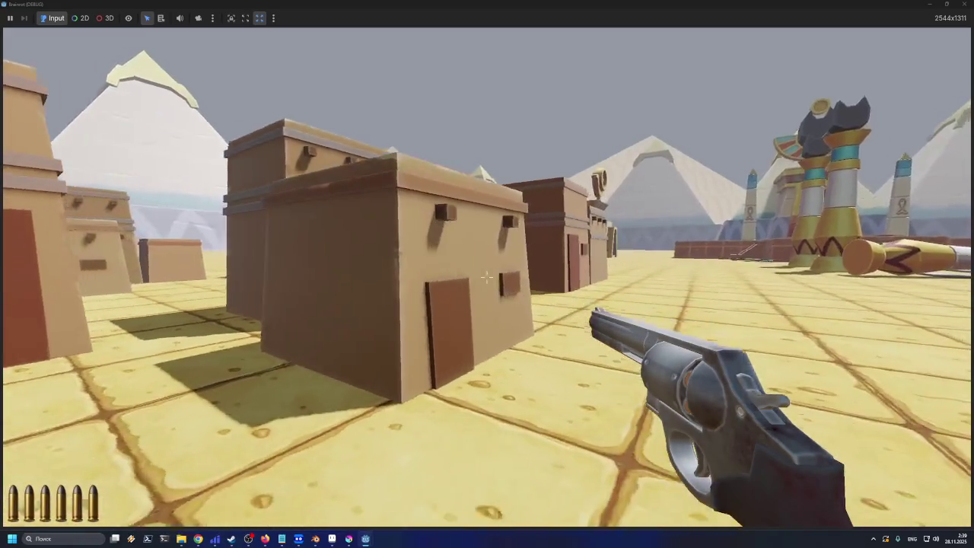
pyautogui.press('w')
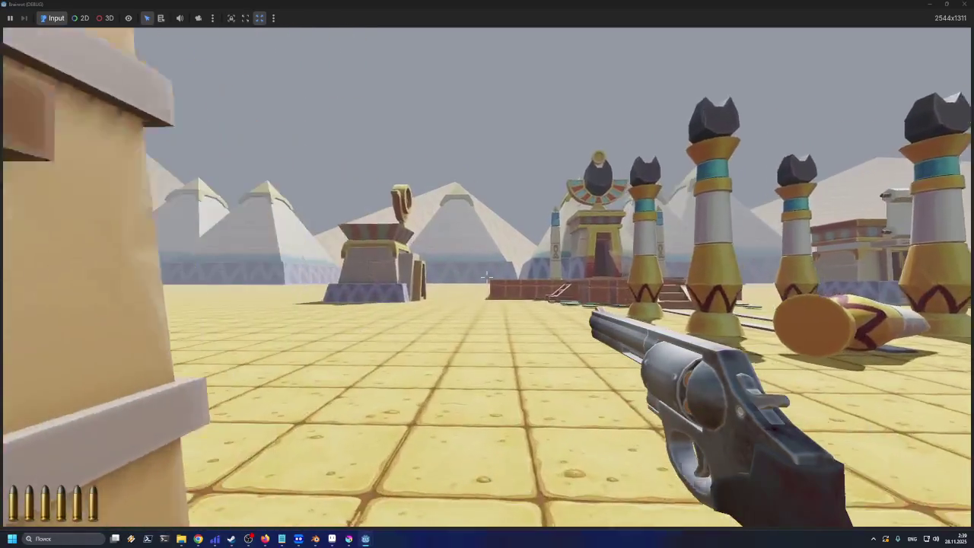
pyautogui.press('w')
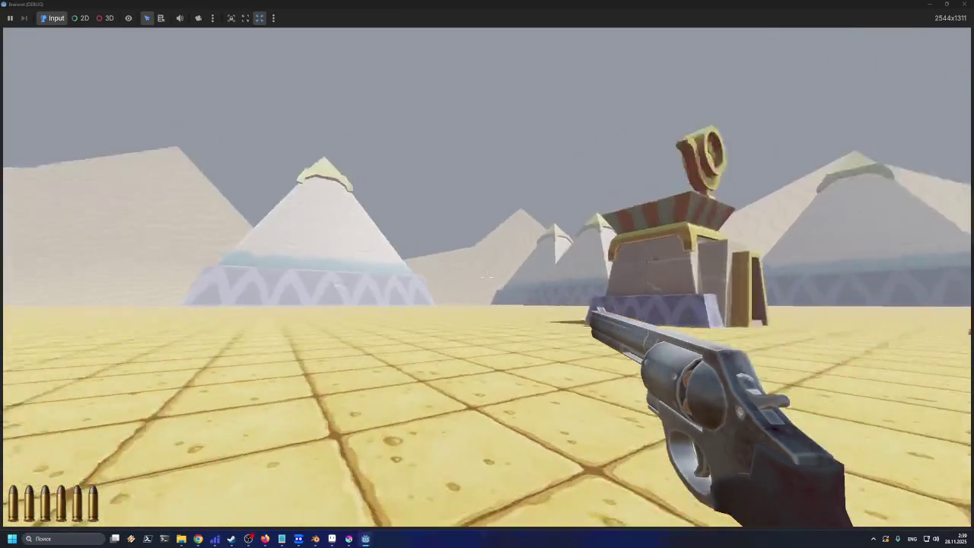
pyautogui.press('w')
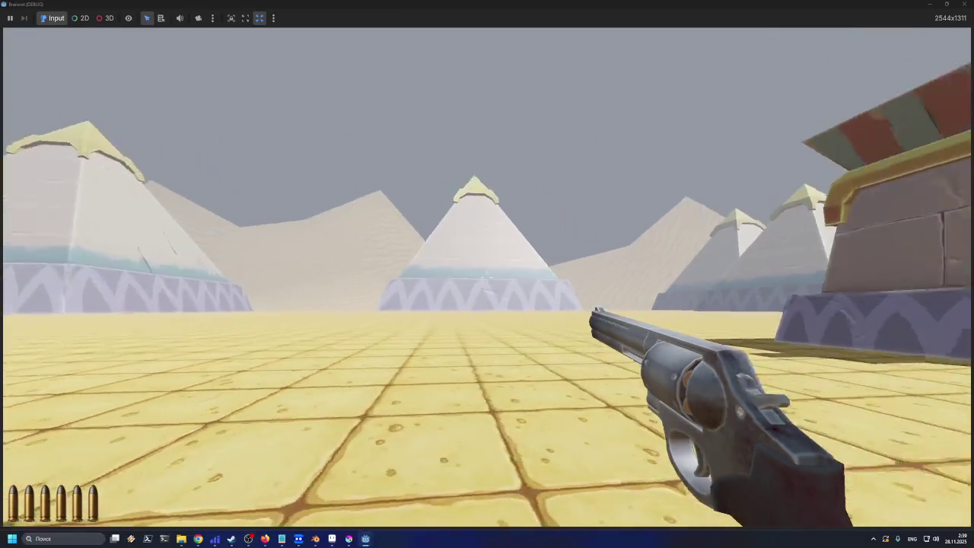
pyautogui.press('w')
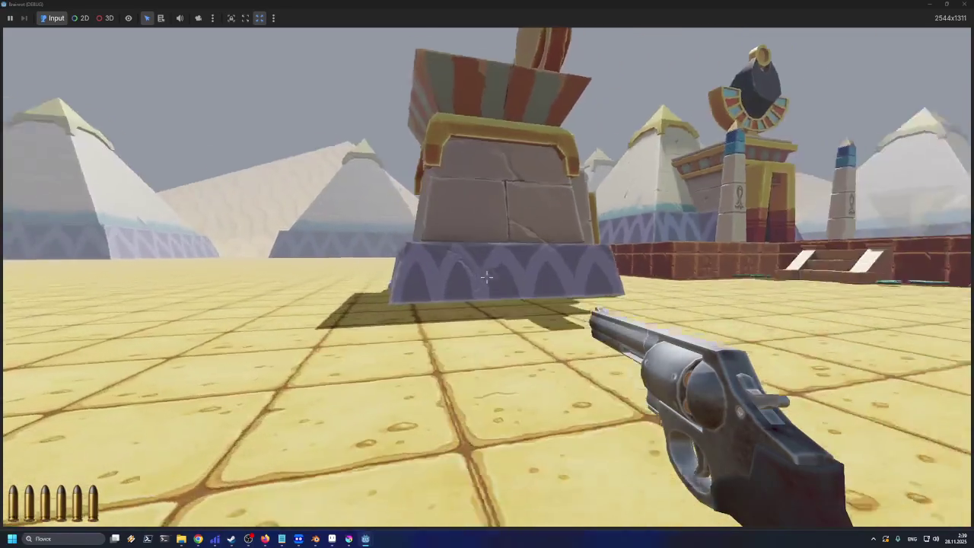
pyautogui.press('w')
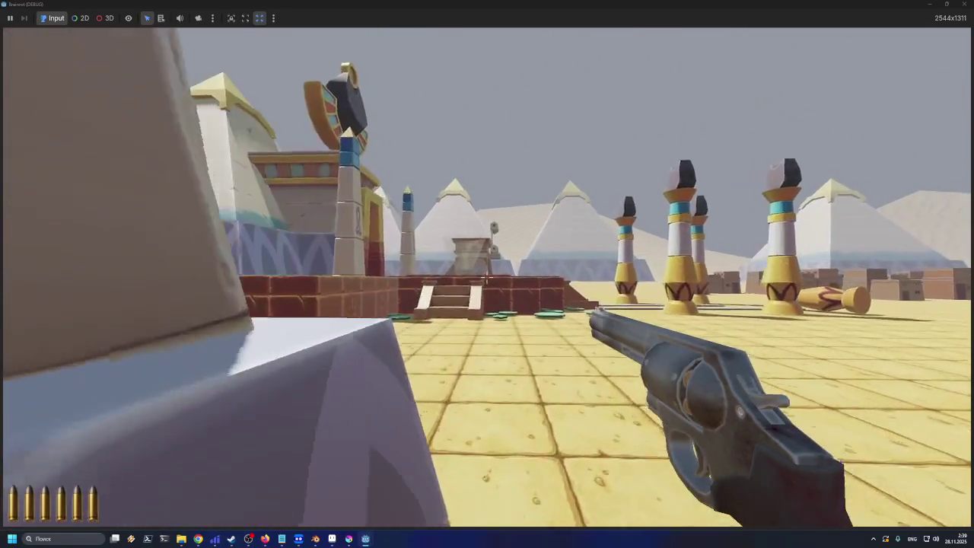
# Cross the stone steps, climb over the low brick wall and drop onto the tiled floor
pyautogui.press('w')
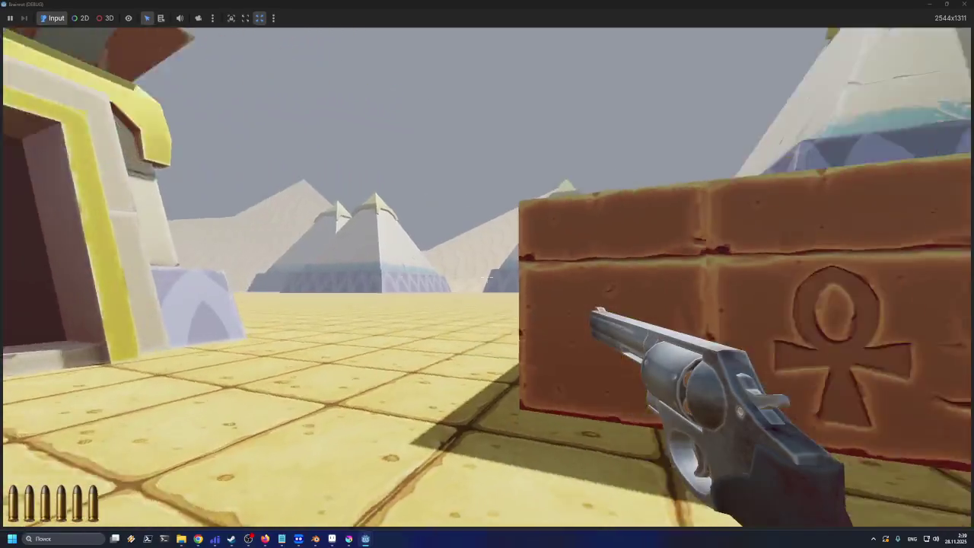
pyautogui.press('w')
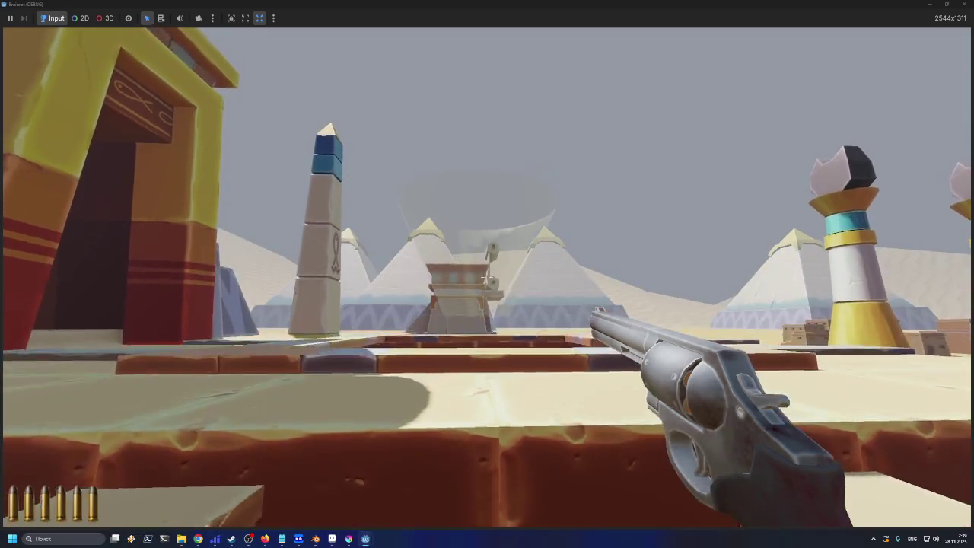
pyautogui.press('w')
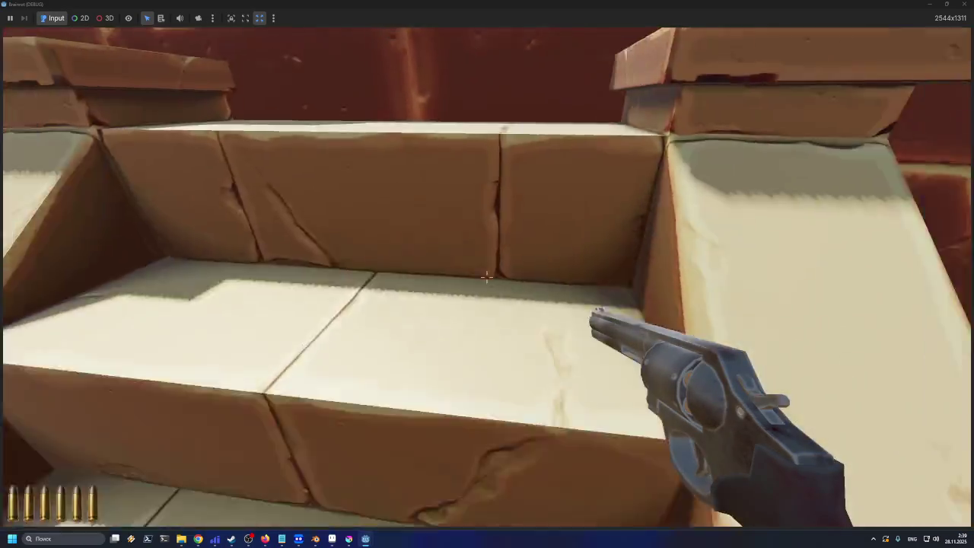
pyautogui.press('w')
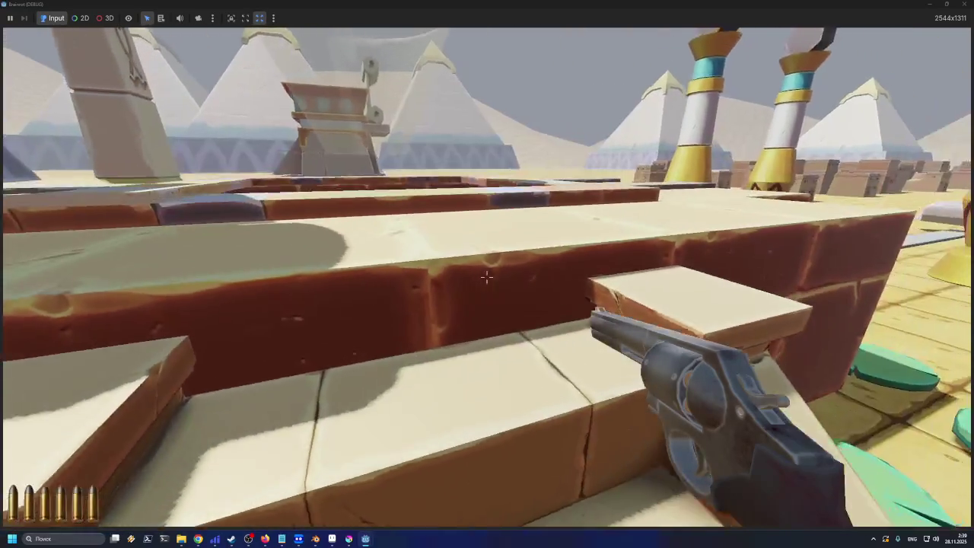
pyautogui.press('w')
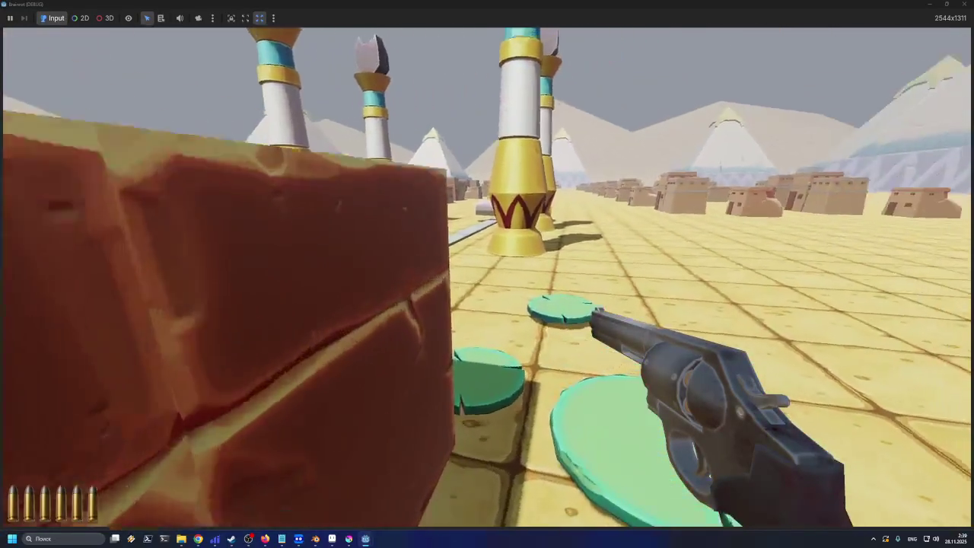
pyautogui.press('w')
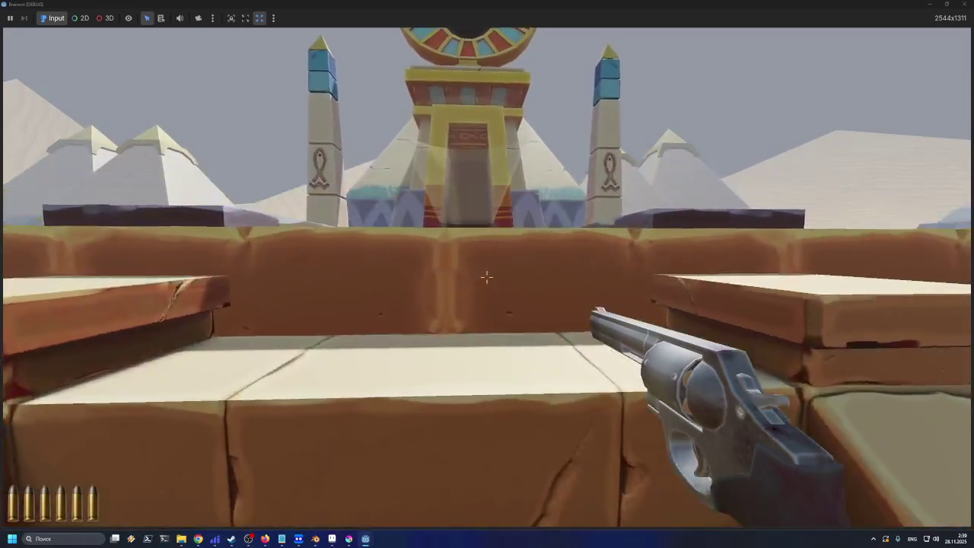
# Walk along the temple stairs, back off to view the whole temple, then approach again
pyautogui.press('w')
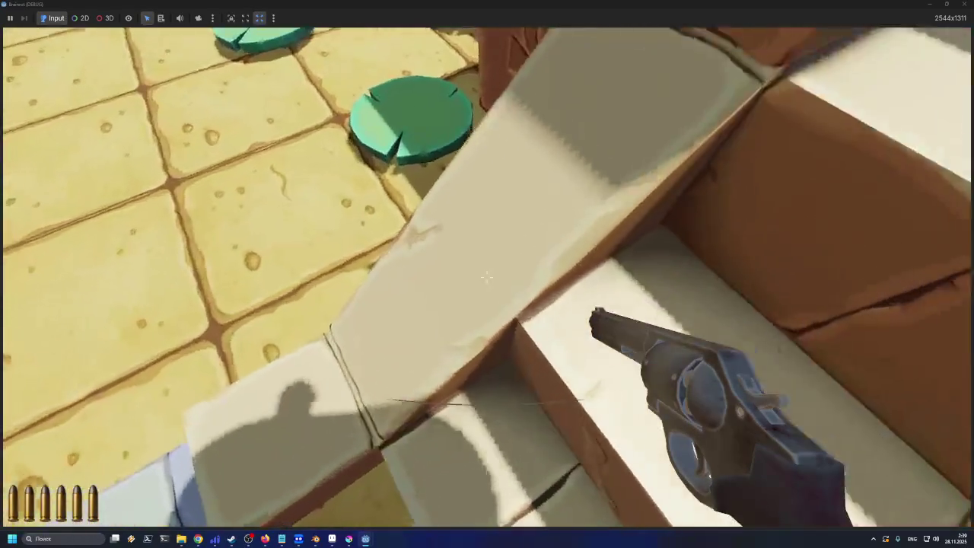
pyautogui.press('w')
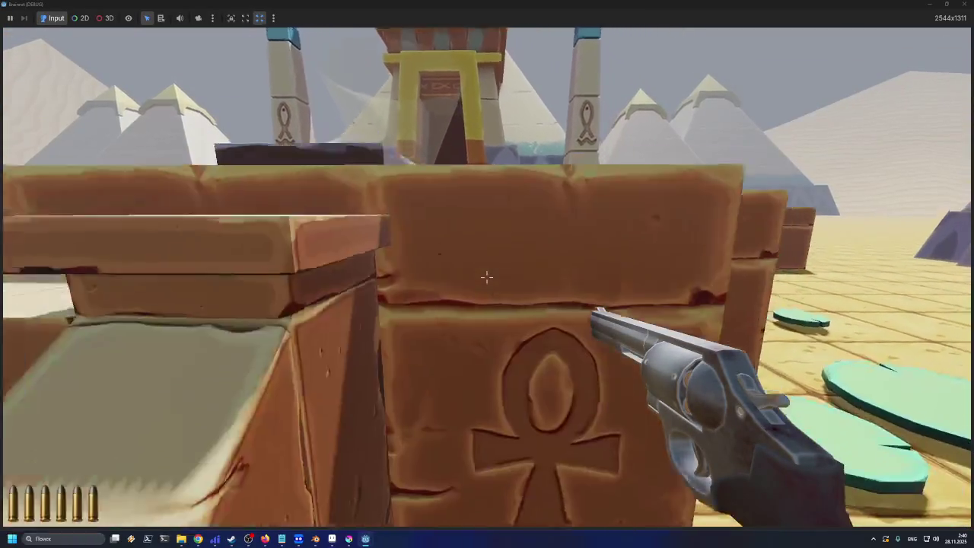
pyautogui.press('w')
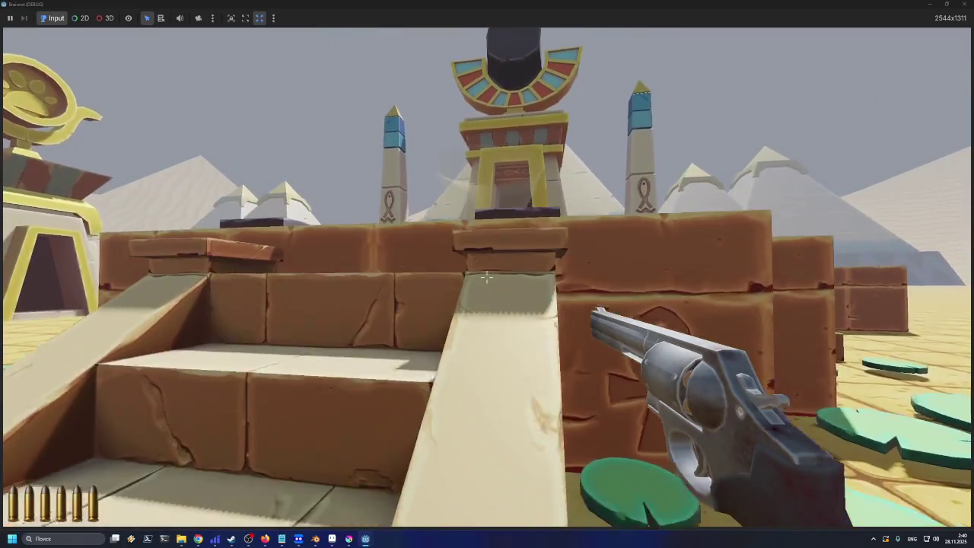
pyautogui.press('s')
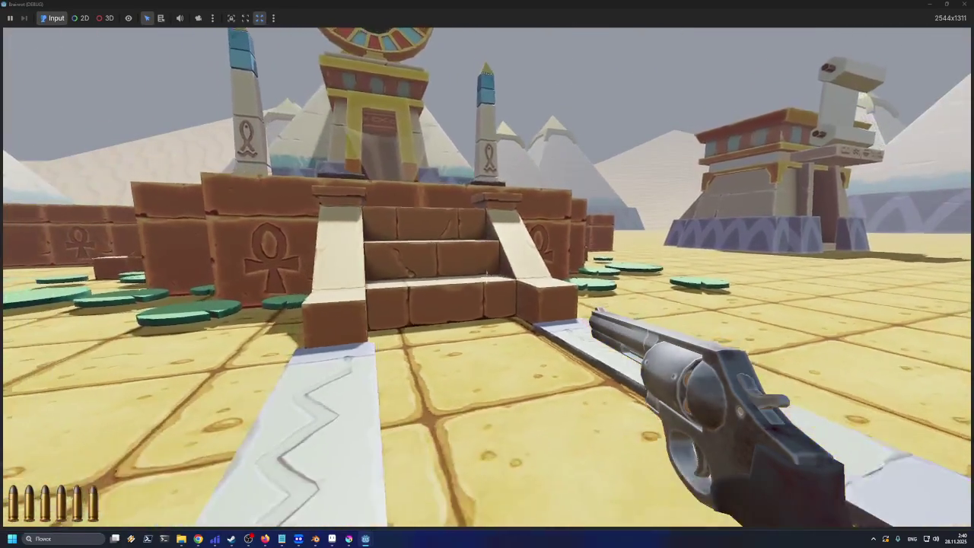
pyautogui.press('s')
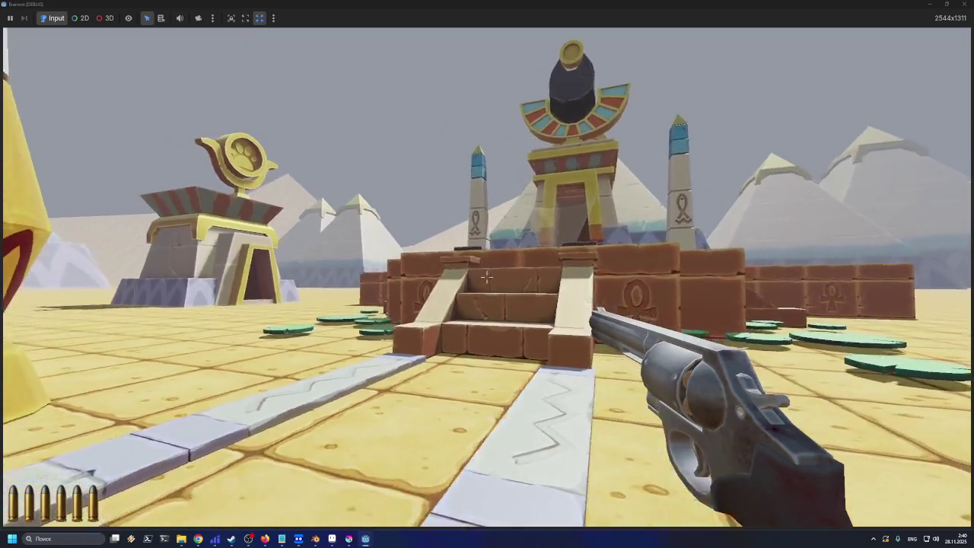
pyautogui.press('w')
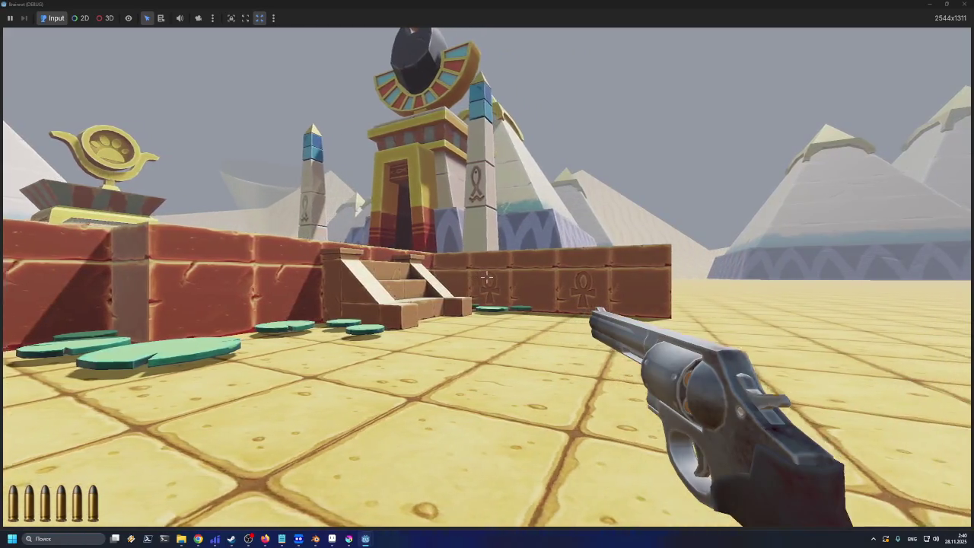
# Enter the small shrine's doorway, walk out onto the desert and fire a revolver shot
pyautogui.moveTo(304, 278)
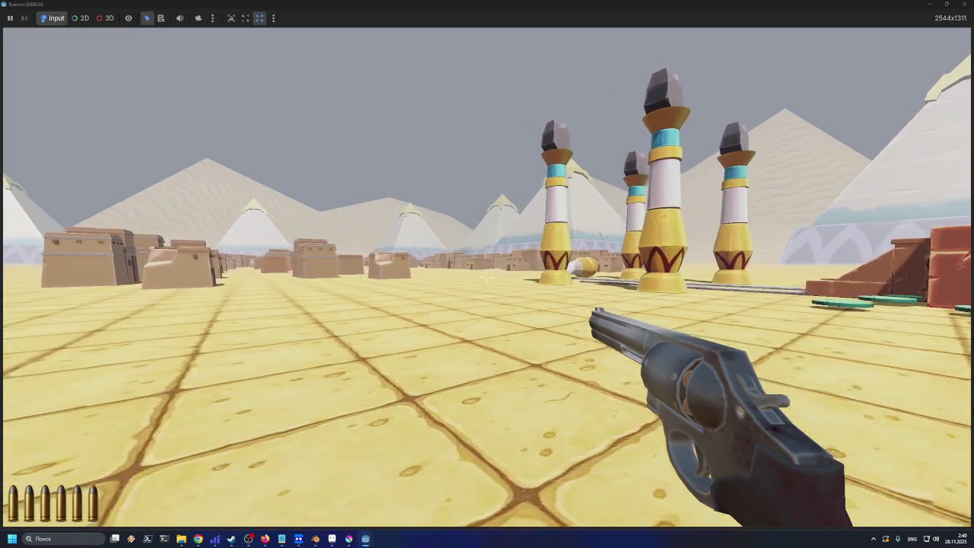
pyautogui.moveTo(684, 278)
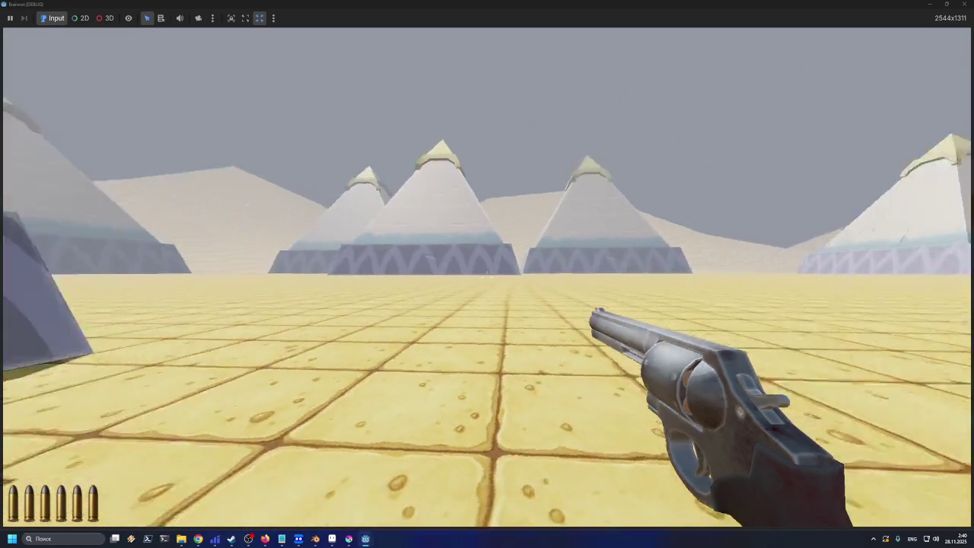
pyautogui.moveTo(487, 277)
pyautogui.press('w')
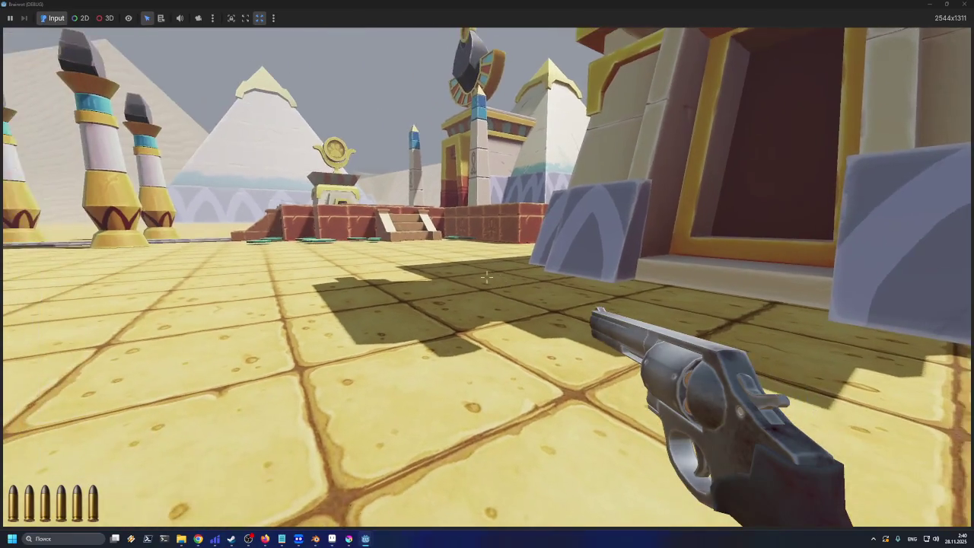
pyautogui.press('w')
pyautogui.press('w')
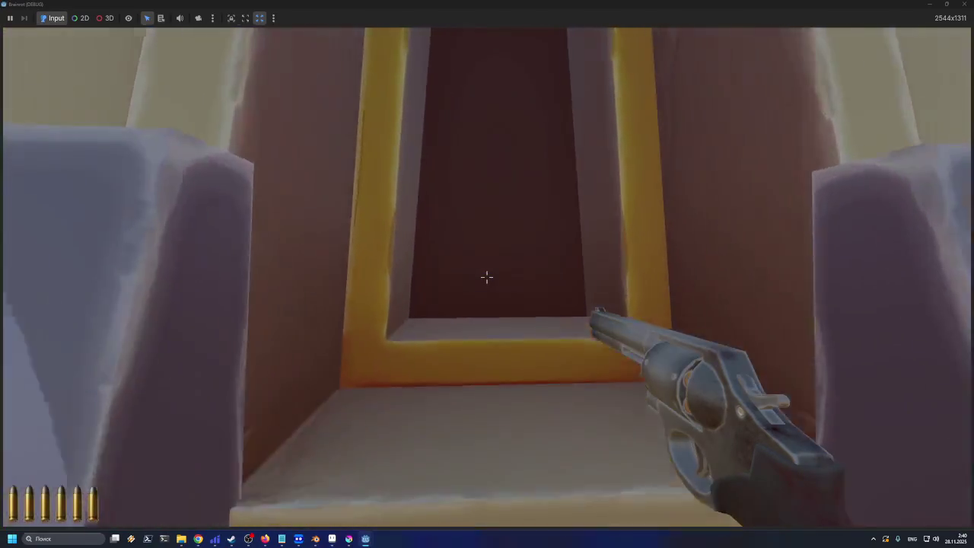
pyautogui.moveTo(761, 276)
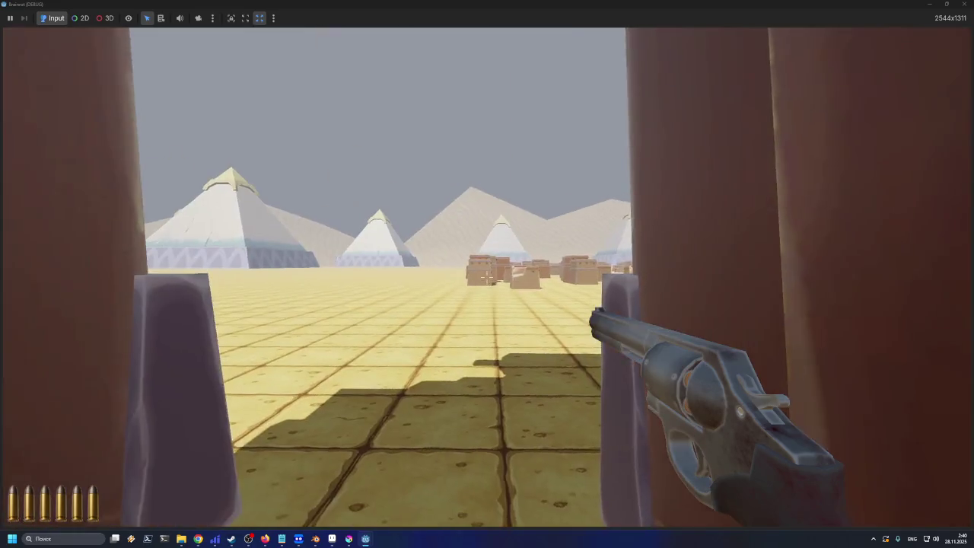
pyautogui.press('w')
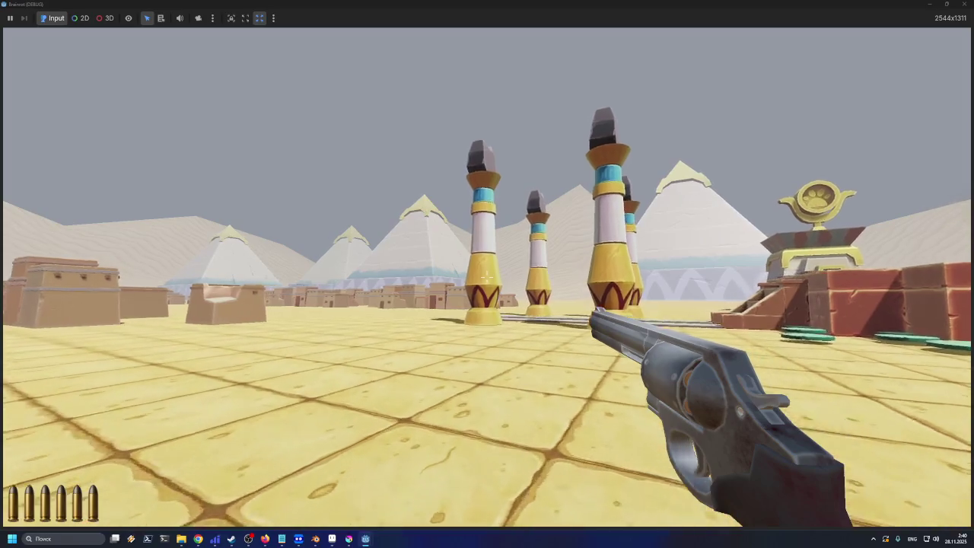
pyautogui.moveTo(487, 320)
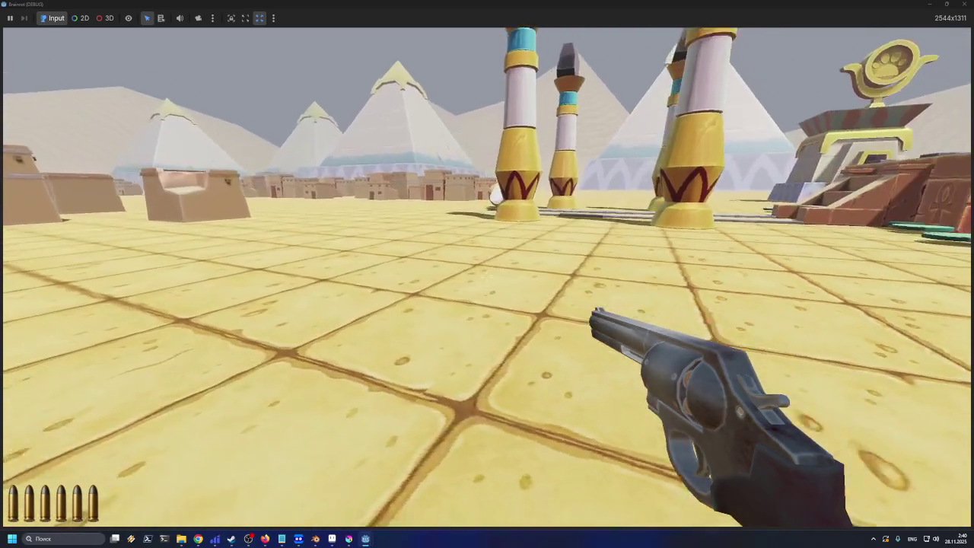
pyautogui.click(487, 277)
# Fire three more revolver shots, then reload it back to six rounds
pyautogui.click(487, 278)
pyautogui.click(487, 278)
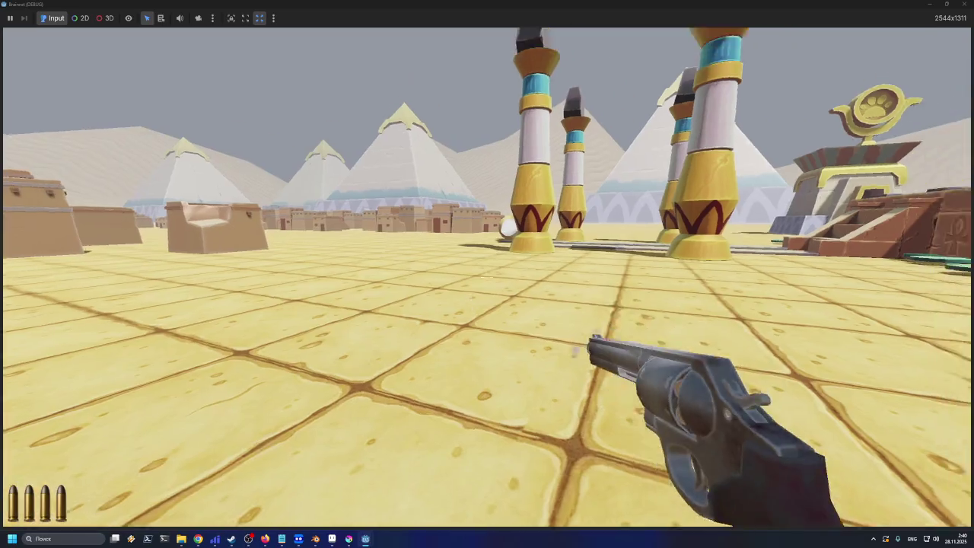
pyautogui.click(487, 278)
pyautogui.moveTo(487, 274)
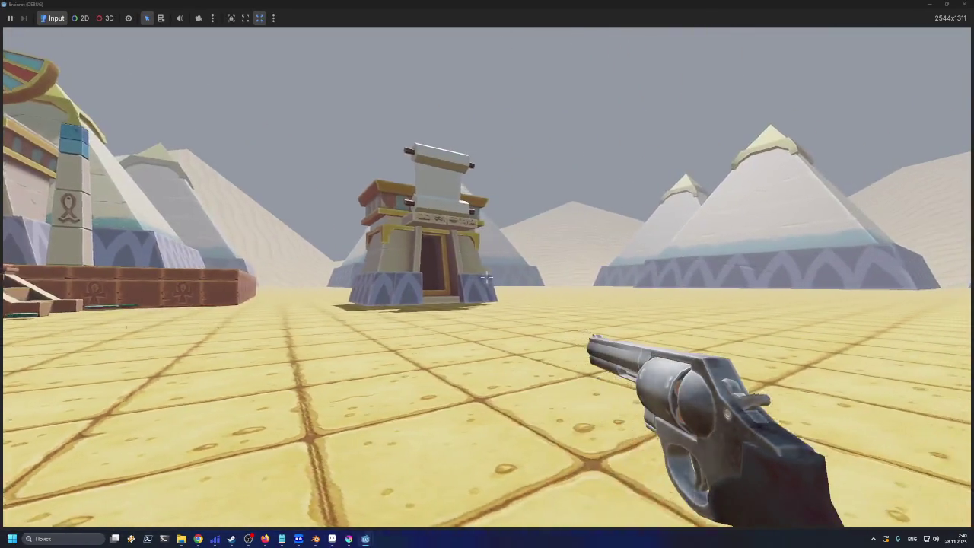
pyautogui.press('r')
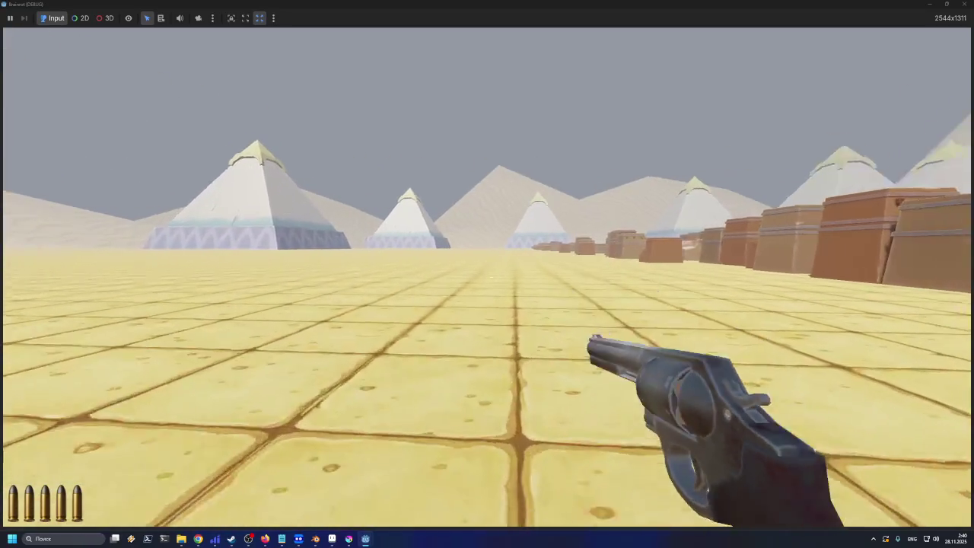
pyautogui.press('r')
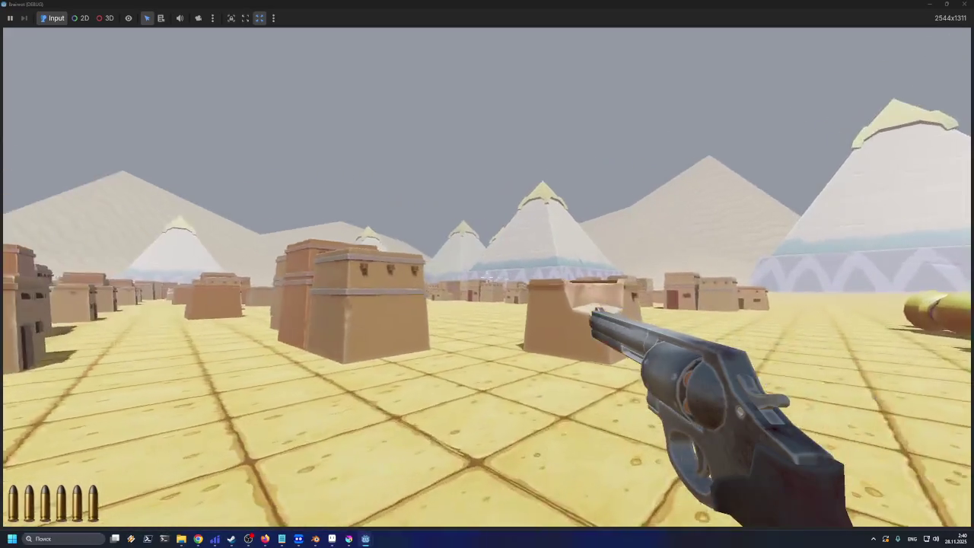
pyautogui.press('r')
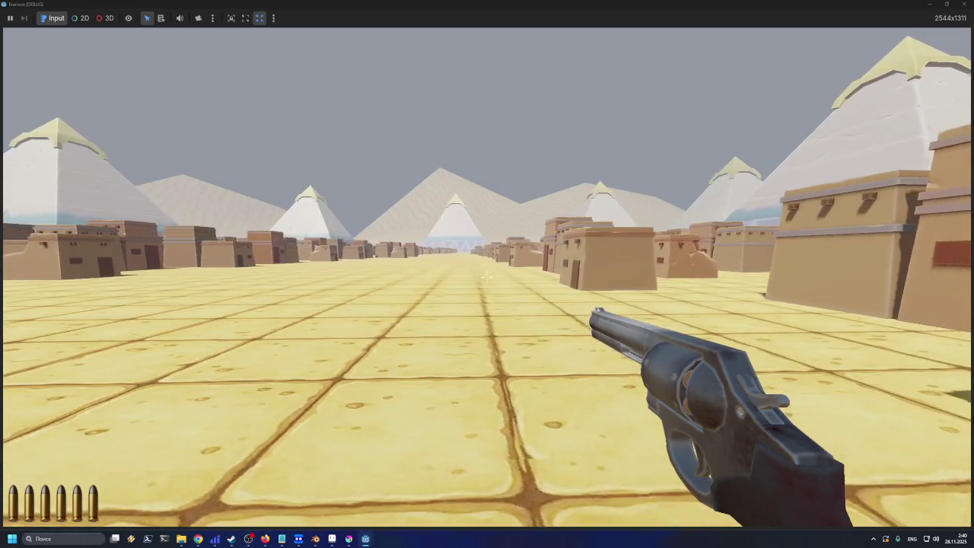
# Walk in among the mud-brick houses and down the long street toward the pyramids
pyautogui.press('d')
pyautogui.press('d')
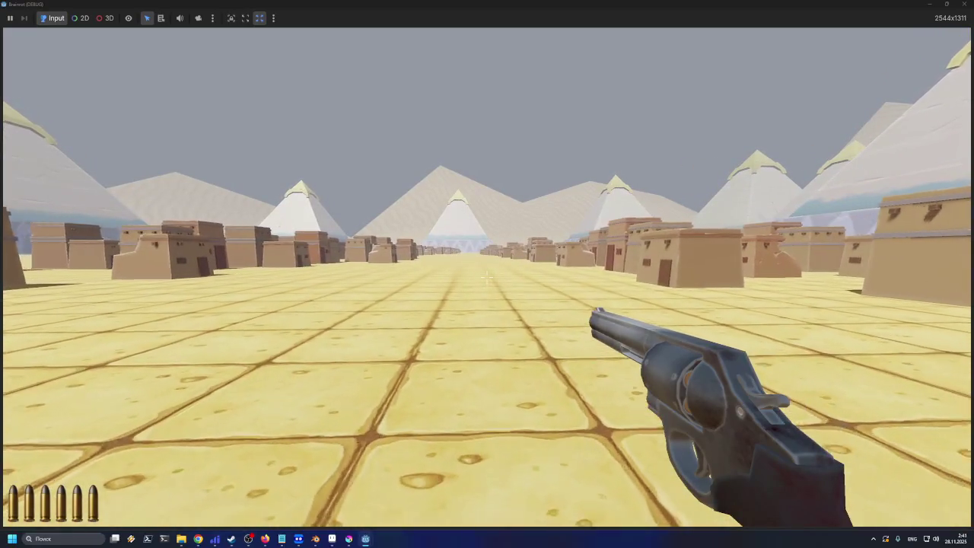
pyautogui.press('d')
pyautogui.press('d')
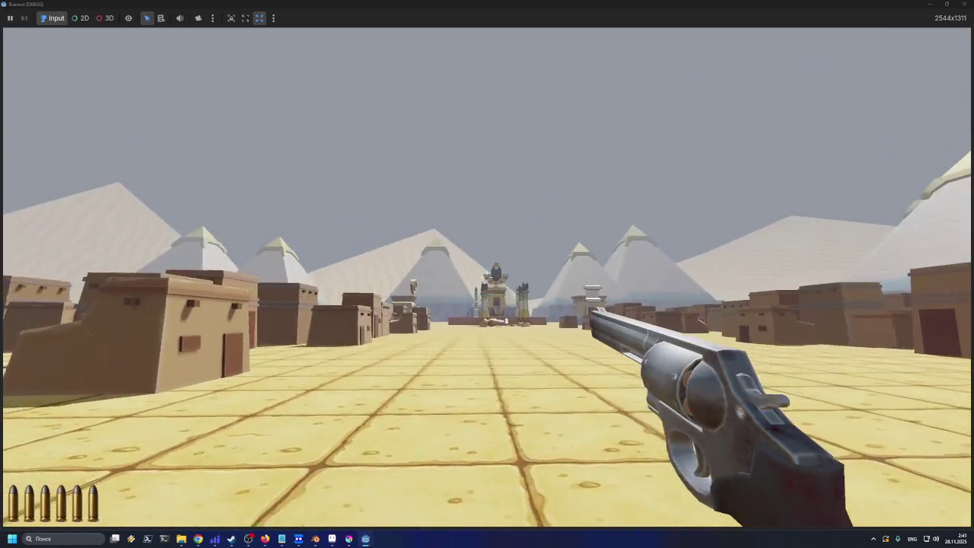
pyautogui.press('d')
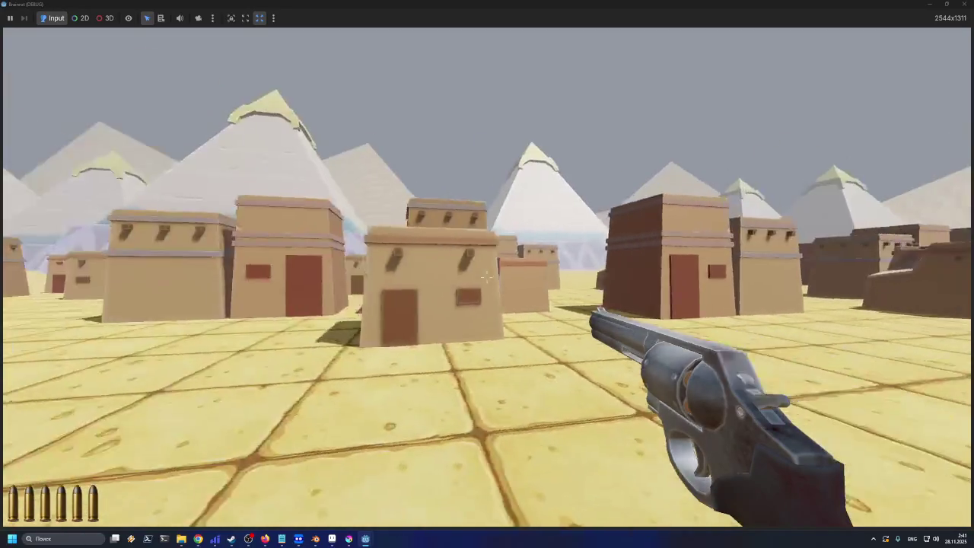
pyautogui.press('w')
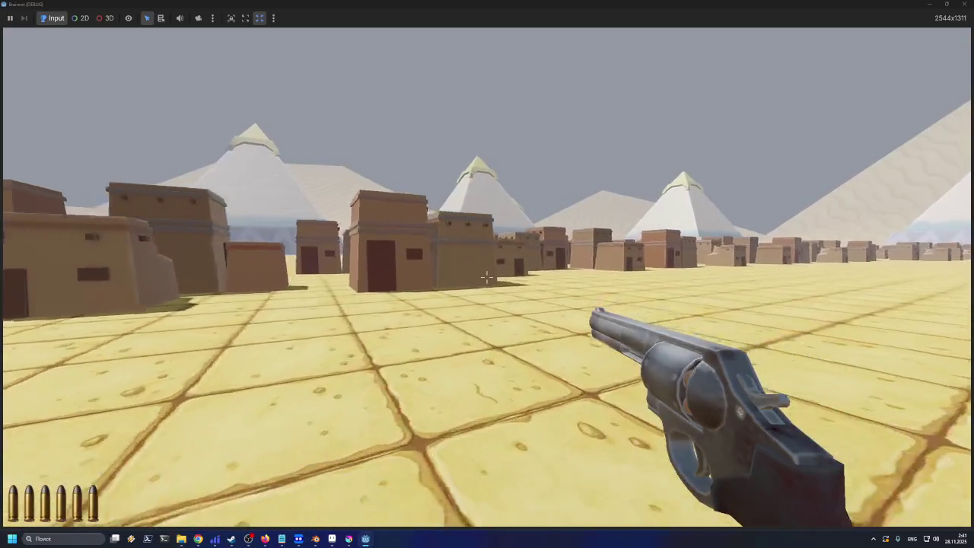
pyautogui.press('d')
pyautogui.press('w')
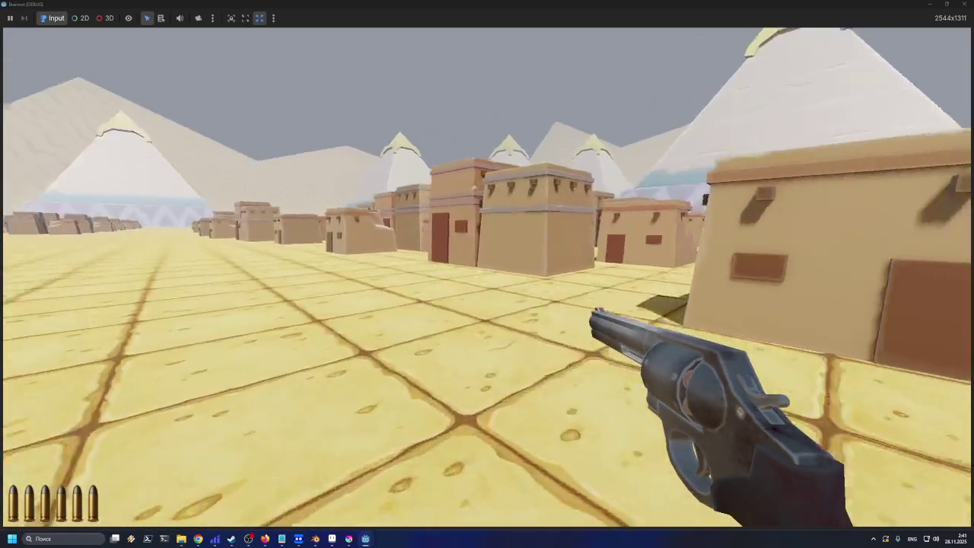
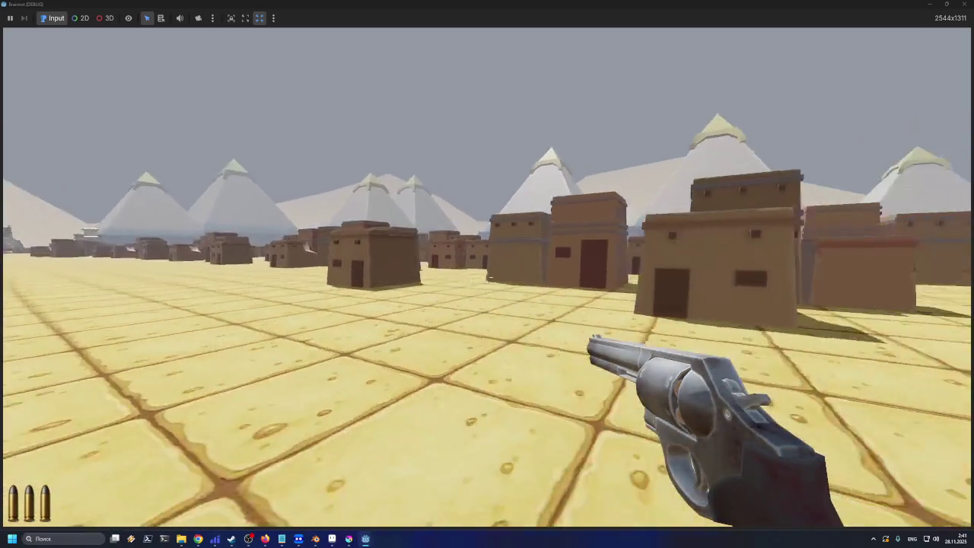
# Walk through the village streets and plaza, heading between the houses toward a pyramid
pyautogui.press('w')
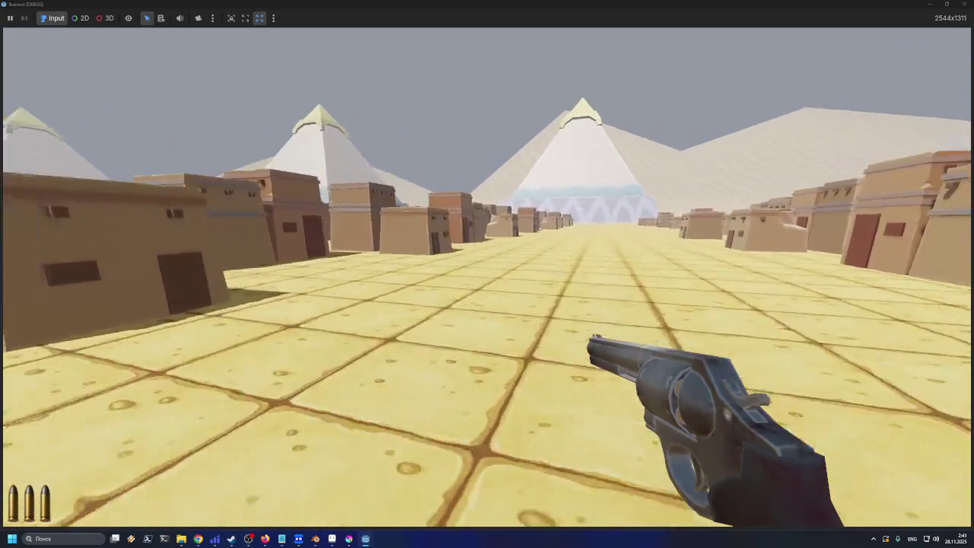
pyautogui.press('w')
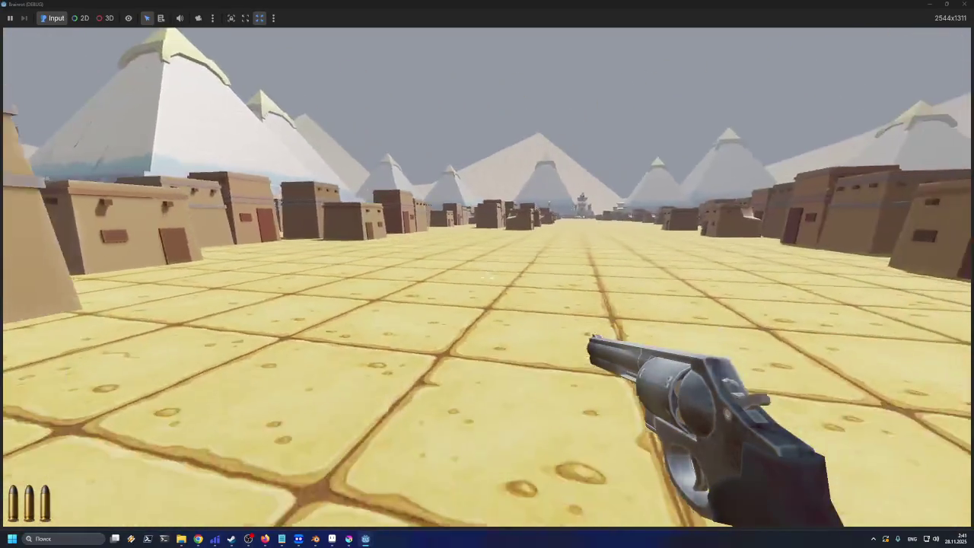
pyautogui.press('w')
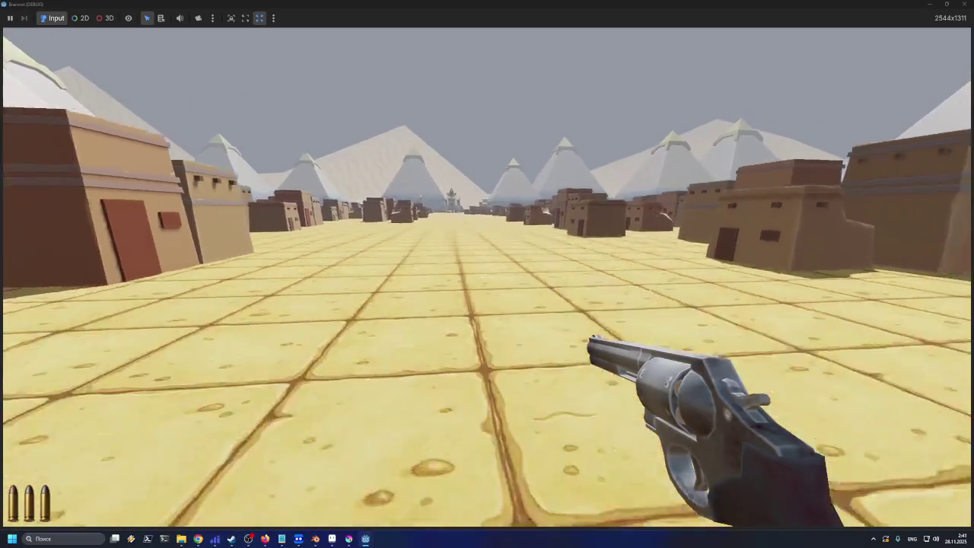
pyautogui.press('w')
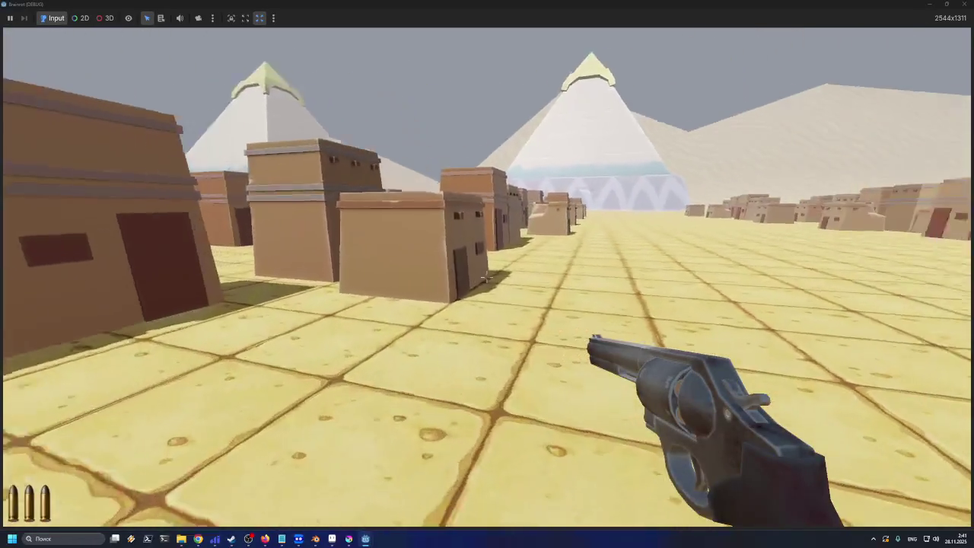
pyautogui.press('w')
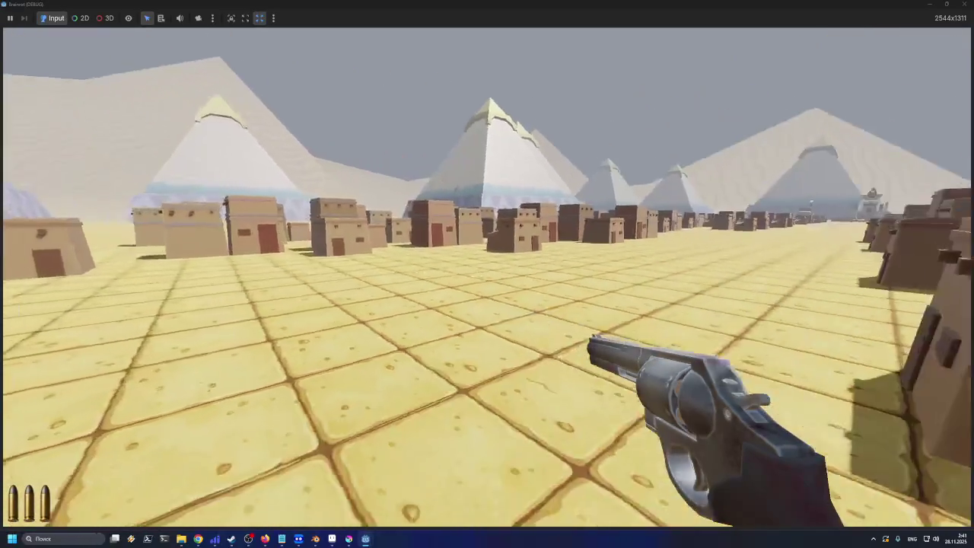
pyautogui.press('w')
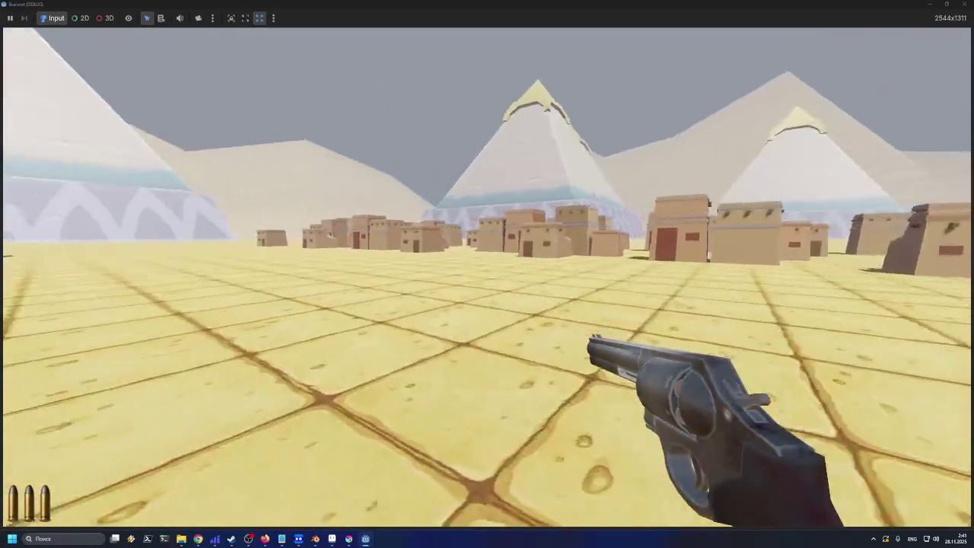
pyautogui.press('w')
# Leave the village, walk up beside the large pyramid's patterned wall, and view the distant pyramids
pyautogui.press('w')
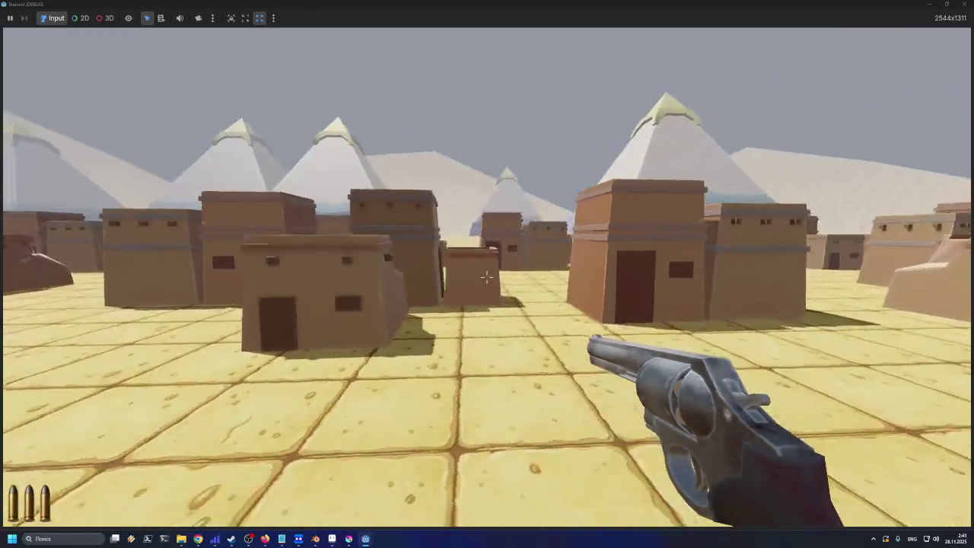
pyautogui.press('w')
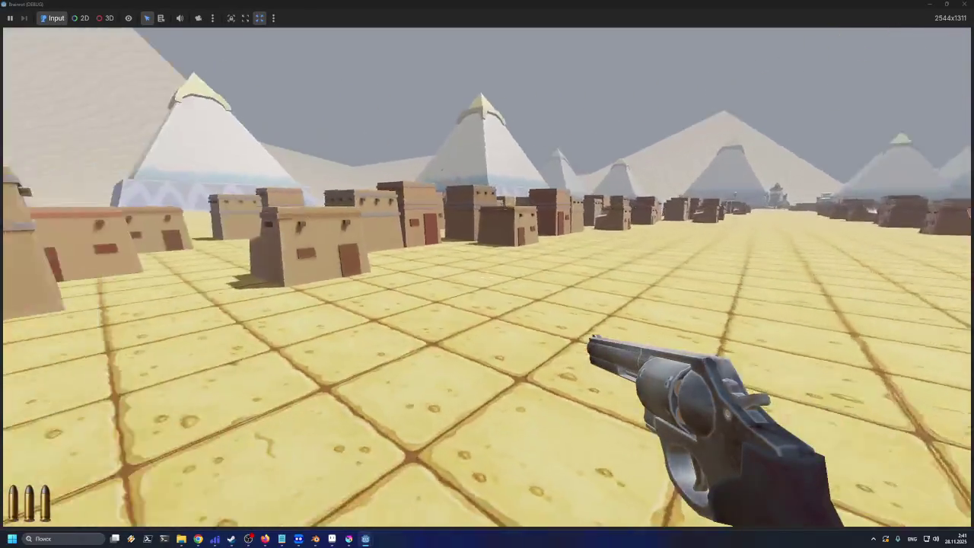
pyautogui.press('w')
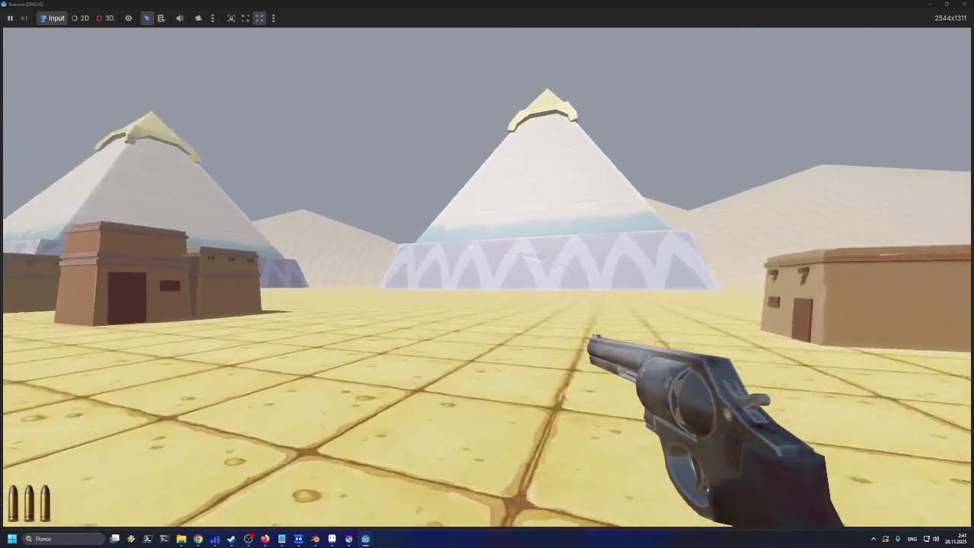
pyautogui.press('w')
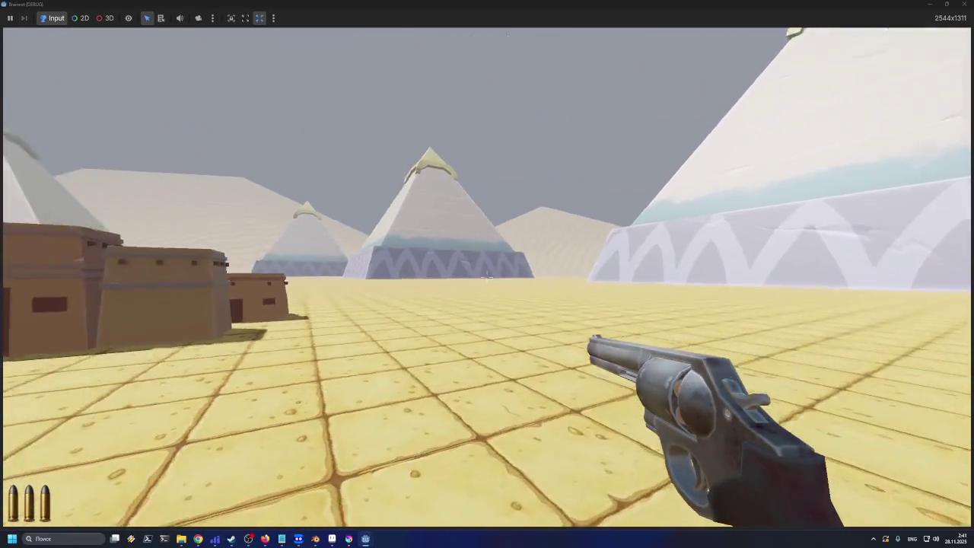
pyautogui.press('w')
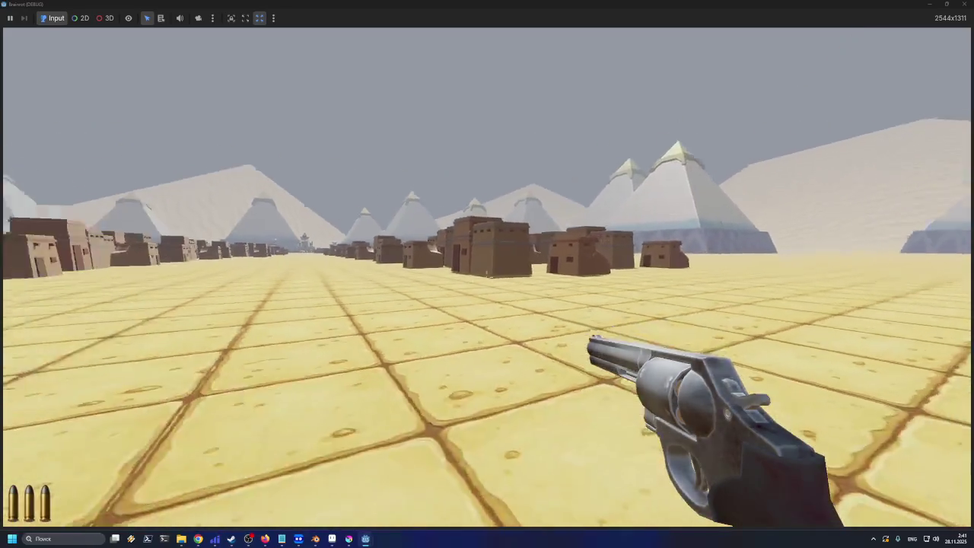
pyautogui.press('w')
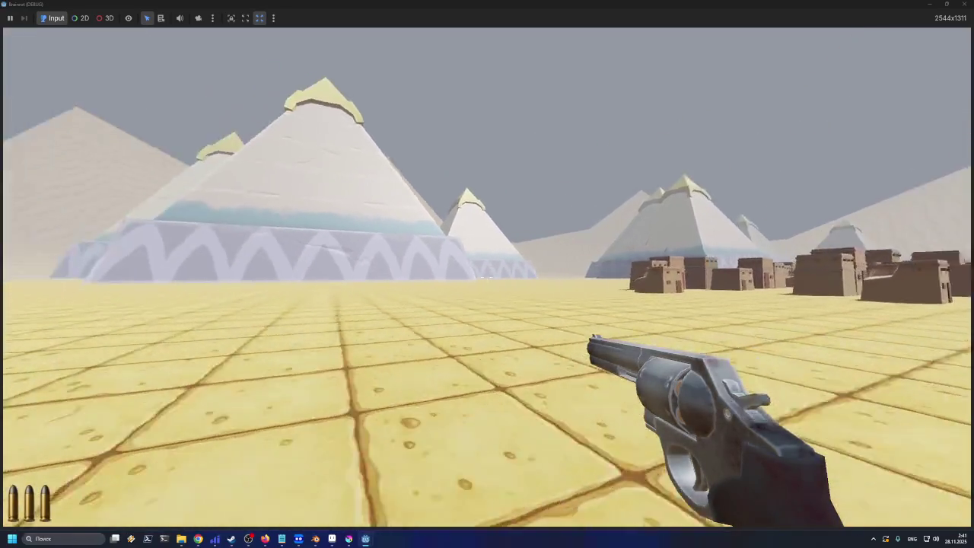
pyautogui.press('w')
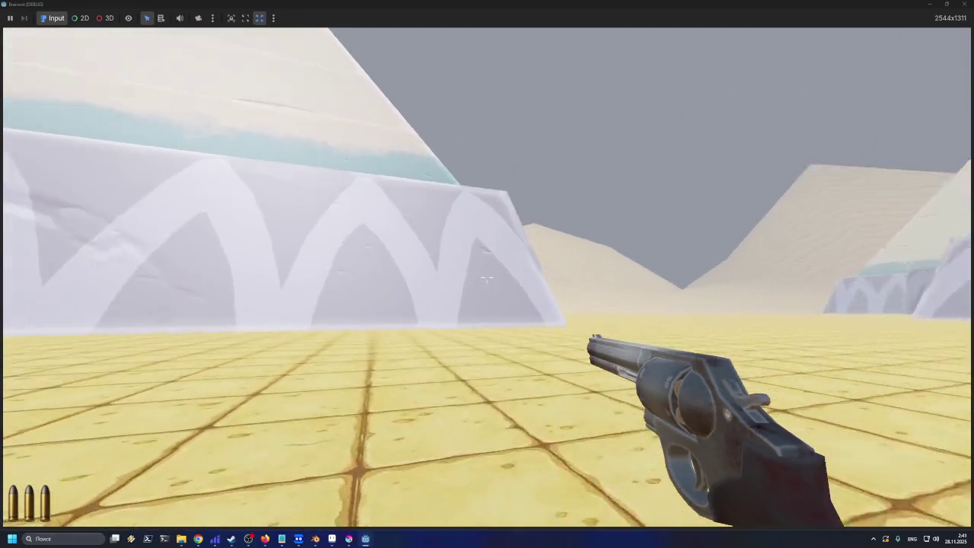
pyautogui.press('w')
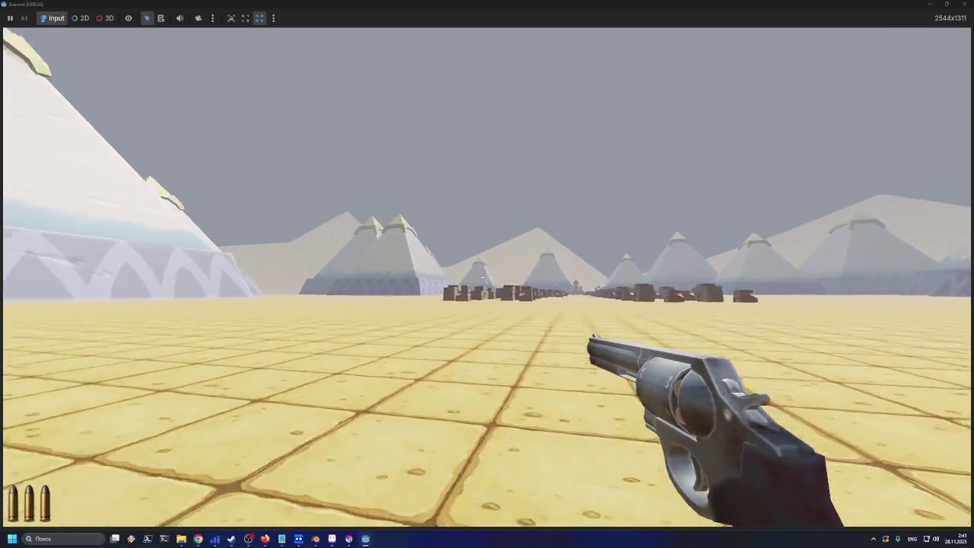
# Enter the pyramid, inspect its sloped ceiling and patterned walls, then exit between the doorway pillars
pyautogui.press('w')
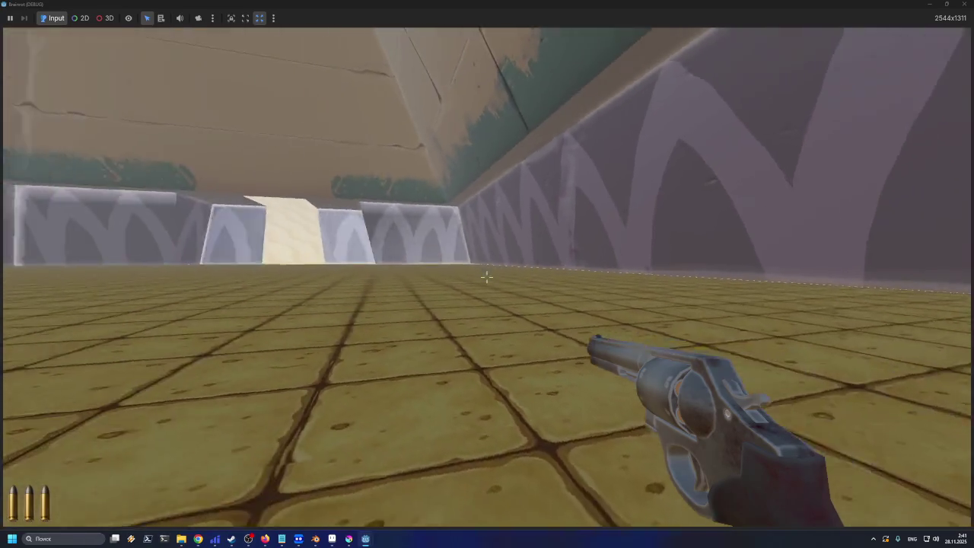
pyautogui.press('w')
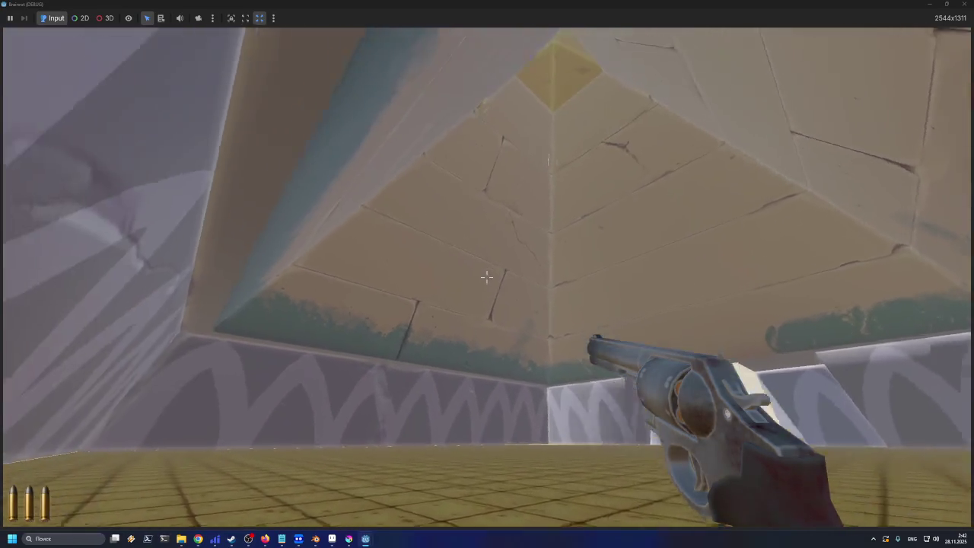
pyautogui.press('w')
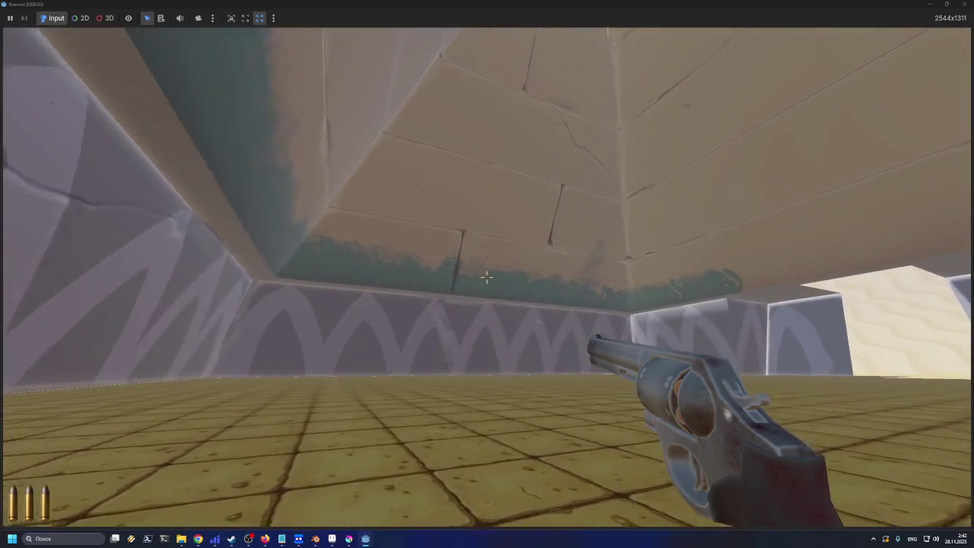
pyautogui.press('w')
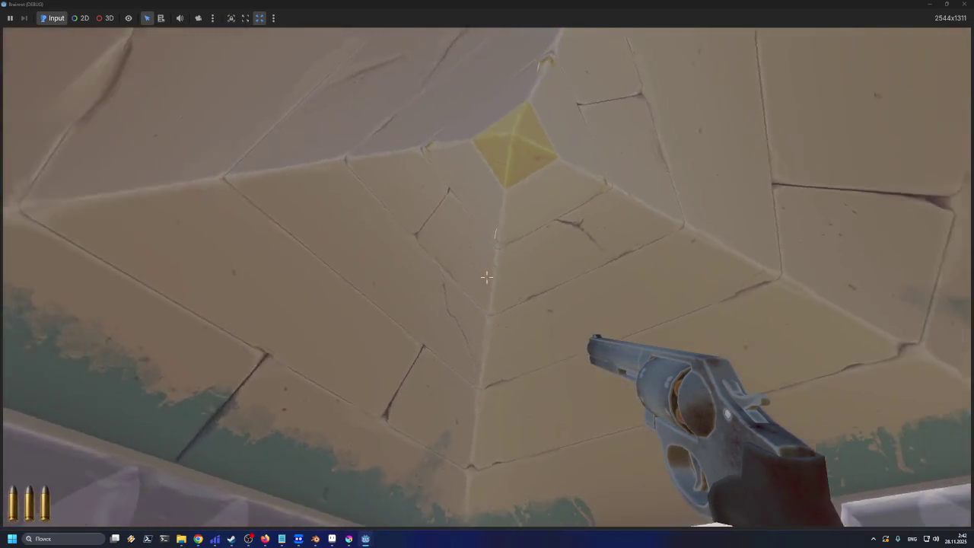
pyautogui.press('w')
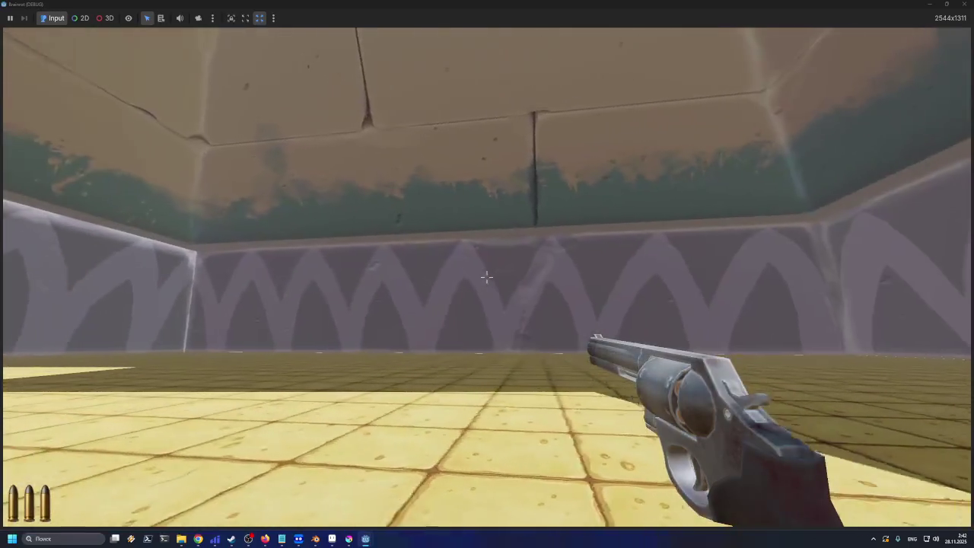
pyautogui.moveTo(487, 277)
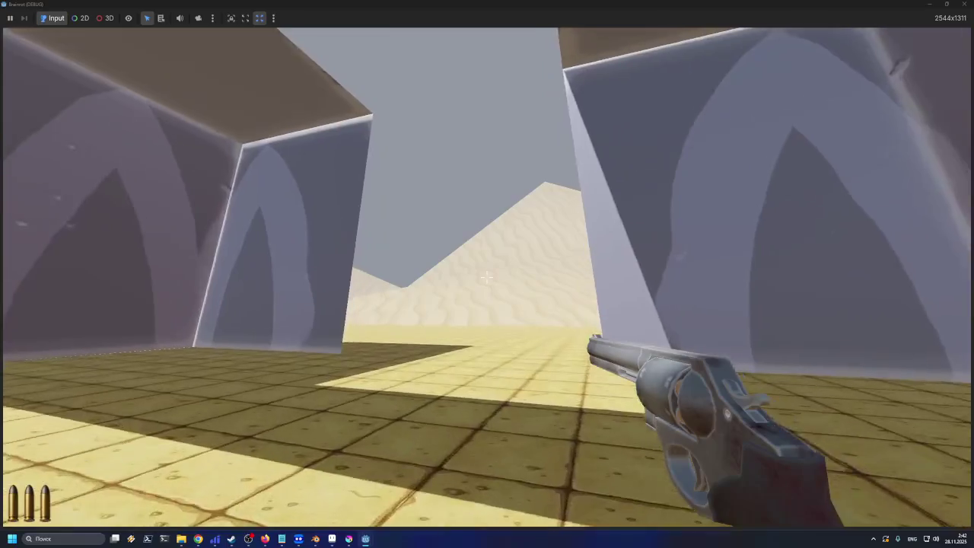
pyautogui.press('w')
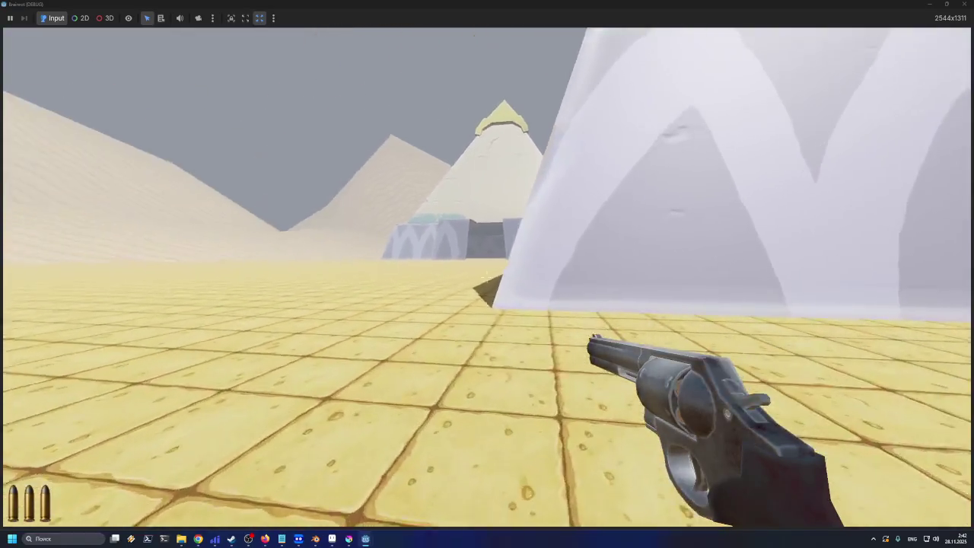
# Fire the revolver twice around the pyramid, then walk back out into the open desert
pyautogui.click(487, 277)
pyautogui.press('w')
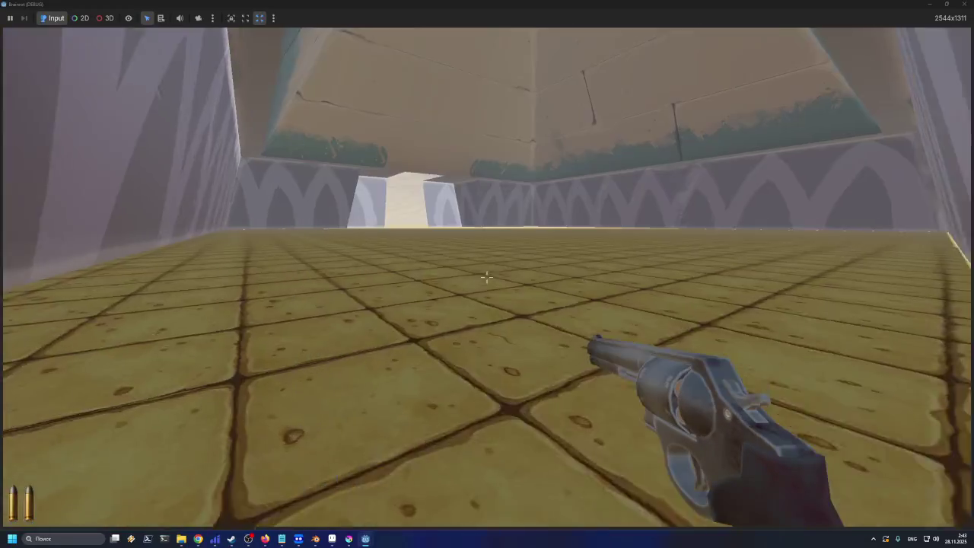
pyautogui.click(487, 277)
pyautogui.moveTo(487, 277)
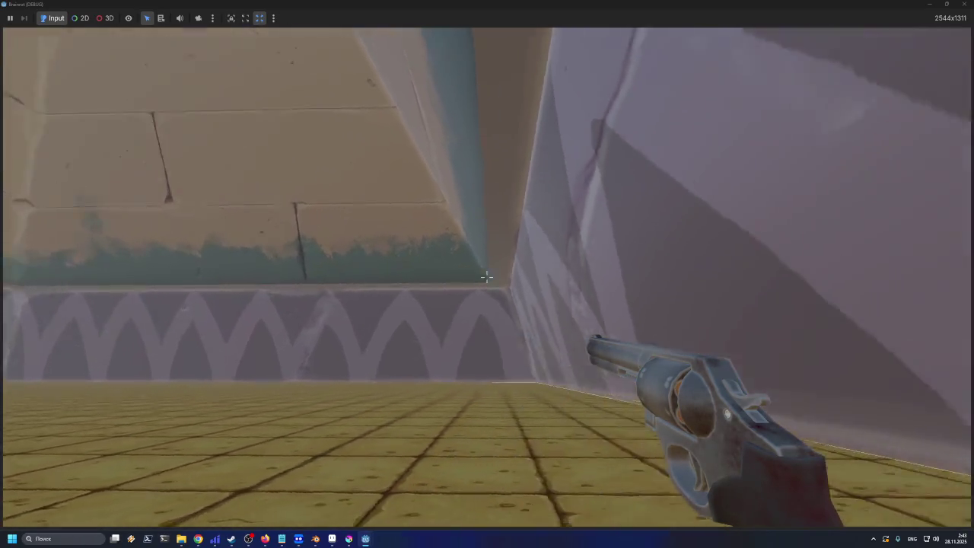
pyautogui.press('w')
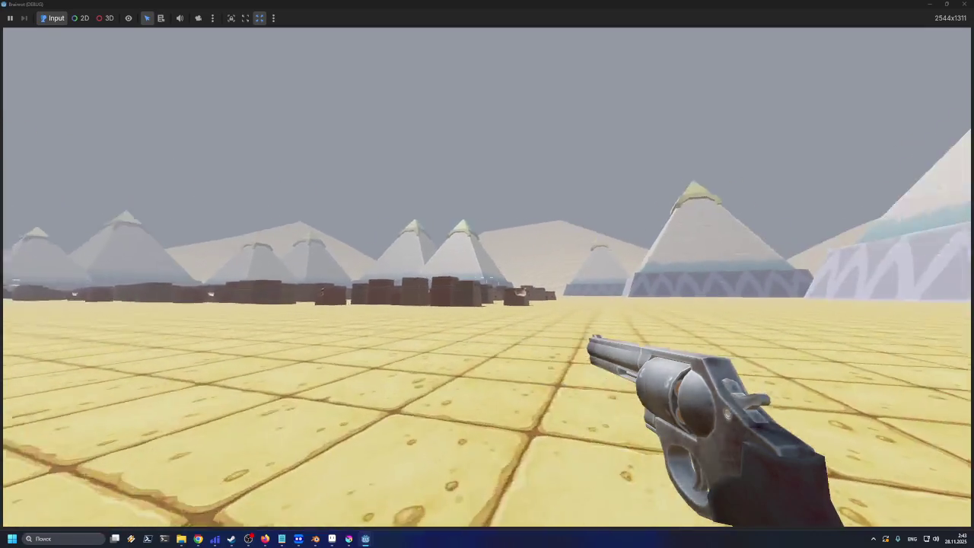
pyautogui.press('w')
pyautogui.press('w')
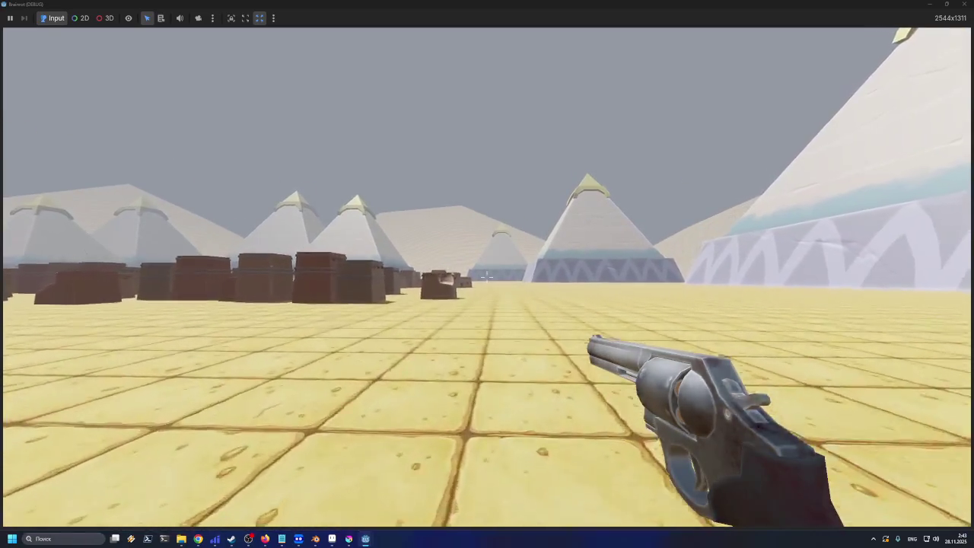
pyautogui.press('w')
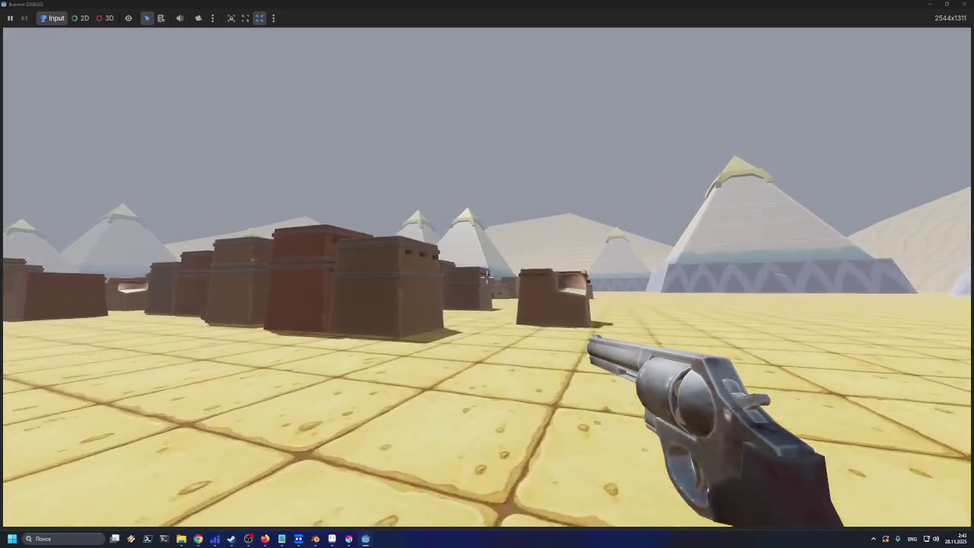
pyautogui.press('w')
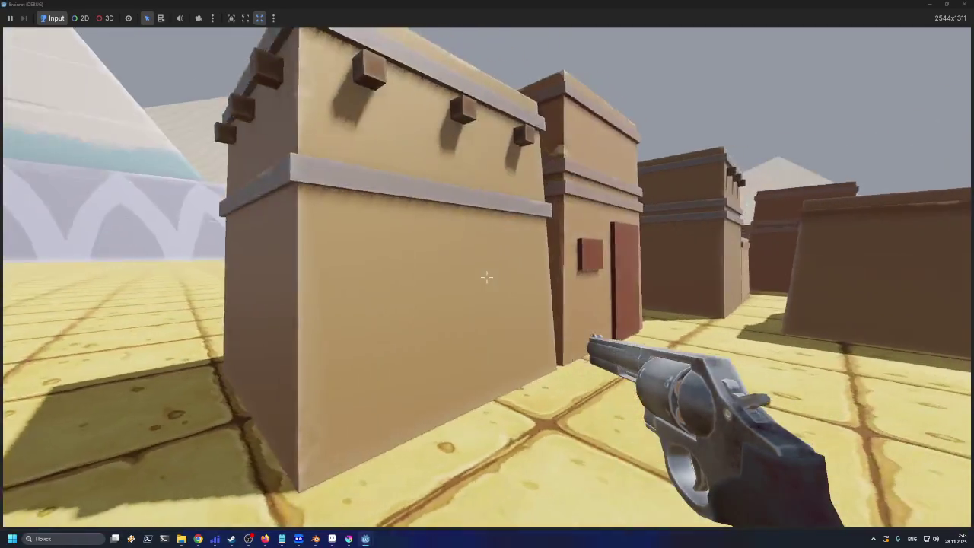
pyautogui.press('w')
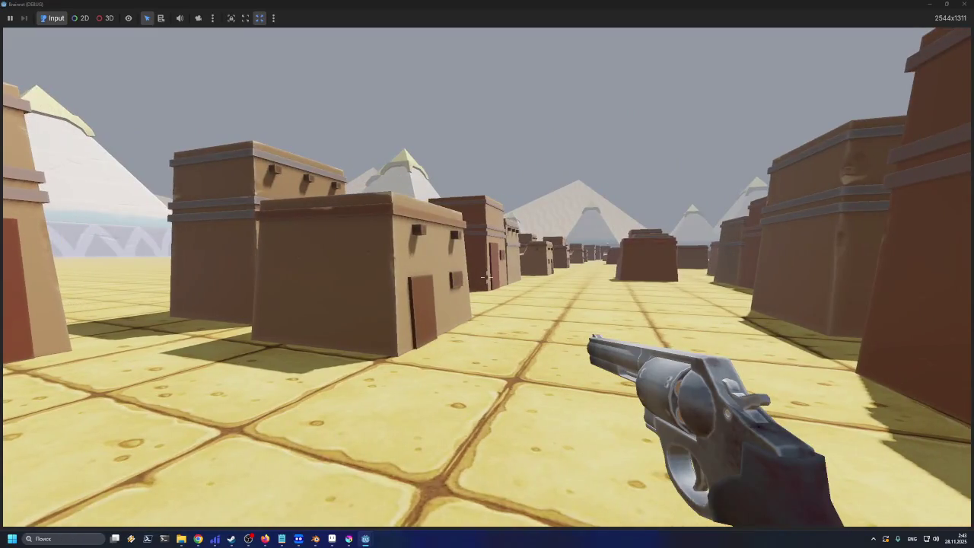
pyautogui.press('w')
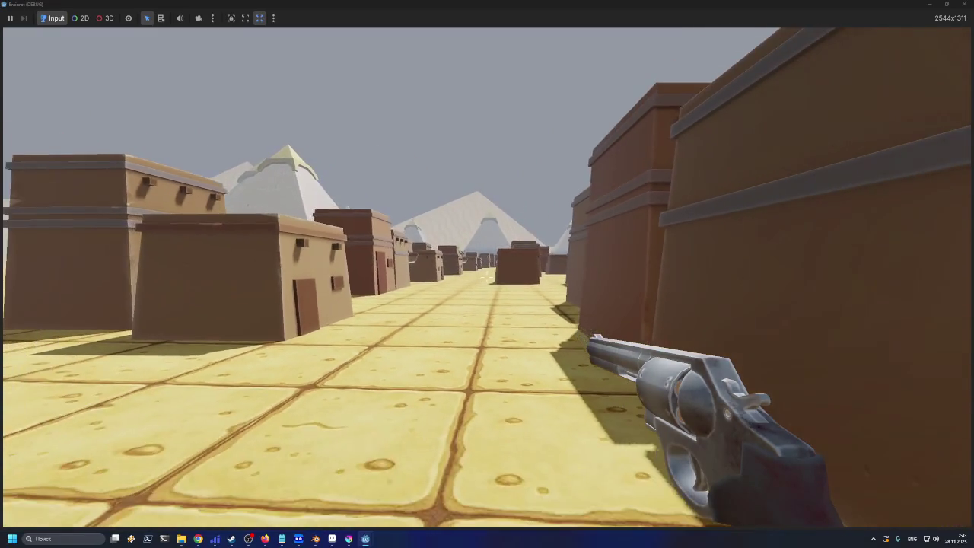
pyautogui.press('w')
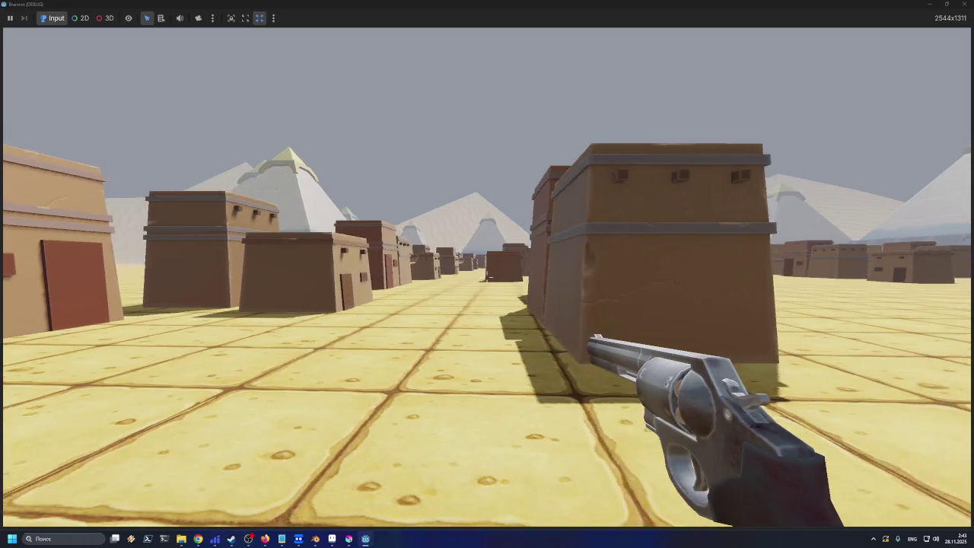
pyautogui.press('w')
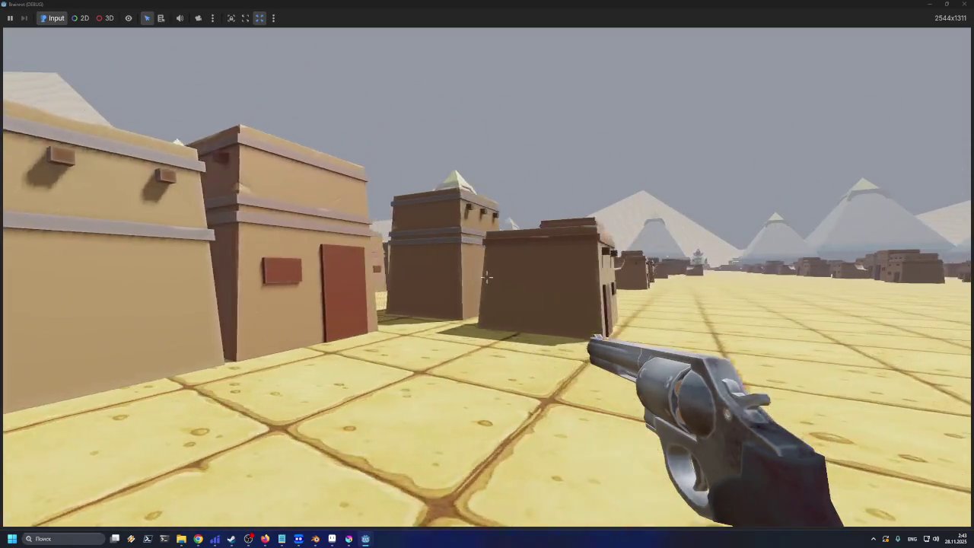
pyautogui.press('w')
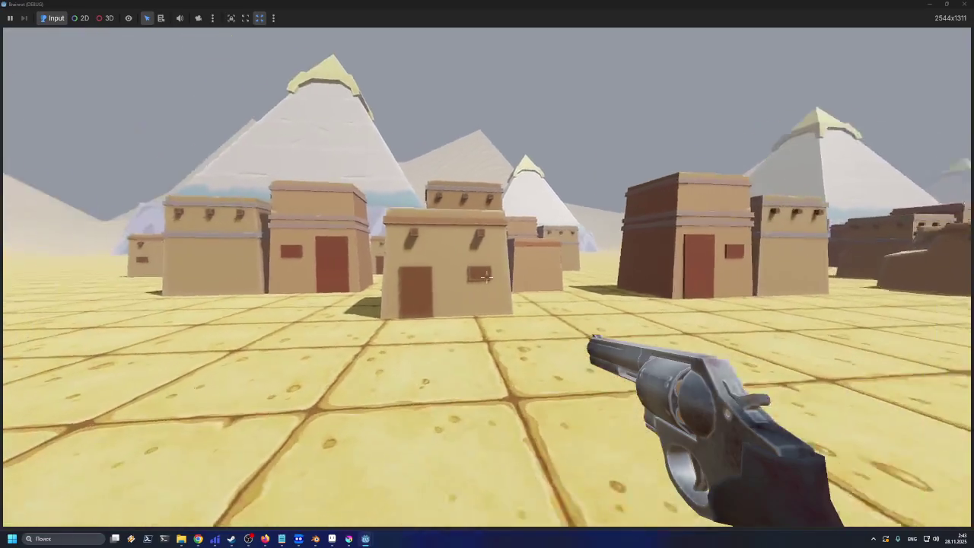
pyautogui.press('w')
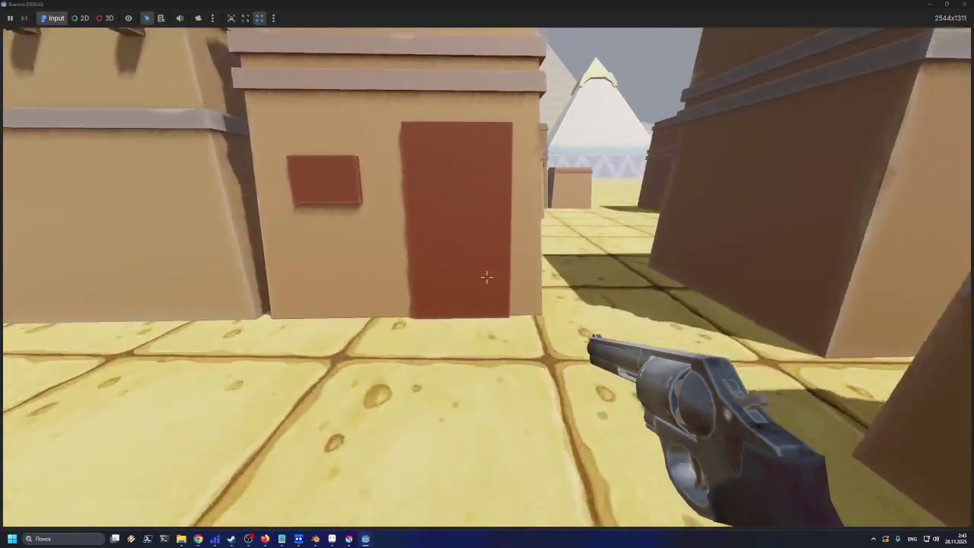
pyautogui.press('w')
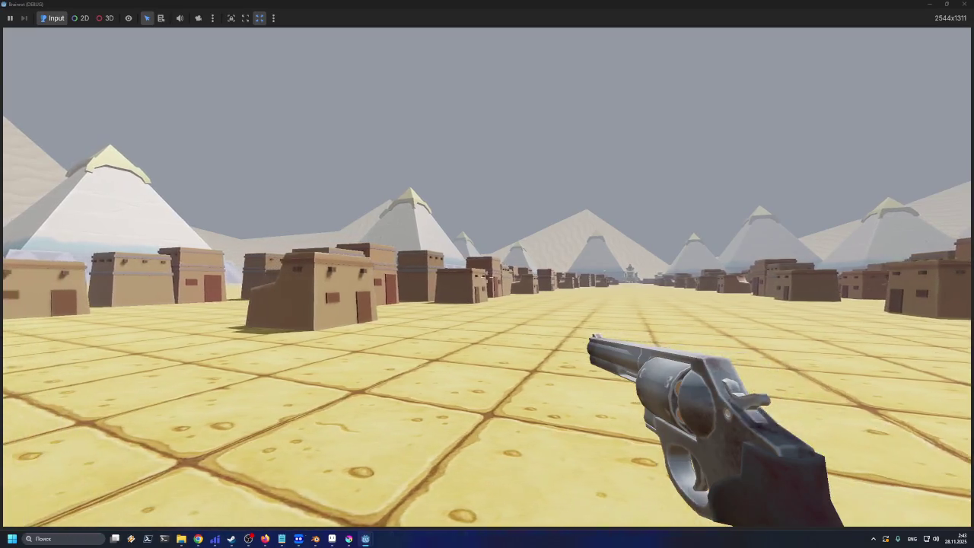
pyautogui.press('w')
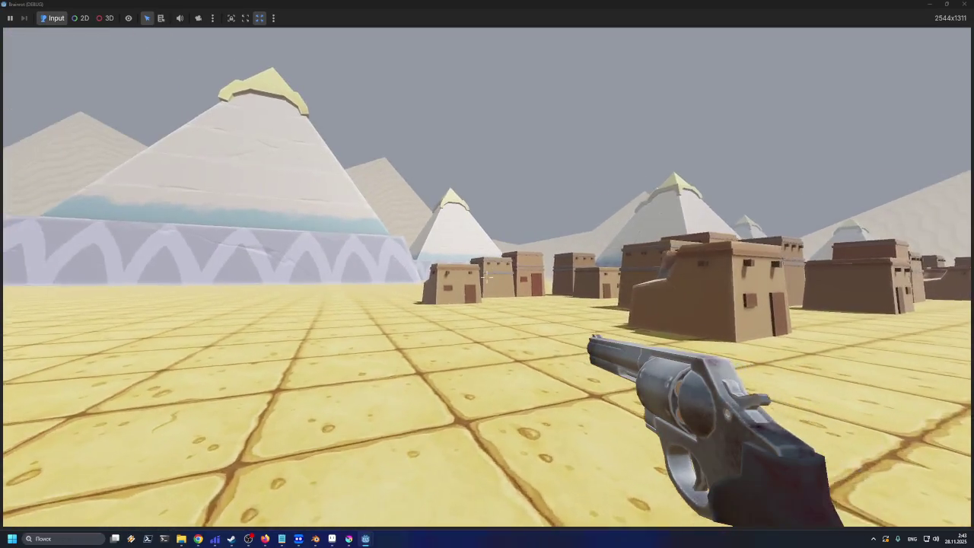
pyautogui.press('w')
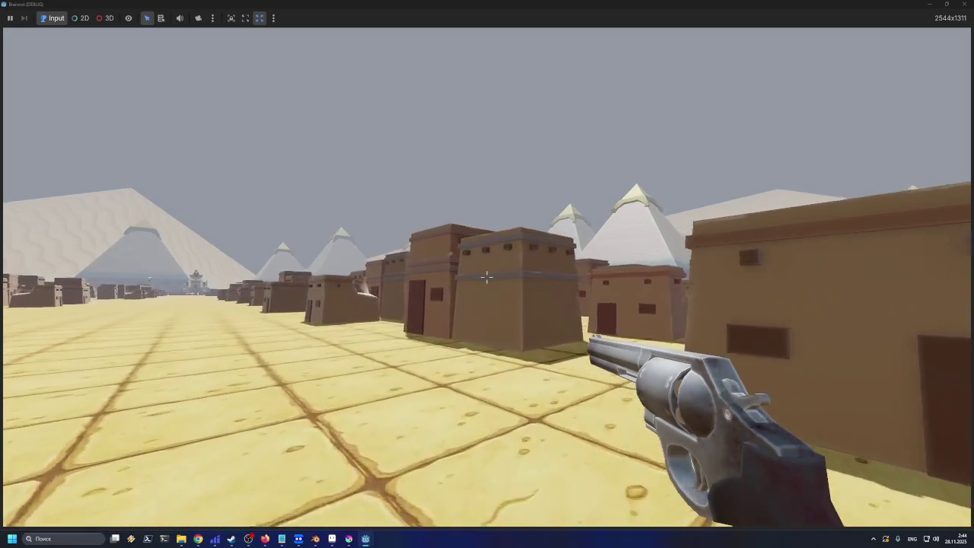
pyautogui.press('w')
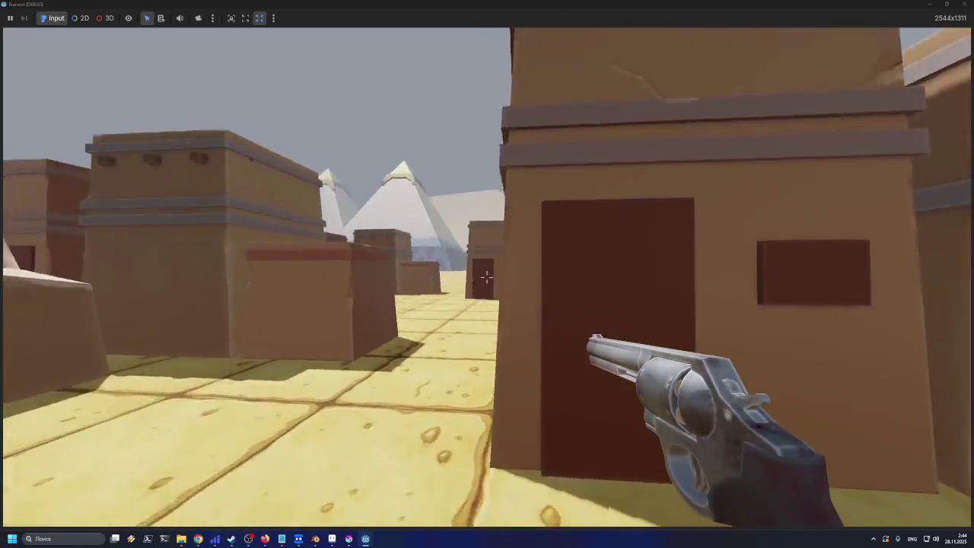
pyautogui.press('w')
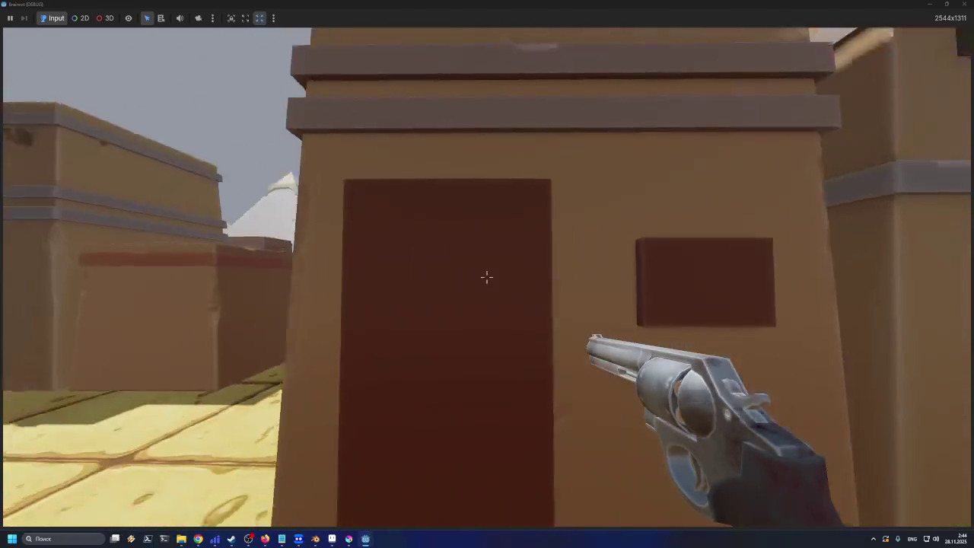
pyautogui.press('s')
pyautogui.press('w')
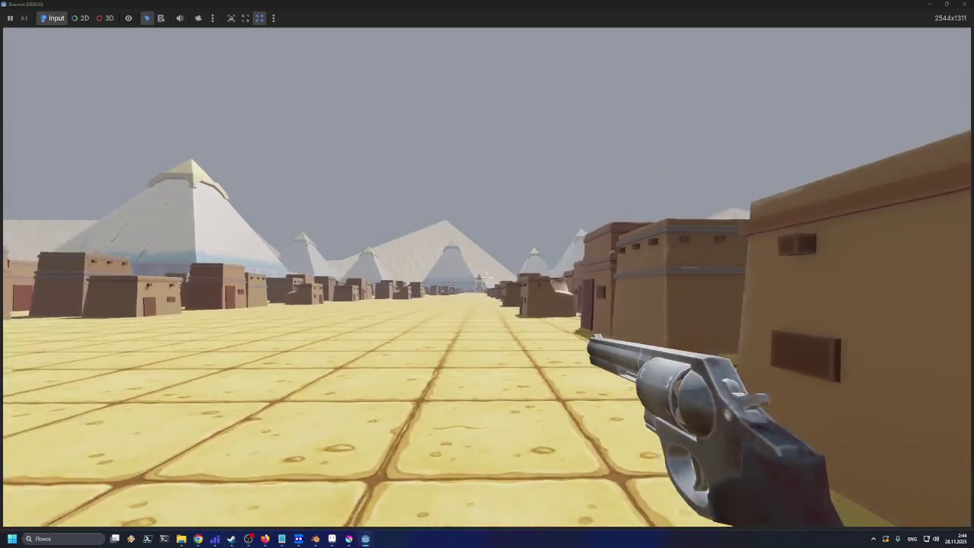
pyautogui.press('w')
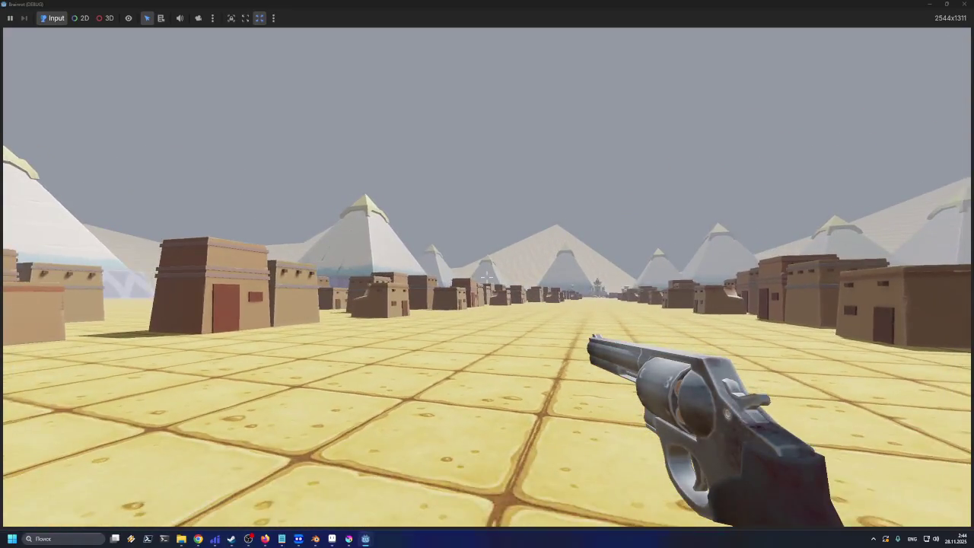
pyautogui.press('w')
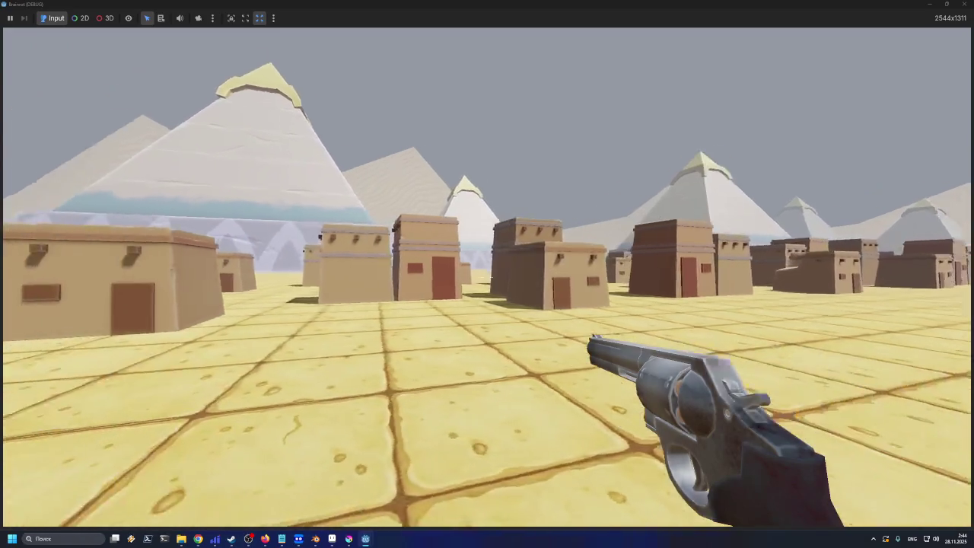
pyautogui.press('w')
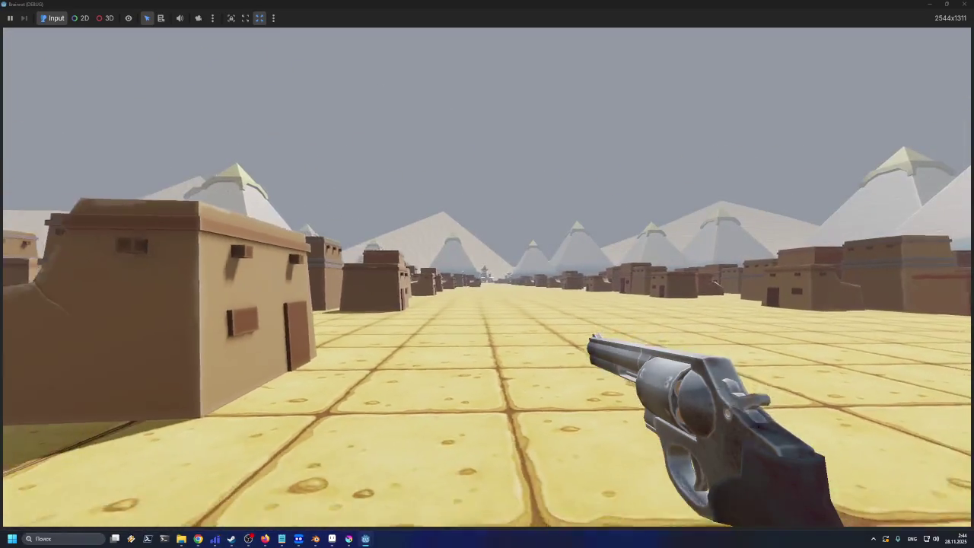
pyautogui.press('w')
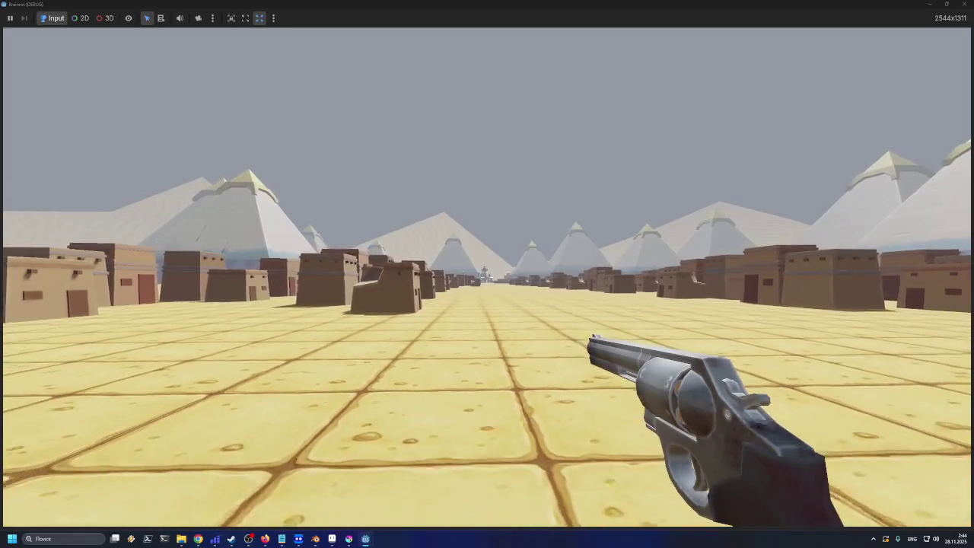
pyautogui.press('w')
pyautogui.press('Left')
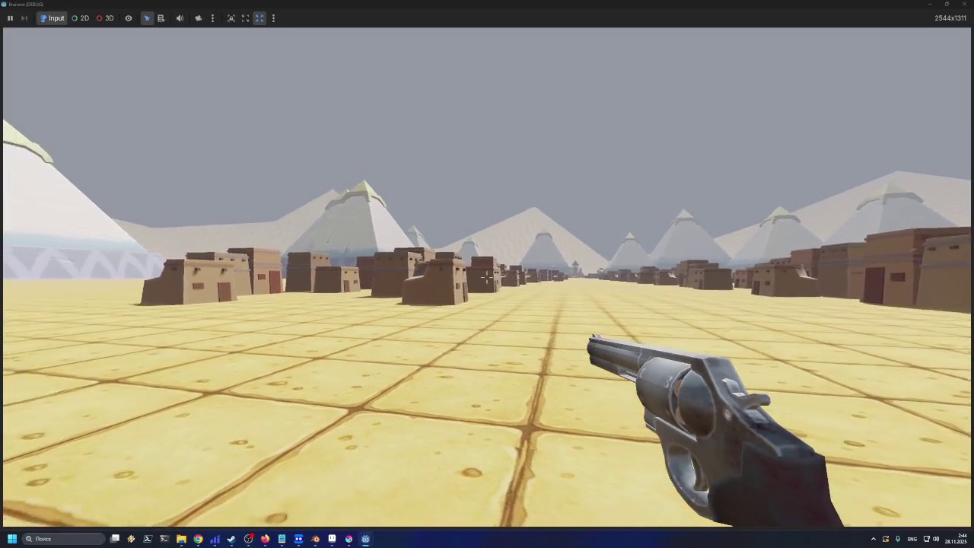
pyautogui.press('d')
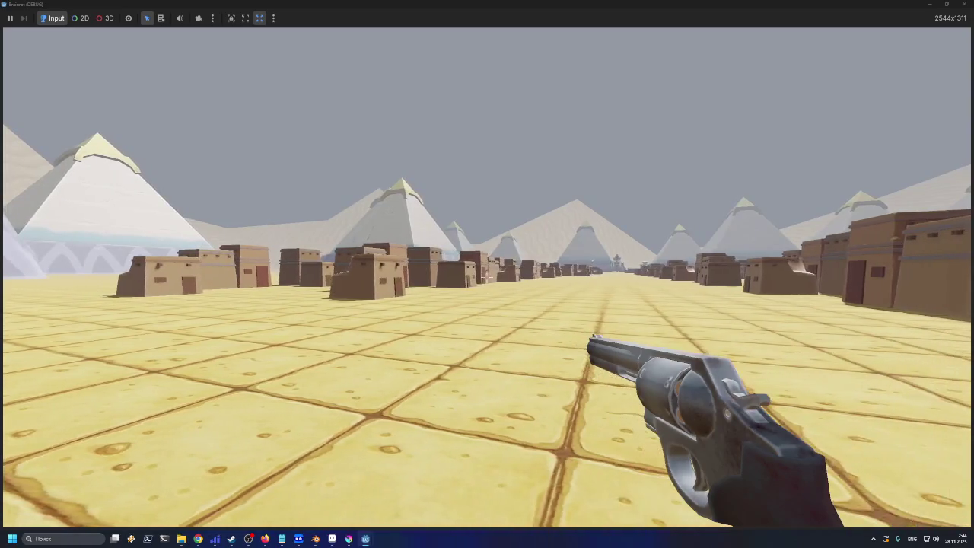
pyautogui.press('Up')
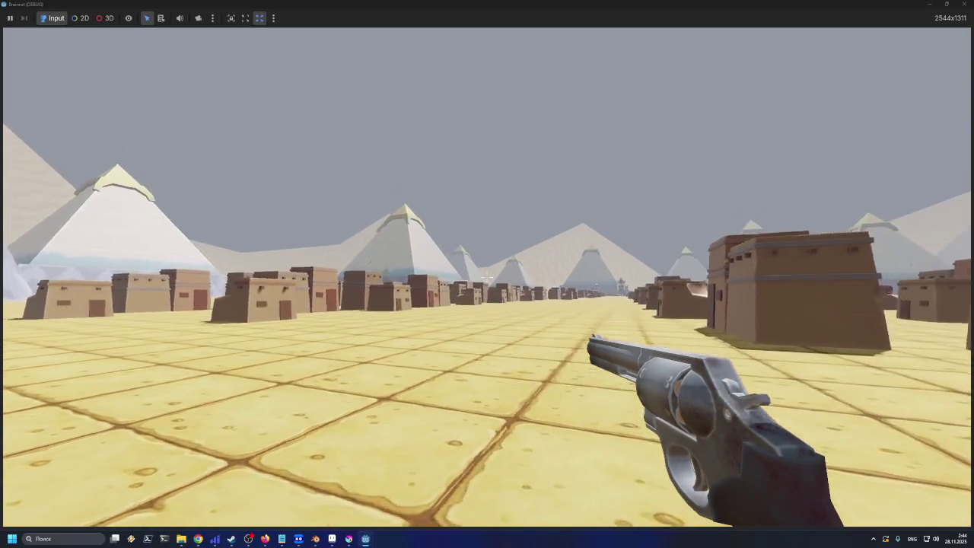
pyautogui.press('Left')
pyautogui.press('Right')
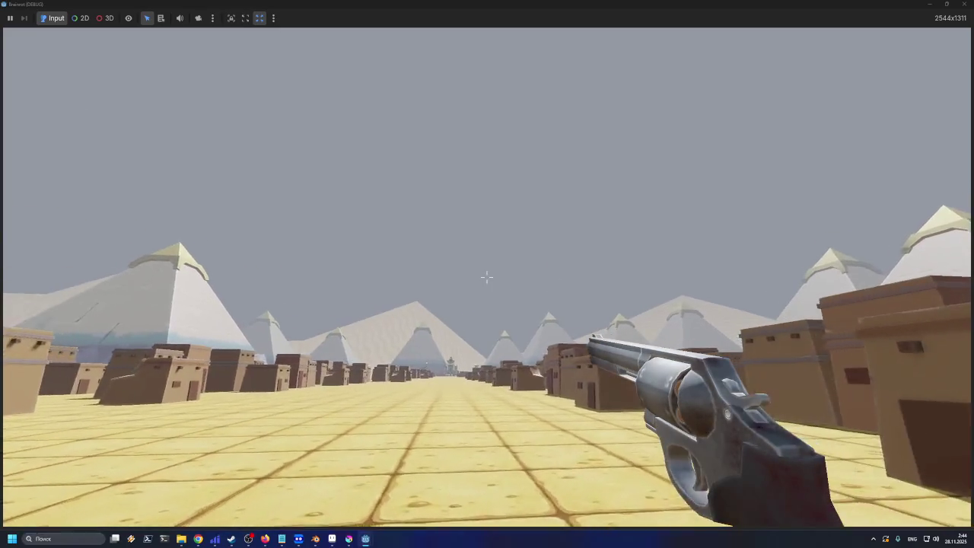
pyautogui.press('Down')
pyautogui.press('w')
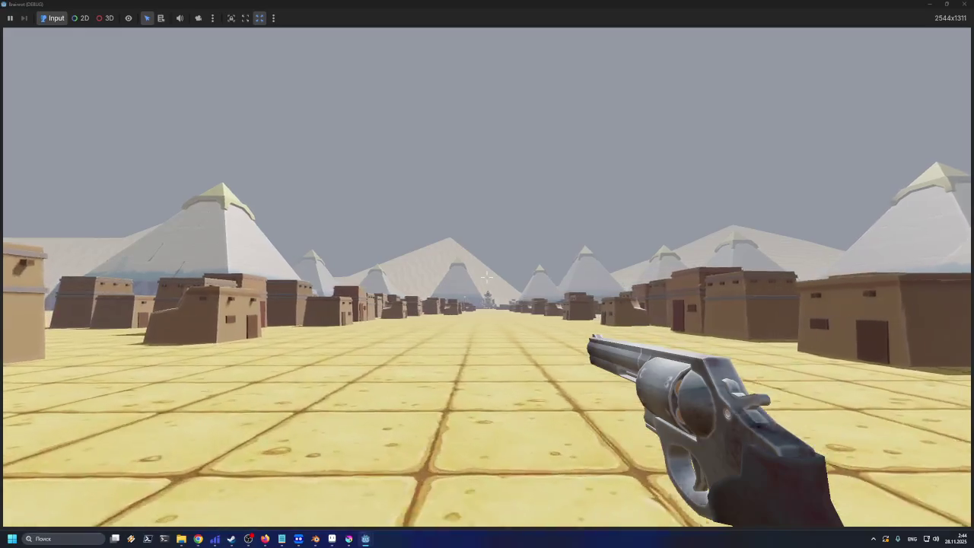
pyautogui.press('a')
pyautogui.press('a')
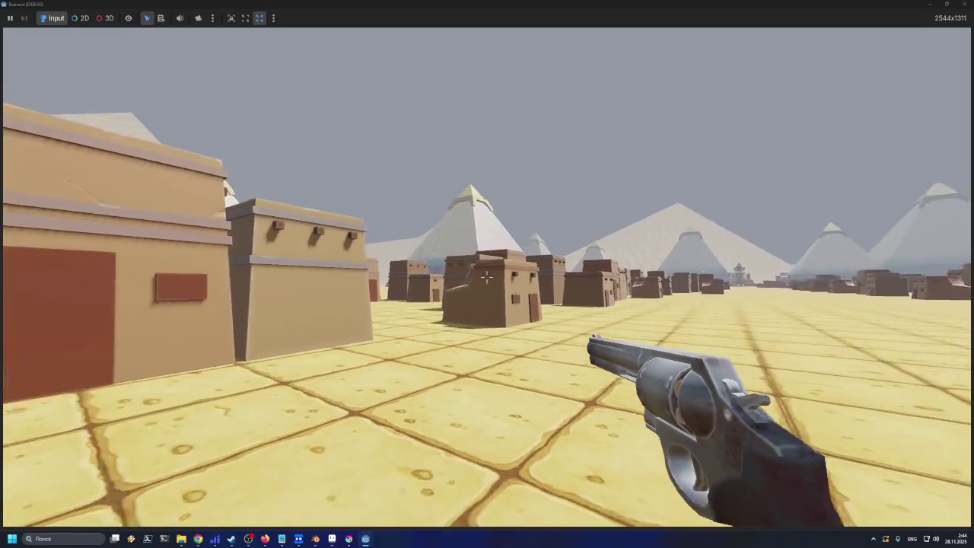
pyautogui.press('Down')
pyautogui.press('r')
pyautogui.press('a')
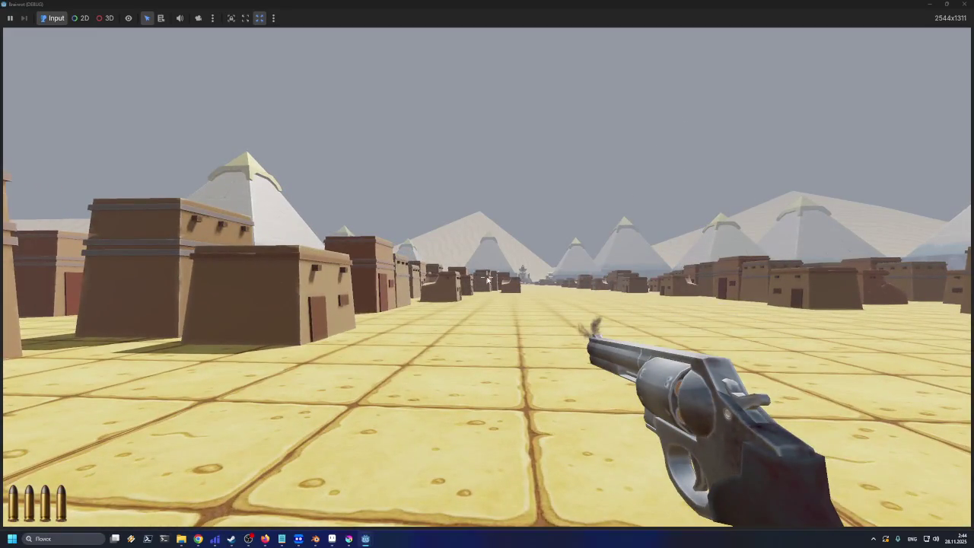
# Fire the revolver and walk left among the mud-brick houses into the open street
pyautogui.click(691, 211)
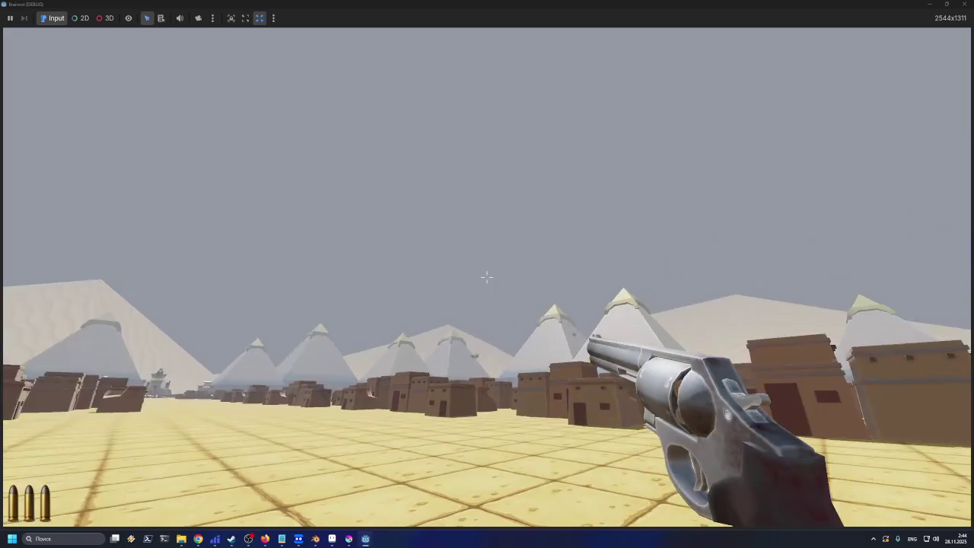
pyautogui.press('a')
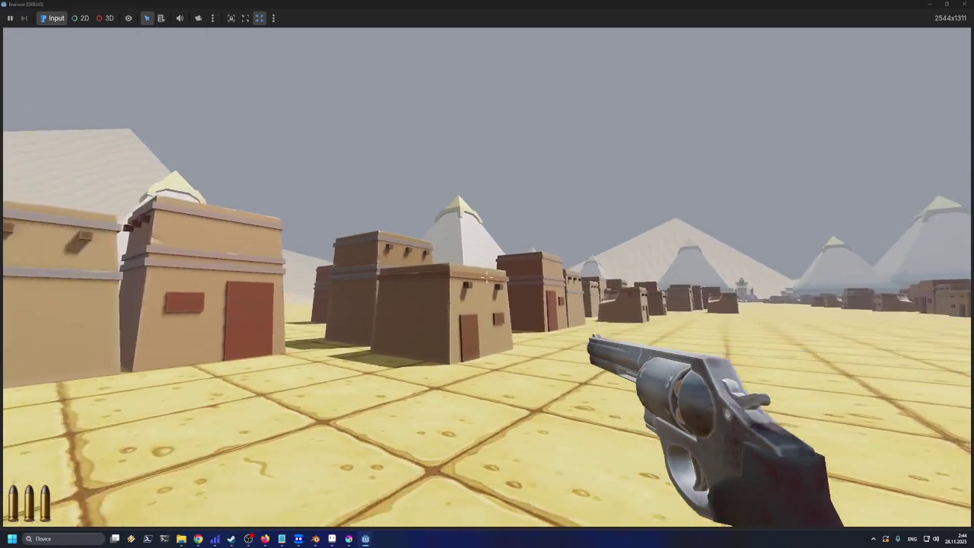
pyautogui.press('w')
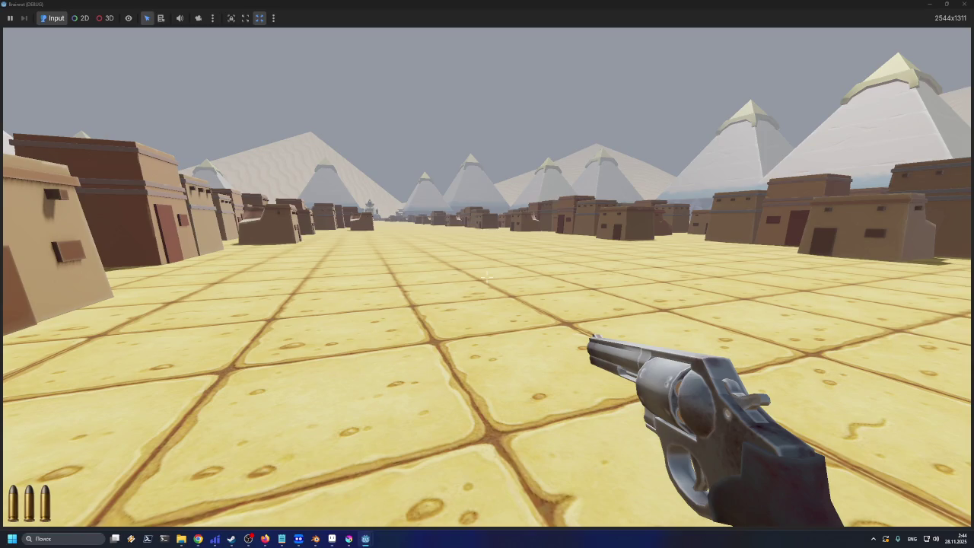
pyautogui.moveTo(487, 278)
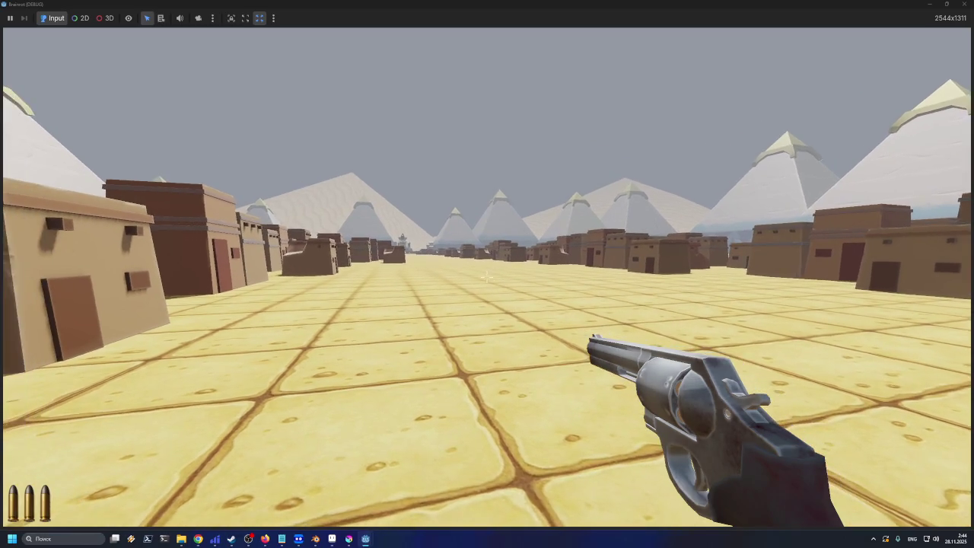
pyautogui.press('w')
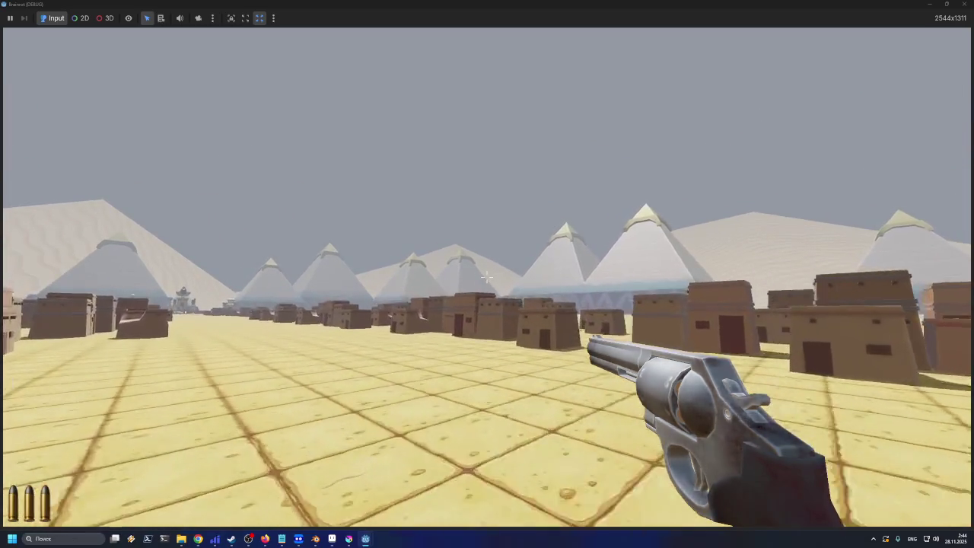
pyautogui.press('w')
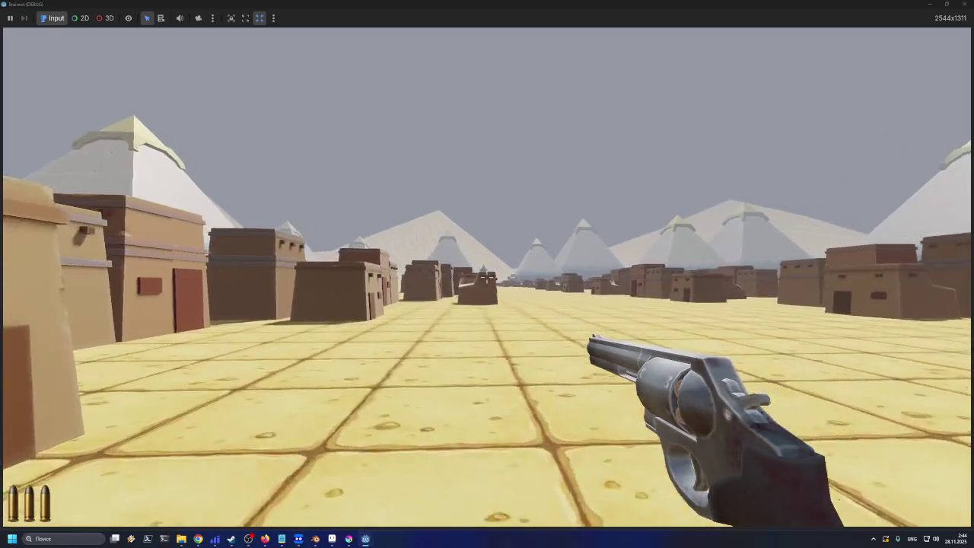
pyautogui.press('w')
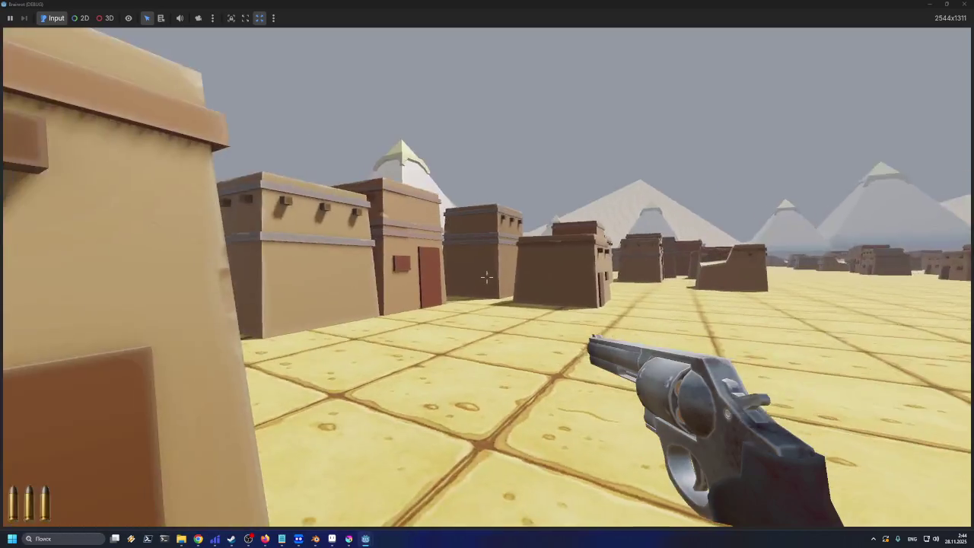
pyautogui.press('w')
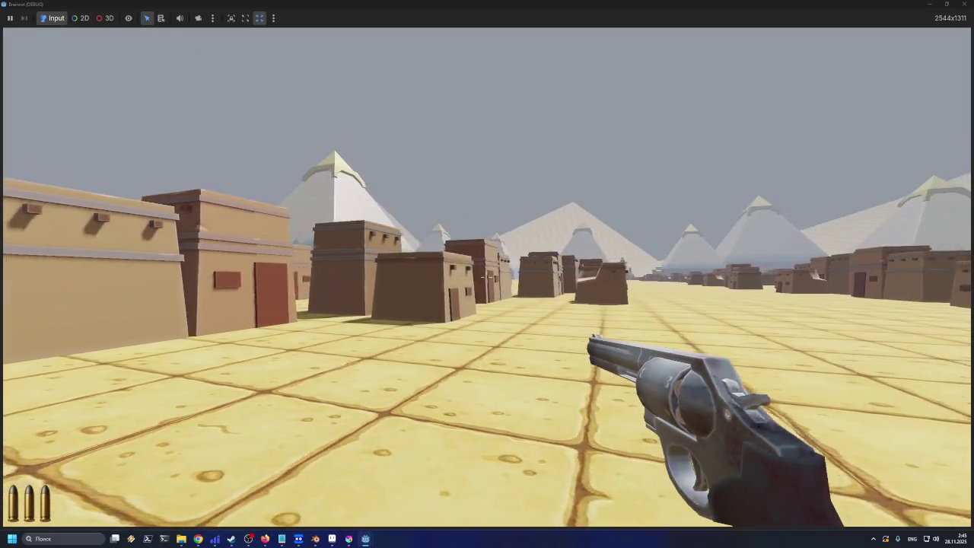
pyautogui.press('w')
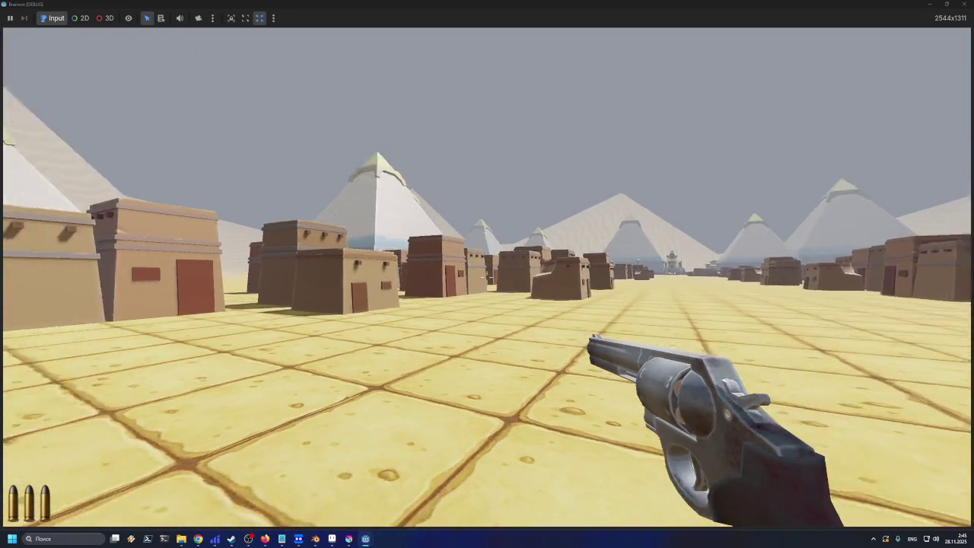
# Cross the plaza down the long street, stop the game with F8, and minimize the editor
pyautogui.press('w')
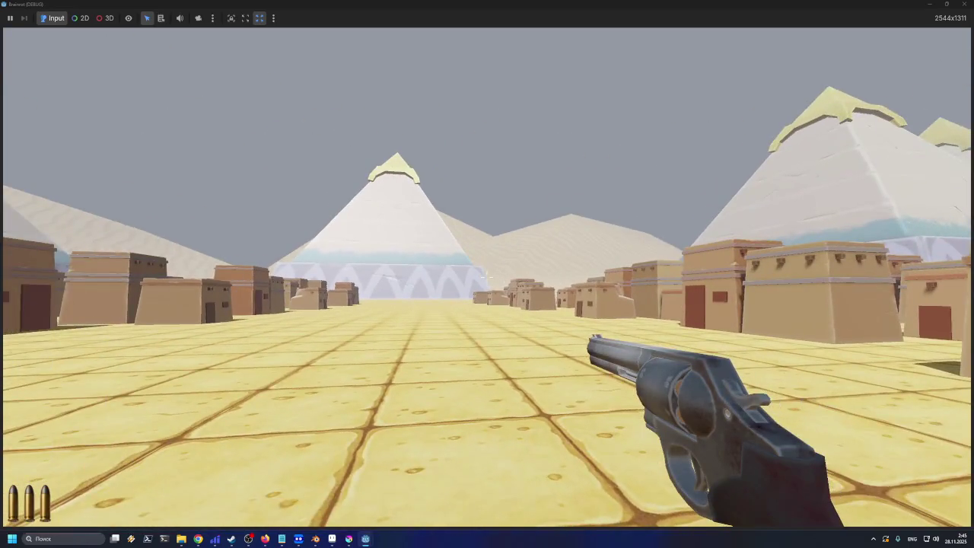
pyautogui.press('w')
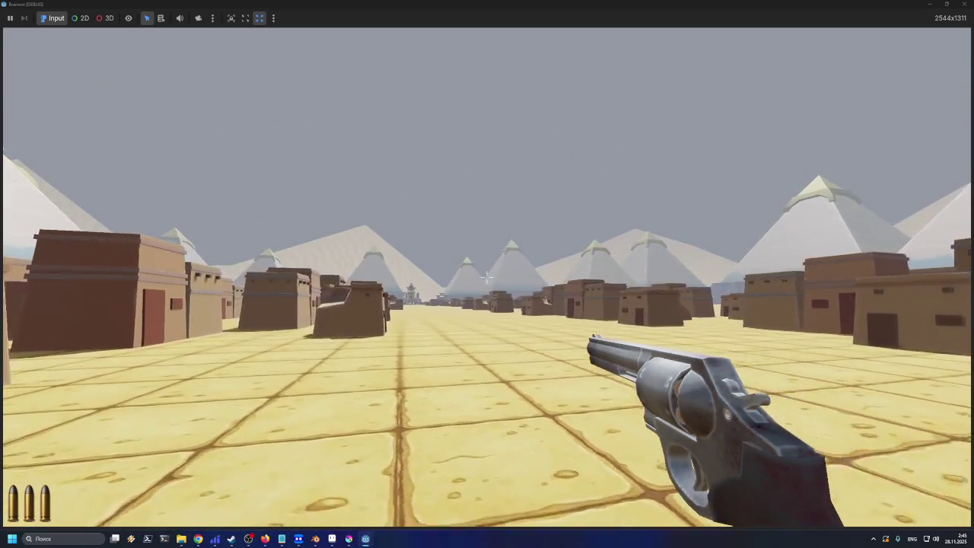
pyautogui.press('F8')
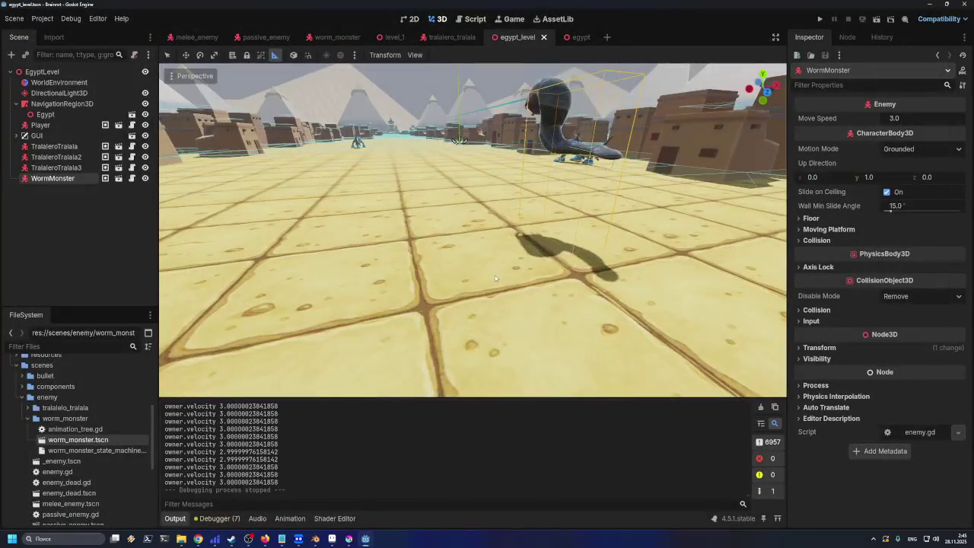
pyautogui.click(929, 3)
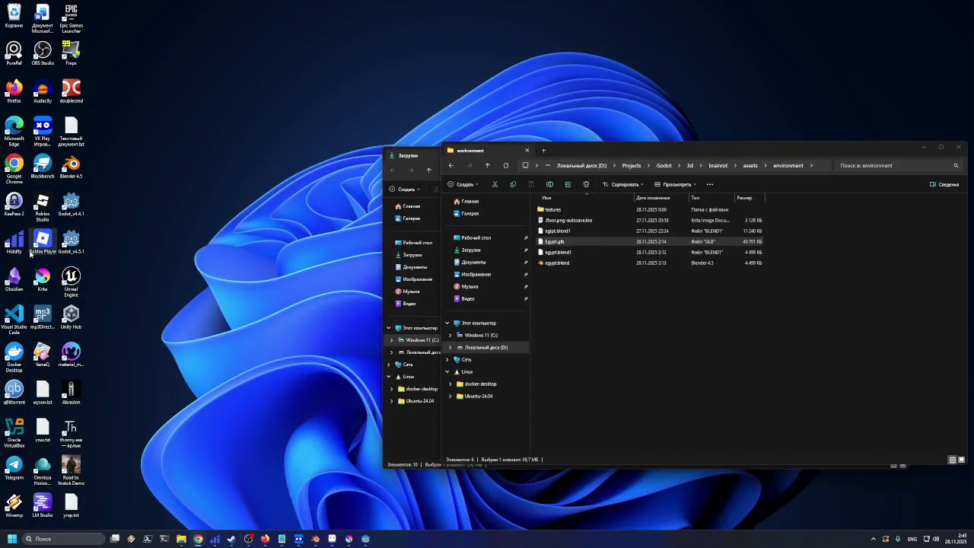
# Launch Visual Studio Code from the desktop shortcut and close the Welcome tab
pyautogui.doubleClick(15, 315)
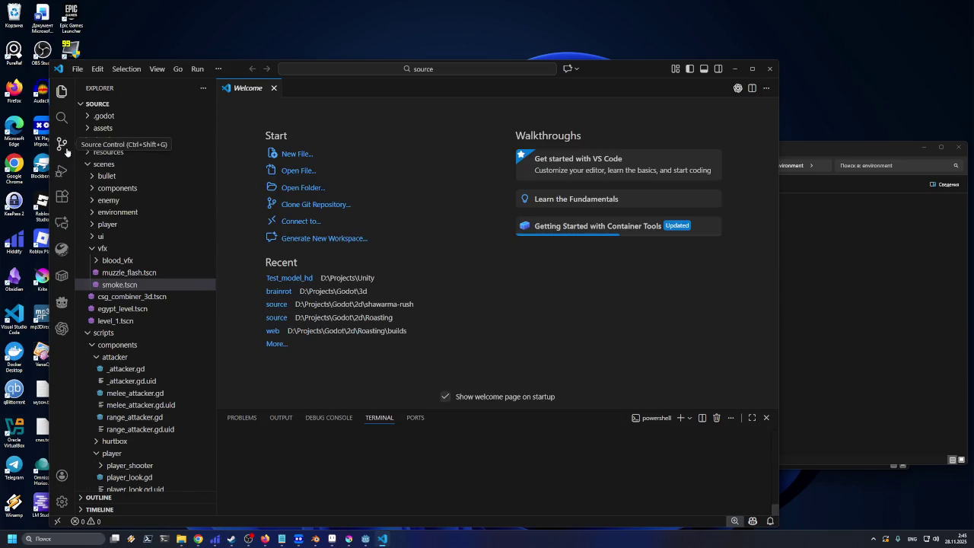
pyautogui.click(273, 89)
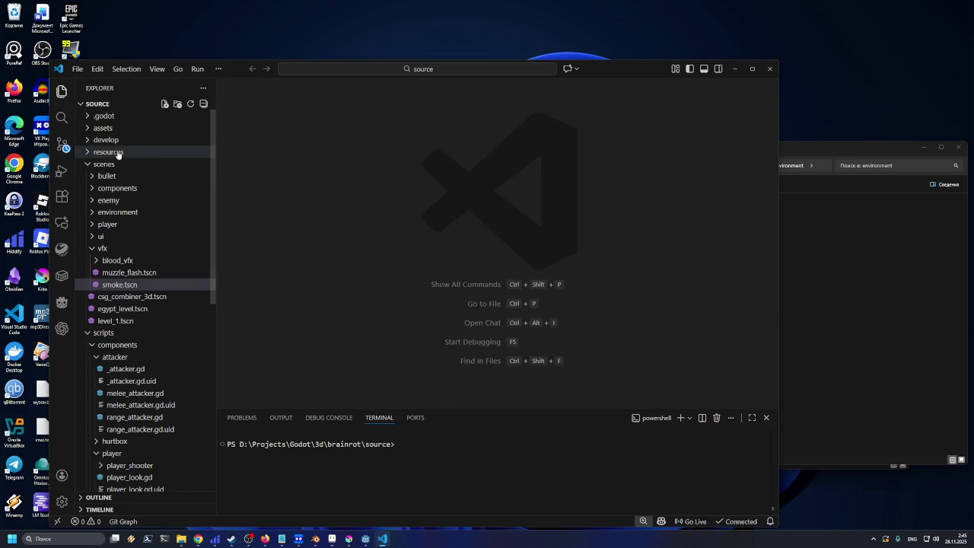
# Show the Source Control changes and preview the worm_monster_0.png texture with the list widened
pyautogui.click(64, 146)
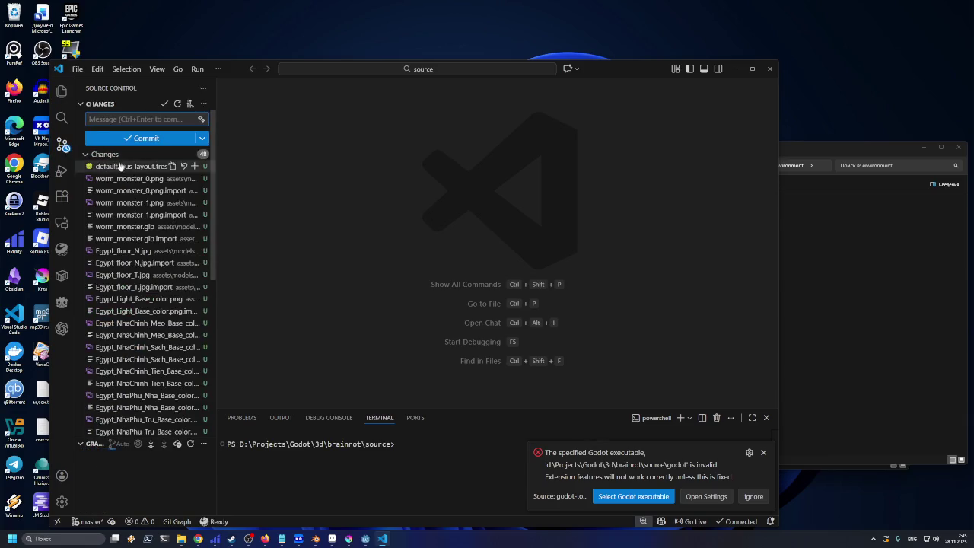
pyautogui.click(124, 179)
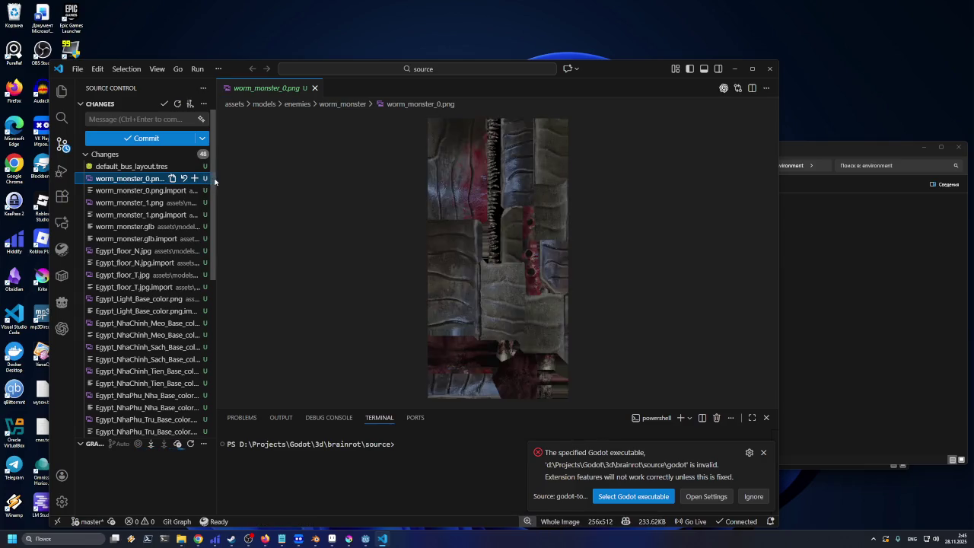
pyautogui.moveTo(215, 179); pyautogui.dragTo(256, 178)
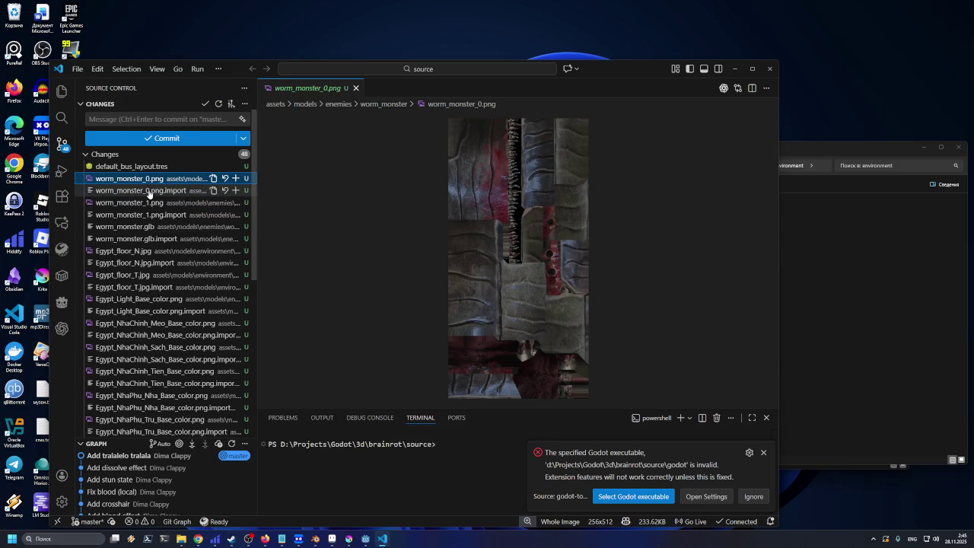
pyautogui.click(149, 193)
pyautogui.press('Up')
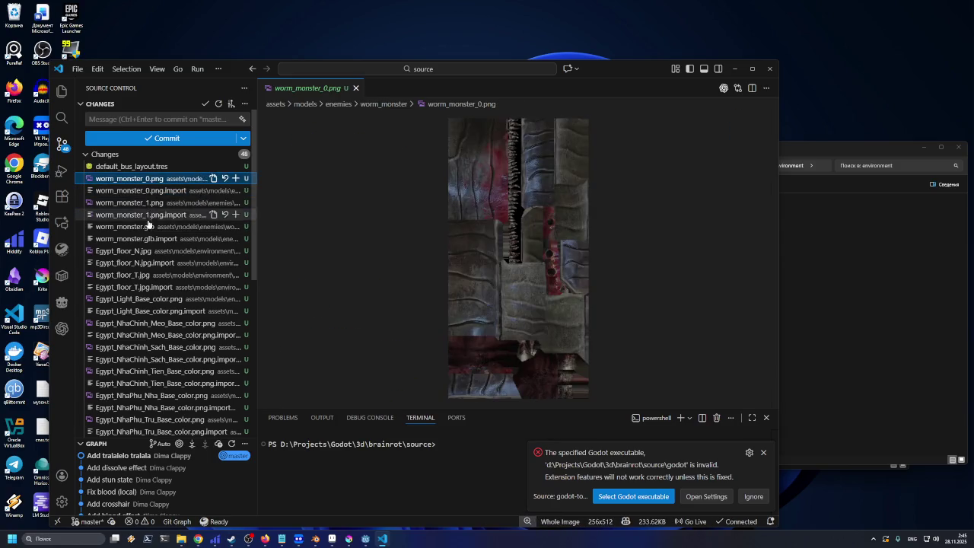
# Select all the worm monster files and start a commit message reading 'wo'
pyautogui.keyDown('shift'); pyautogui.click(149, 240); pyautogui.keyUp('shift')
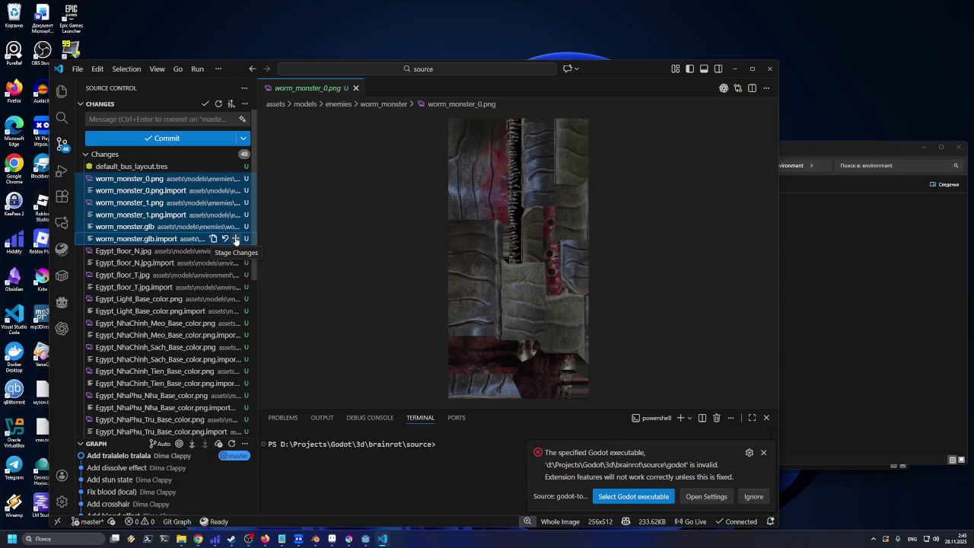
pyautogui.click(153, 120)
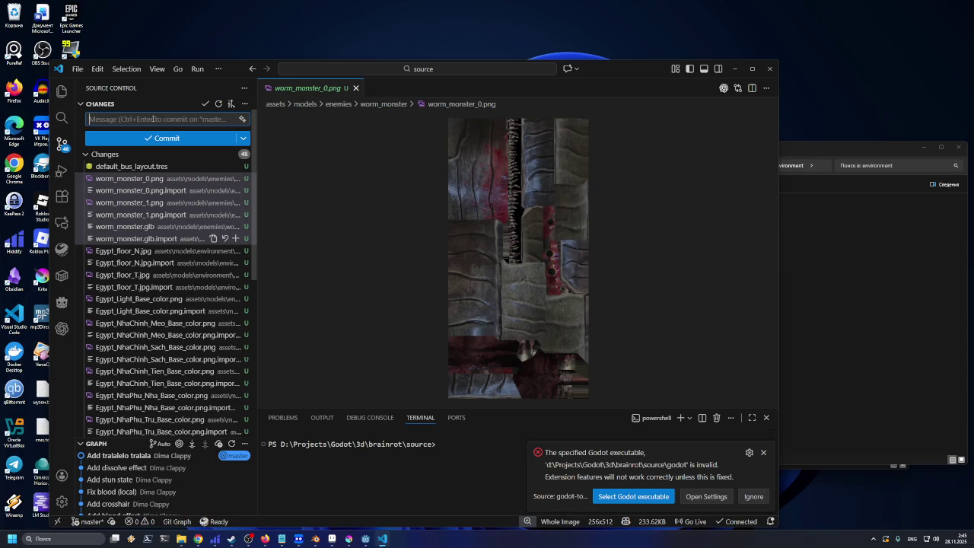
pyautogui.write('worm')
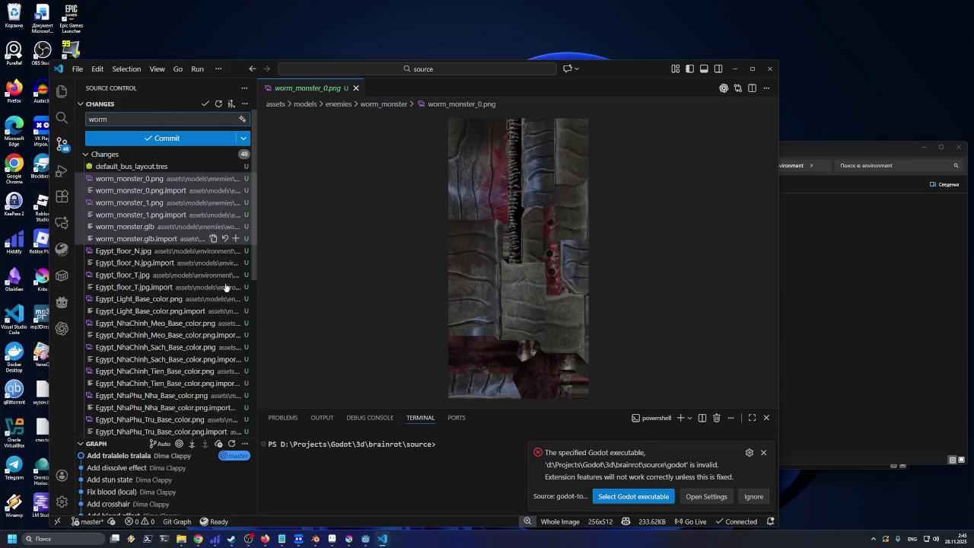
# Delete the WormMonster node from the egypt_level scene in Godot, then minimize the editor
pyautogui.click(365, 539)
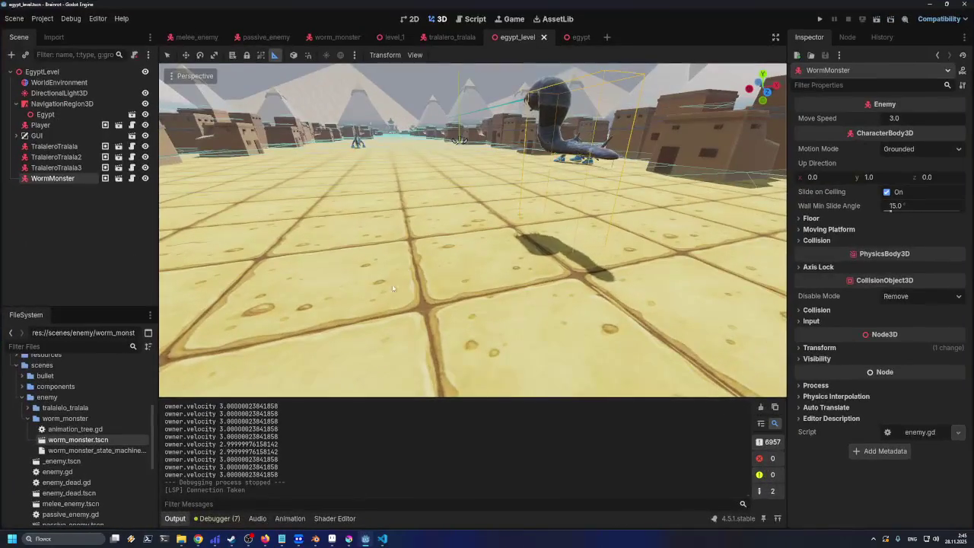
pyautogui.press('Delete')
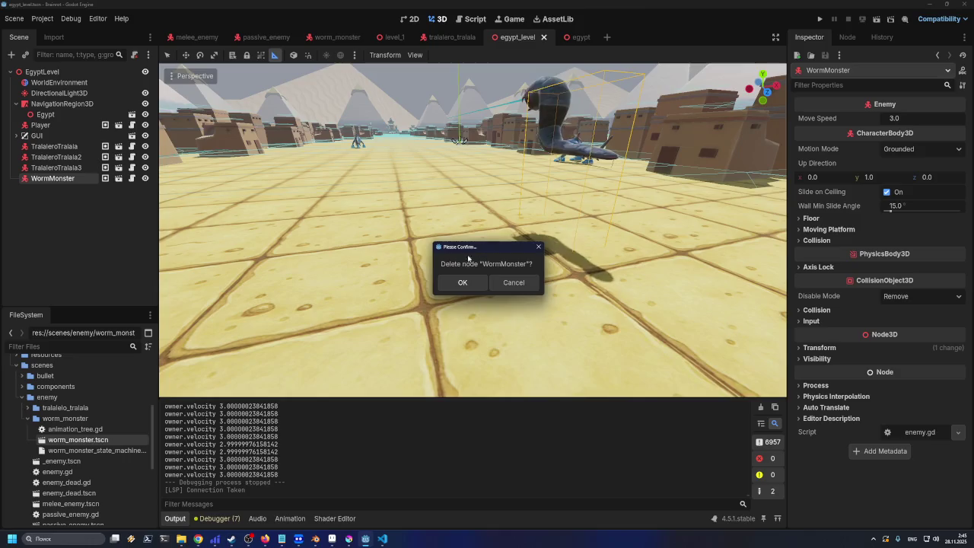
pyautogui.click(459, 284)
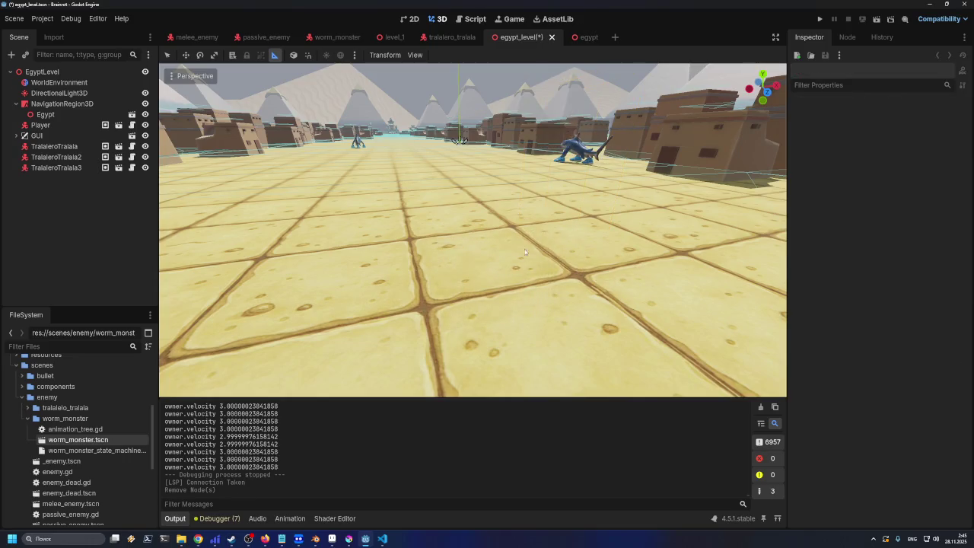
pyautogui.click(925, 3)
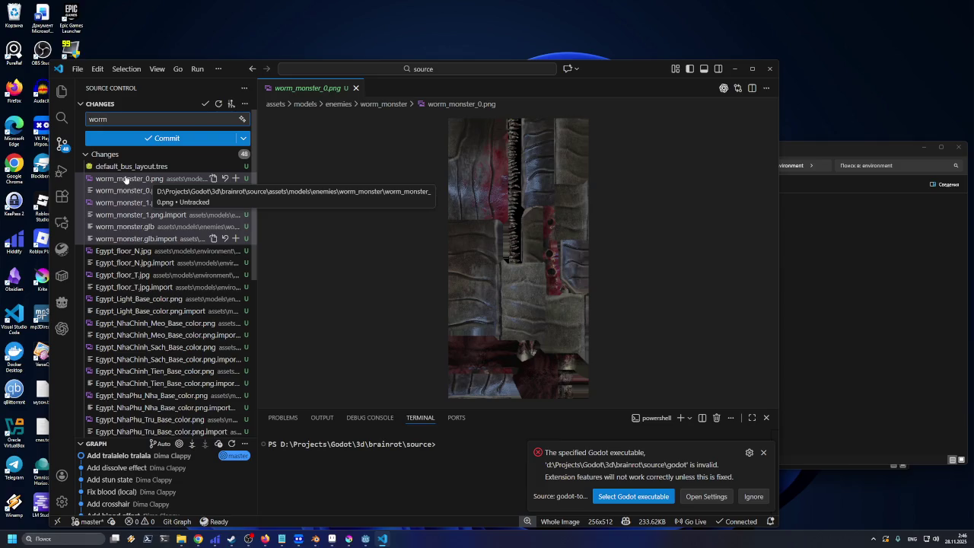
# Clear the leftover 'worm' text from the commit message box
pyautogui.scroll(-8, 129, 197)
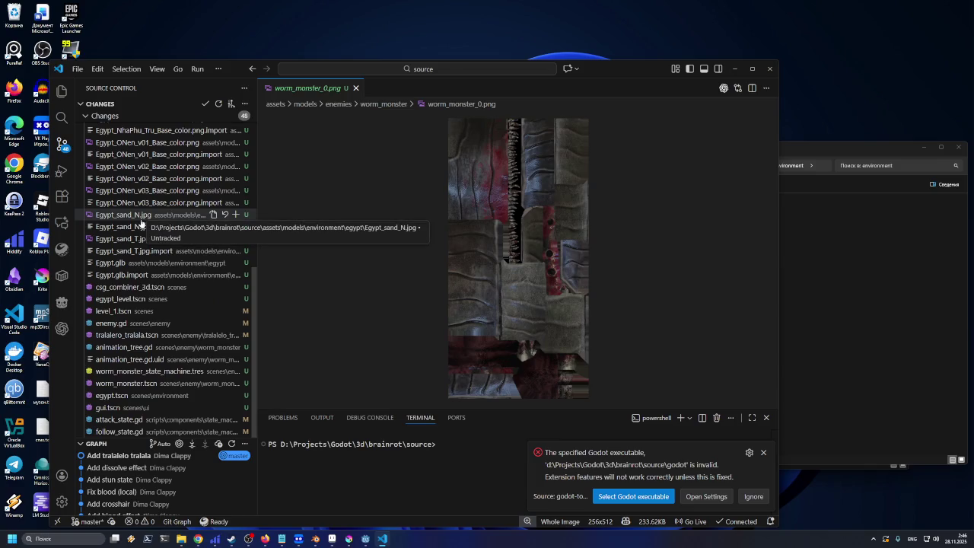
pyautogui.scroll(6, 141, 220)
pyautogui.scroll(4, 141, 220)
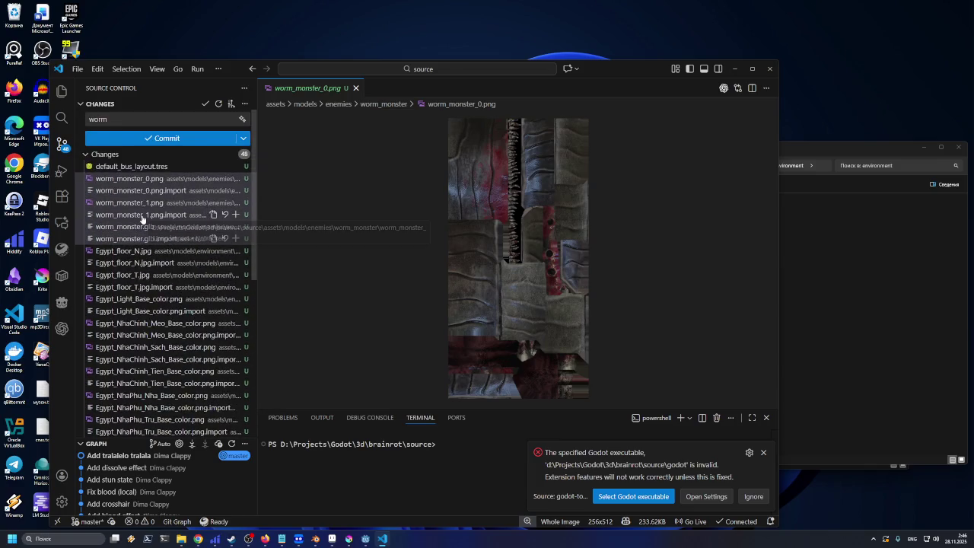
pyautogui.scroll(-3, 142, 220)
pyautogui.scroll(3, 148, 183)
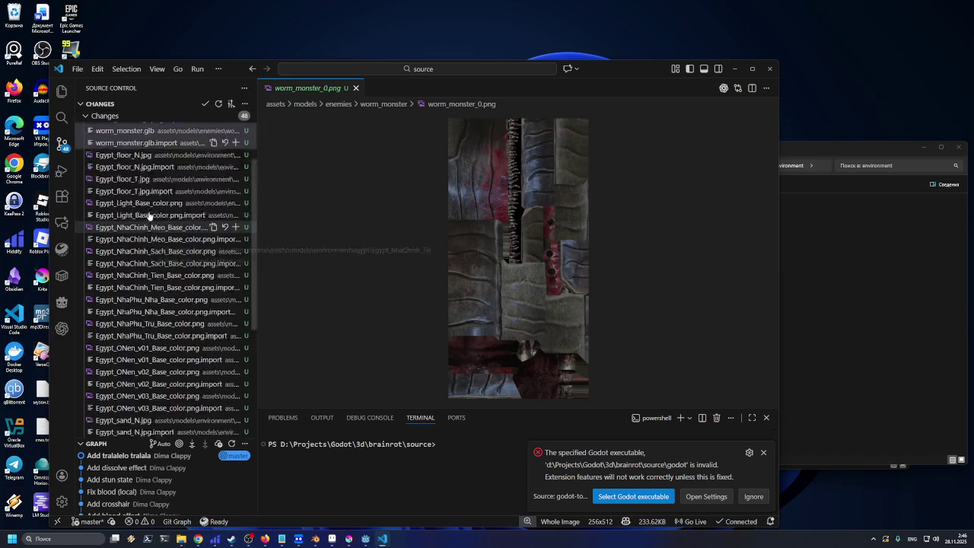
pyautogui.click(149, 117)
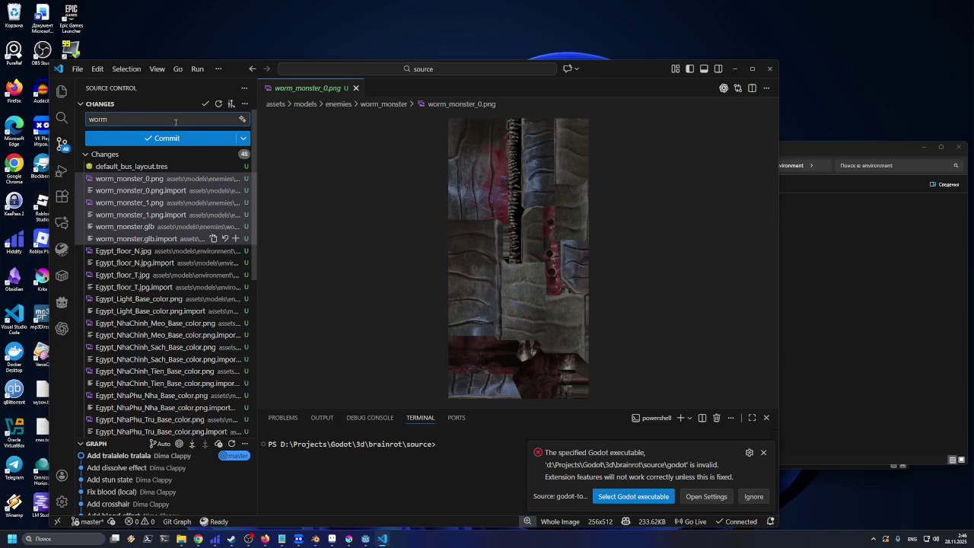
pyautogui.hotkey('ctrl', 'a')
pyautogui.press('BackSpace')
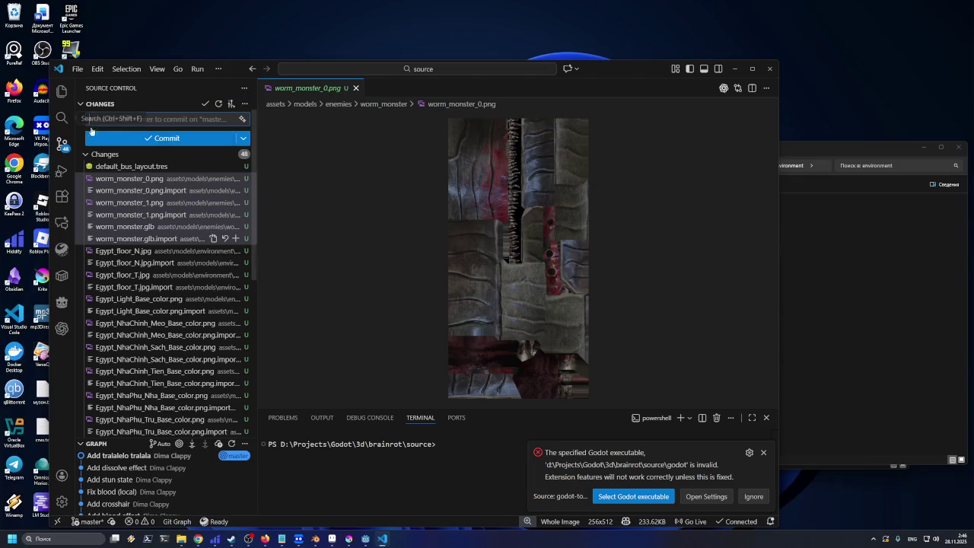
# Stage the worm monster files, including worm_monster_state_machine.tres and worm_monster.tscn, and widen the file list
pyautogui.scroll(-7, 169, 249)
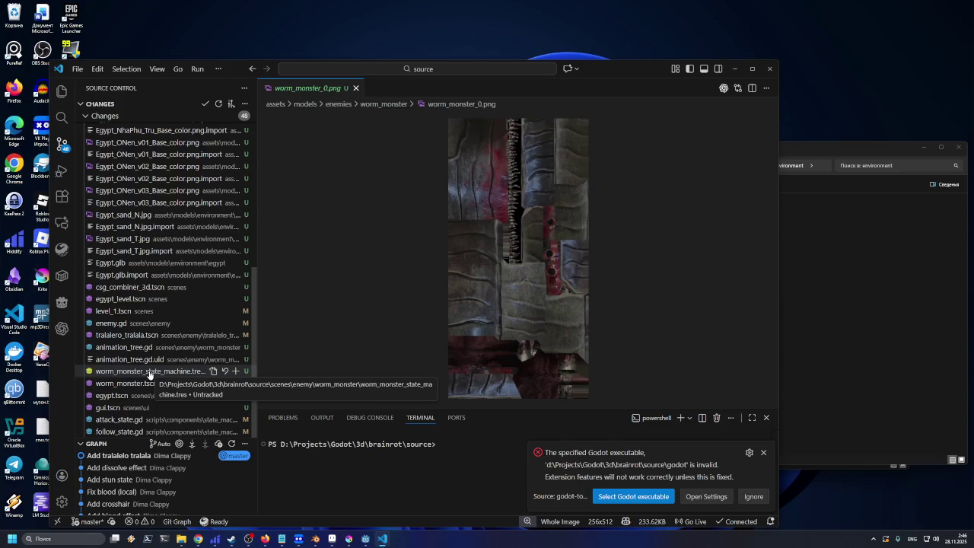
pyautogui.click(149, 371)
pyautogui.keyDown('shift'); pyautogui.click(145, 385); pyautogui.keyUp('shift')
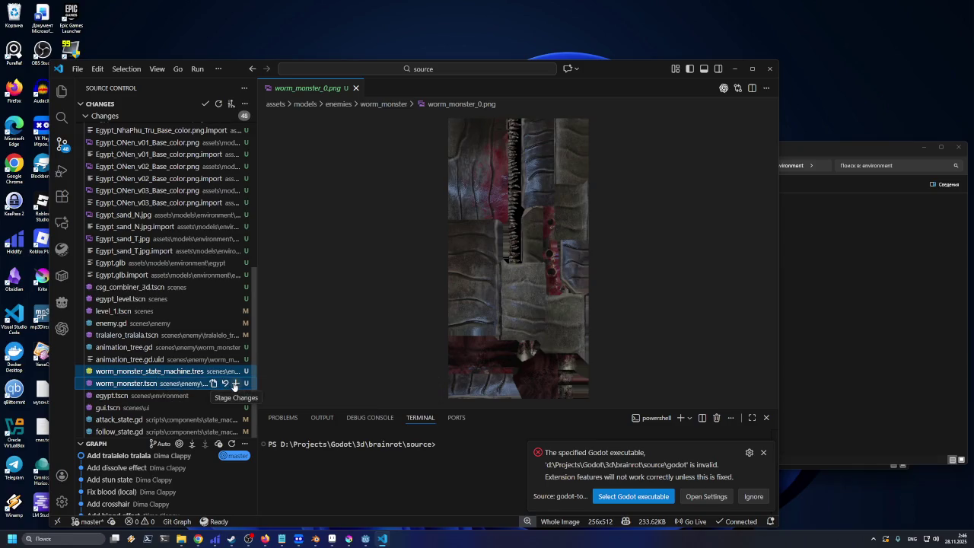
pyautogui.click(234, 383)
pyautogui.scroll(10, 229, 342)
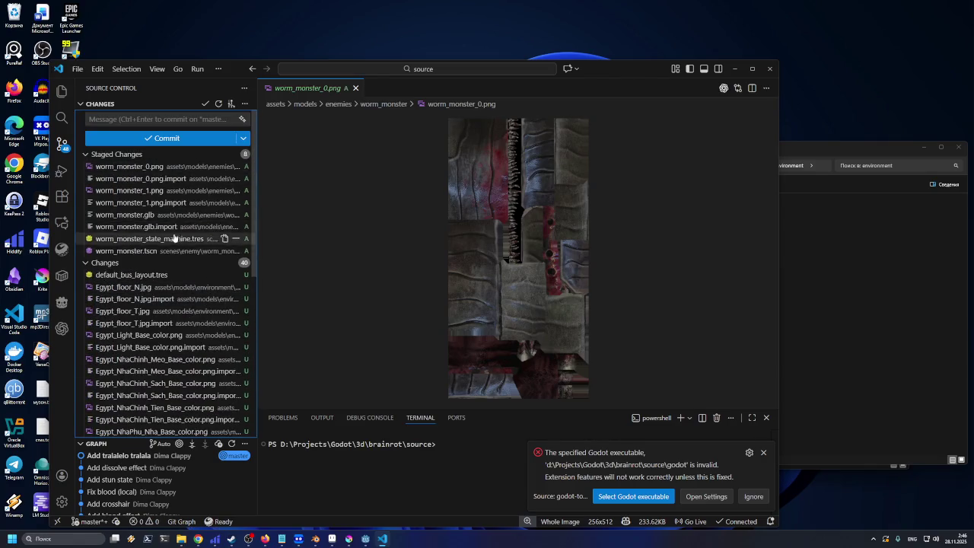
pyautogui.scroll(-6, 179, 262)
pyautogui.scroll(-1, 175, 270)
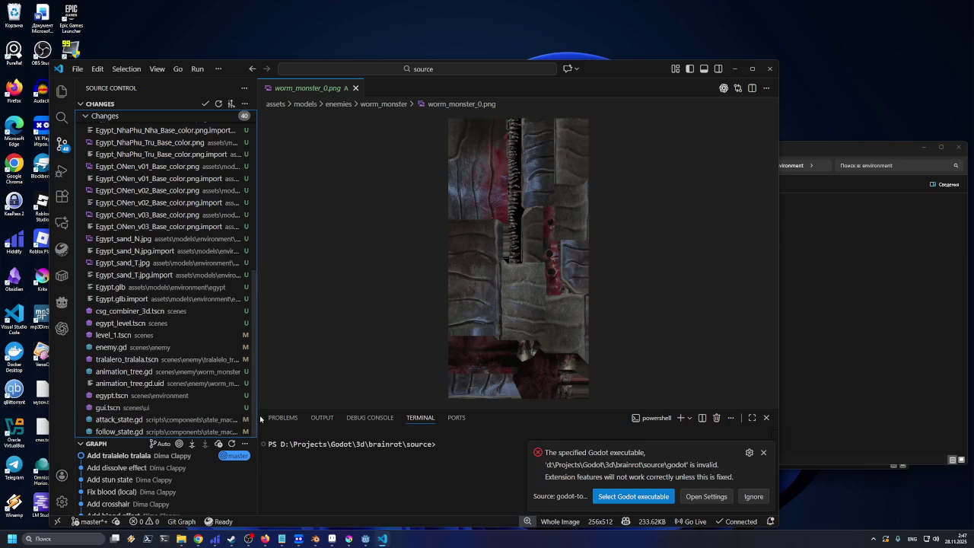
pyautogui.moveTo(257, 416); pyautogui.dragTo(329, 412)
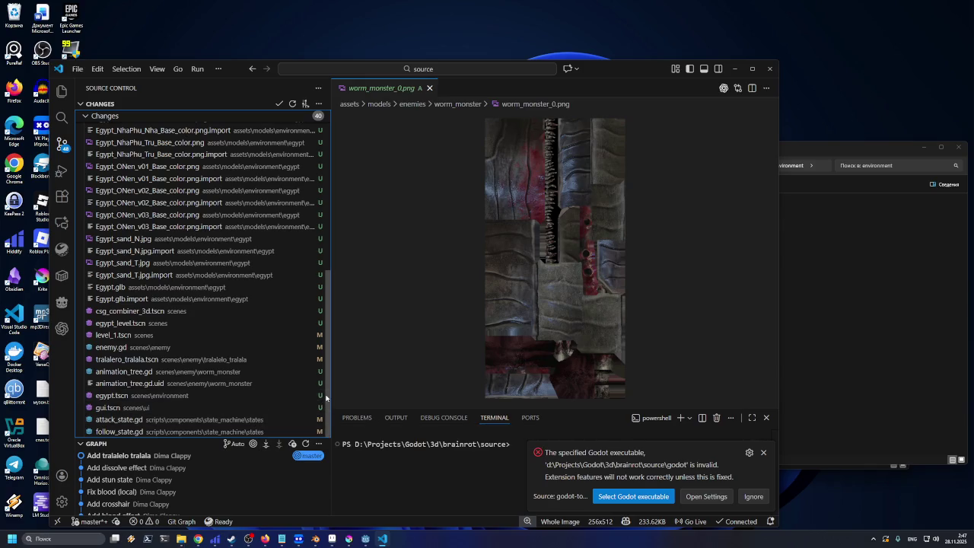
# Open the attack_state.gd changes diff and scroll to the _try_attack code
pyautogui.click(251, 420)
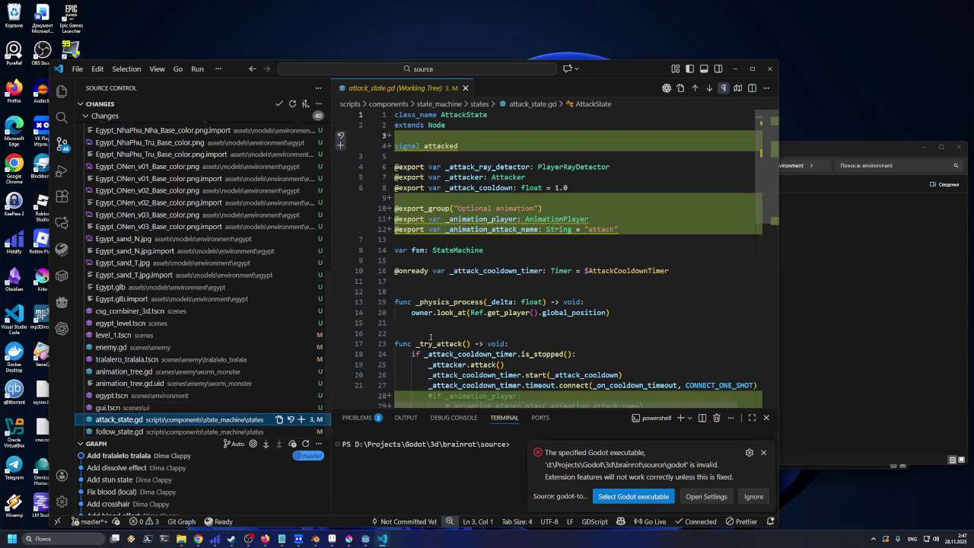
pyautogui.scroll(-3, 430, 341)
pyautogui.scroll(-1, 430, 342)
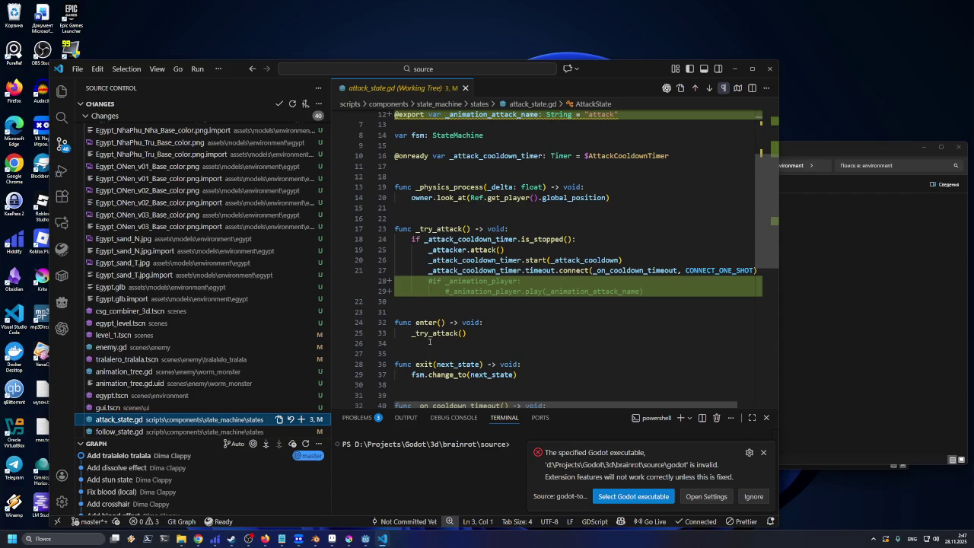
pyautogui.moveTo(428, 281); pyautogui.dragTo(525, 281)
pyautogui.scroll(2, 533, 285)
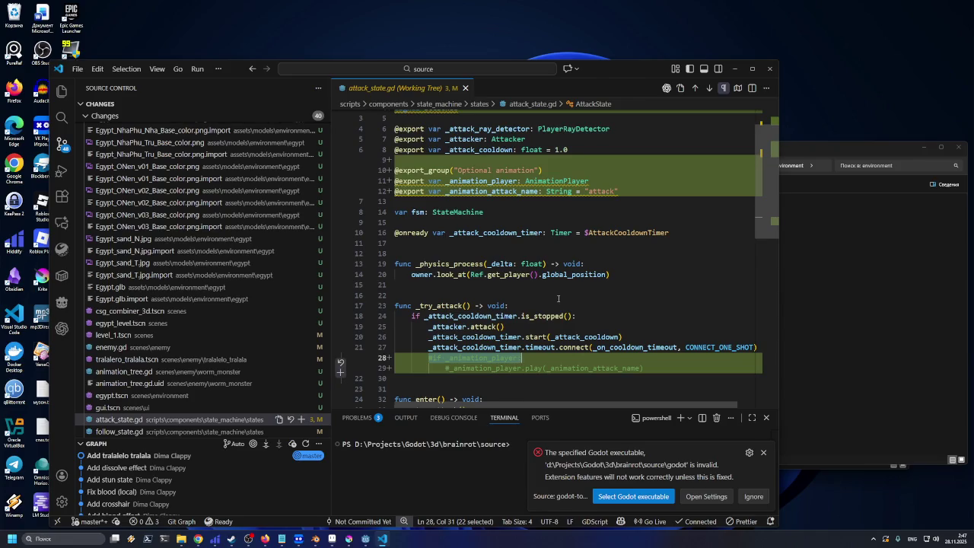
# Delete the commented-out #if _animation_player lines and save attack_state.gd
pyautogui.hotkey('shift', 'Down')
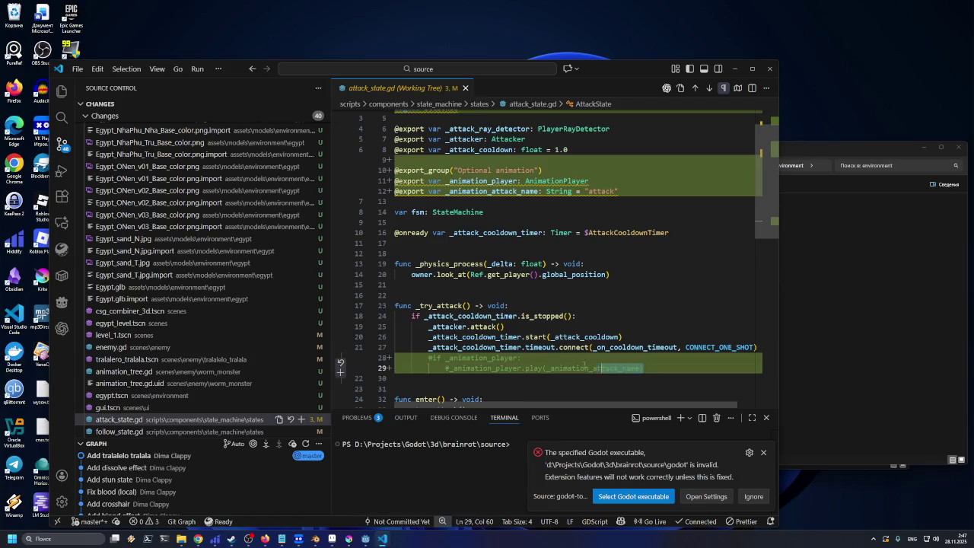
pyautogui.hotkey('shift', 'End')
pyautogui.press('BackSpace')
pyautogui.press('BackSpace')
pyautogui.press('BackSpace')
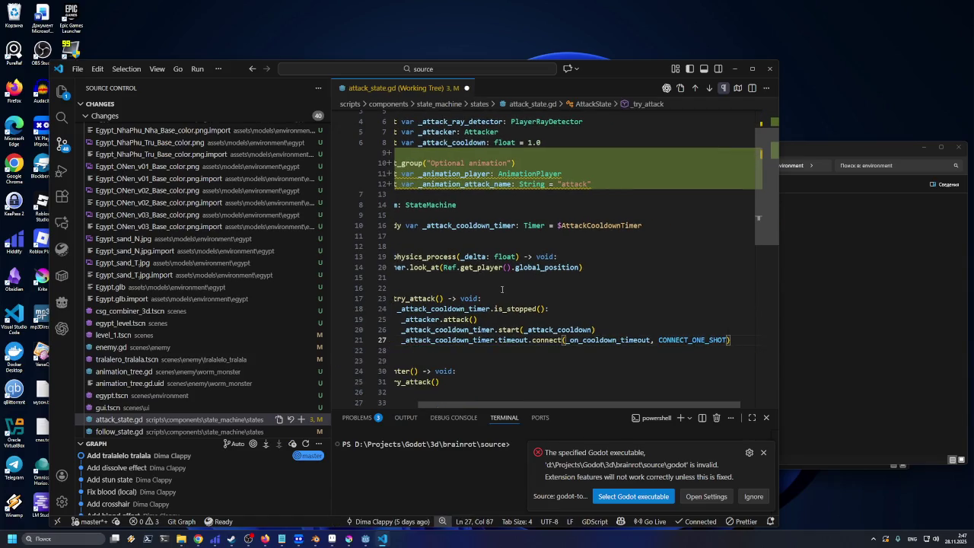
pyautogui.click(502, 288)
pyautogui.hotkey('ctrl', 's')
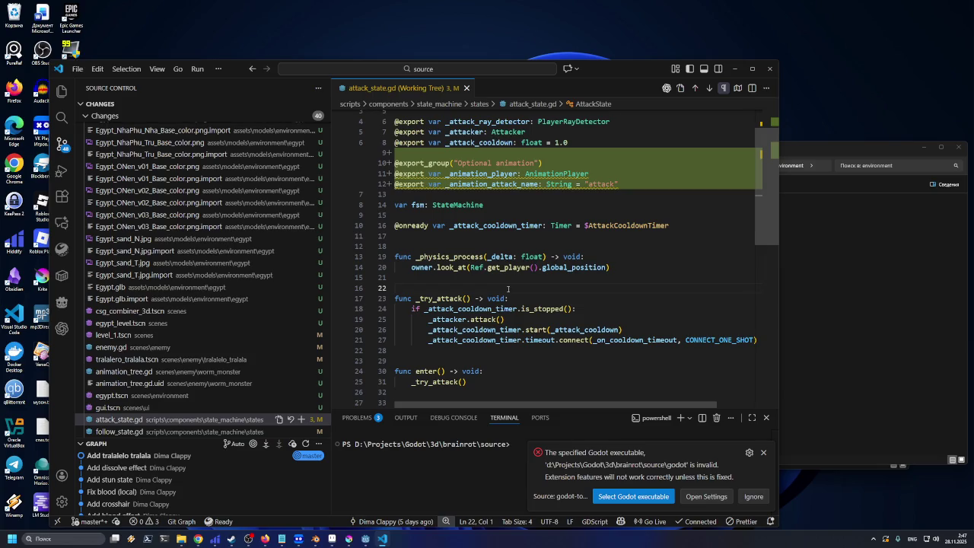
pyautogui.click(510, 217)
pyautogui.click(529, 196)
pyautogui.click(647, 187)
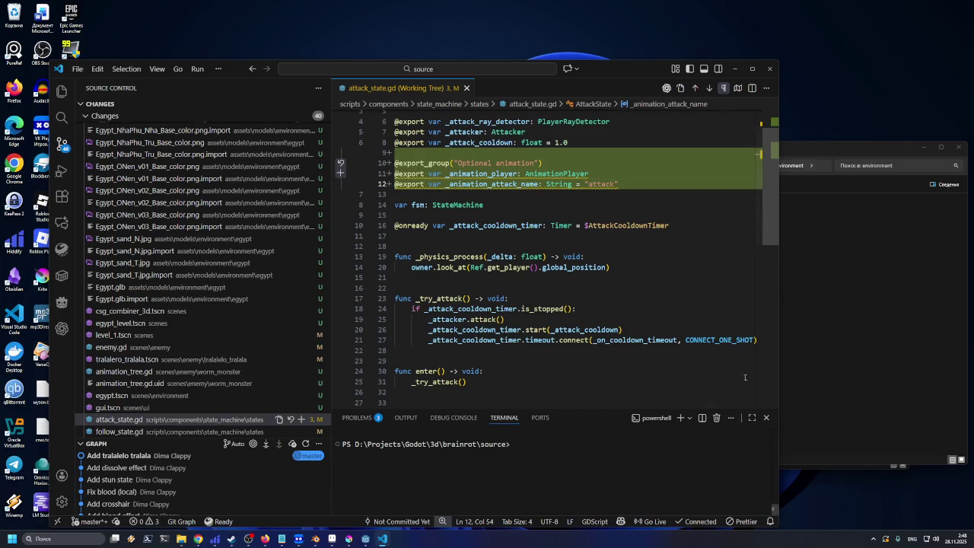
pyautogui.click(602, 298)
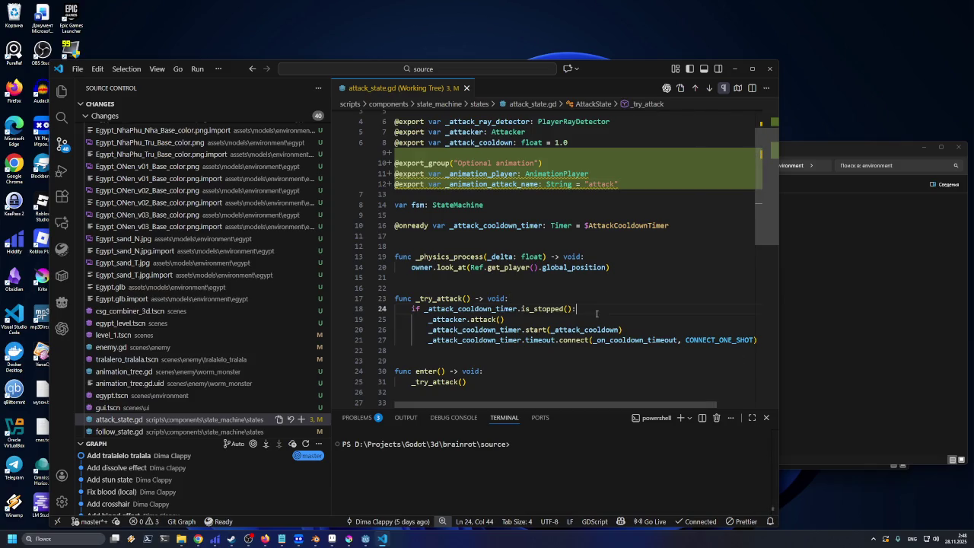
pyautogui.click(601, 319)
pyautogui.click(638, 339)
pyautogui.click(587, 286)
pyautogui.click(599, 298)
pyautogui.click(597, 308)
pyautogui.click(587, 284)
pyautogui.click(640, 248)
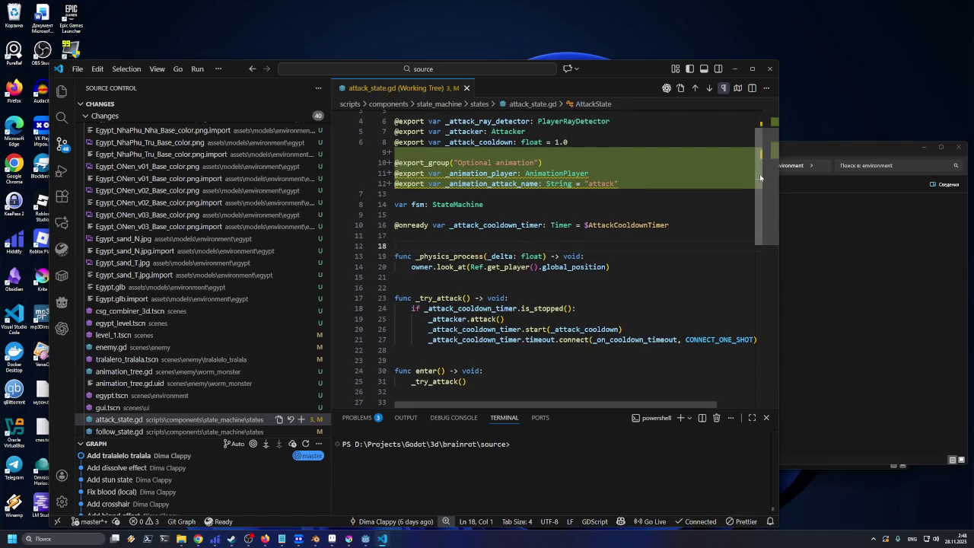
pyautogui.moveTo(760, 177)
pyautogui.mouseDown()
pyautogui.moveTo(748, 315)
pyautogui.moveTo(771, 223)
pyautogui.mouseUp()
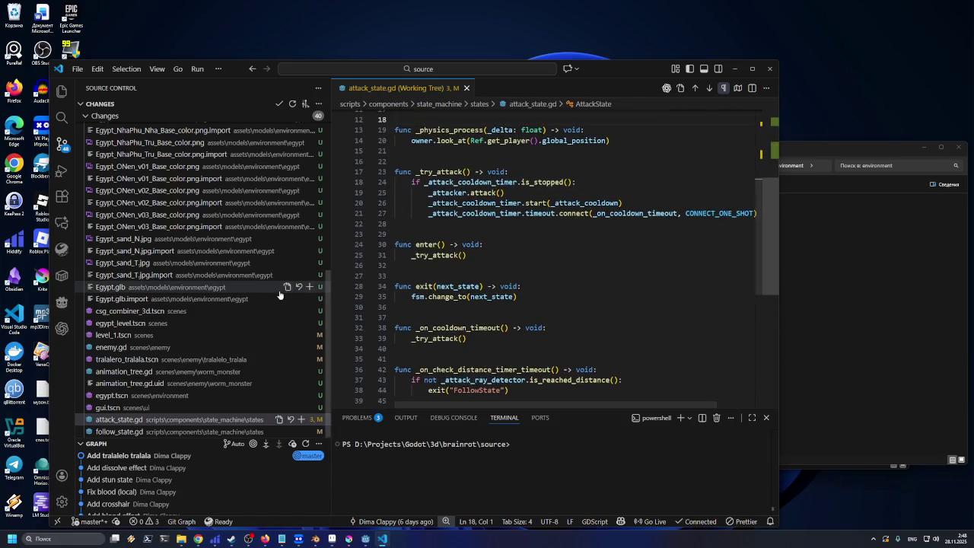
pyautogui.scroll(-3, 562, 321)
pyautogui.scroll(6, 562, 321)
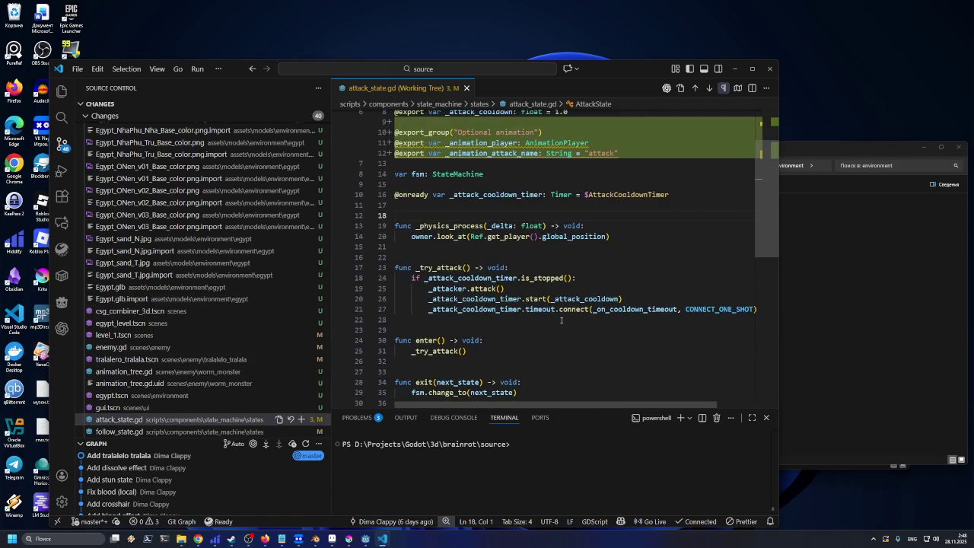
pyautogui.scroll(3, 561, 320)
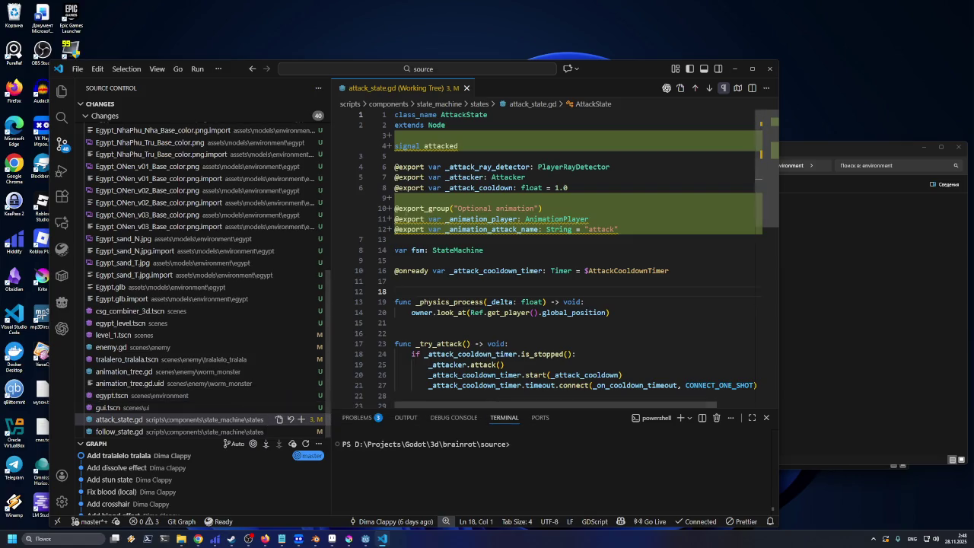
pyautogui.moveTo(429, 145)
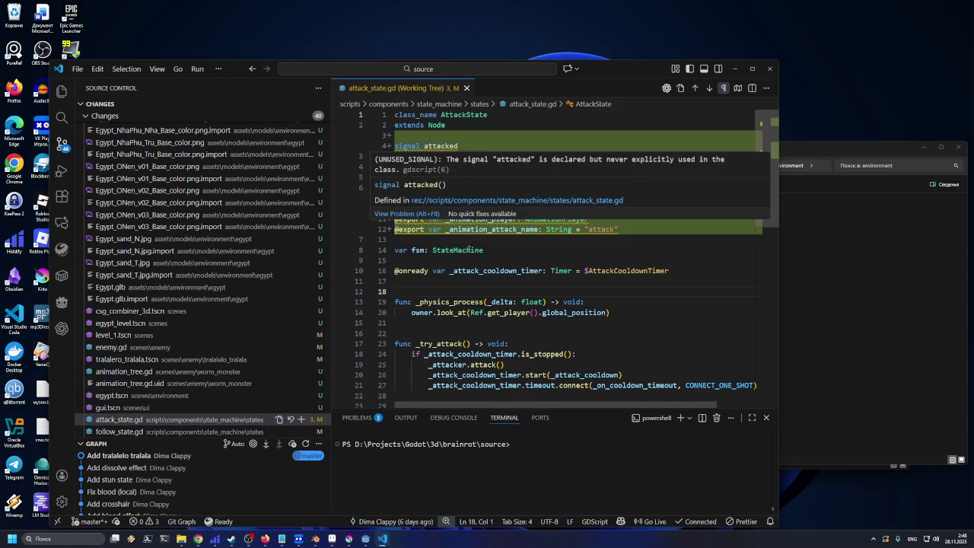